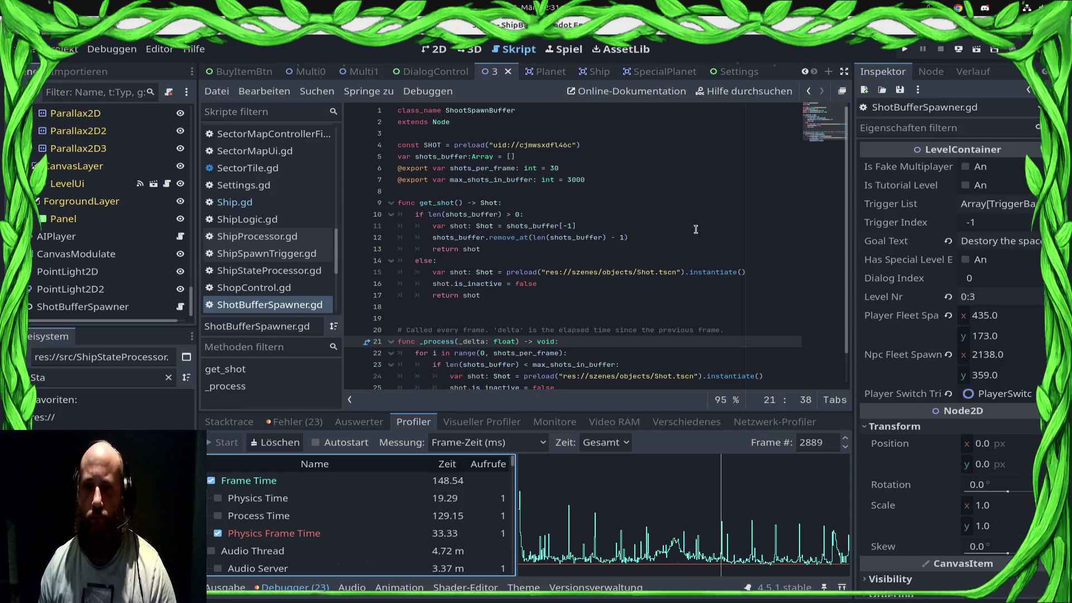
Review the get_shot function in the current script
click(642, 193)
click(639, 214)
click(632, 201)
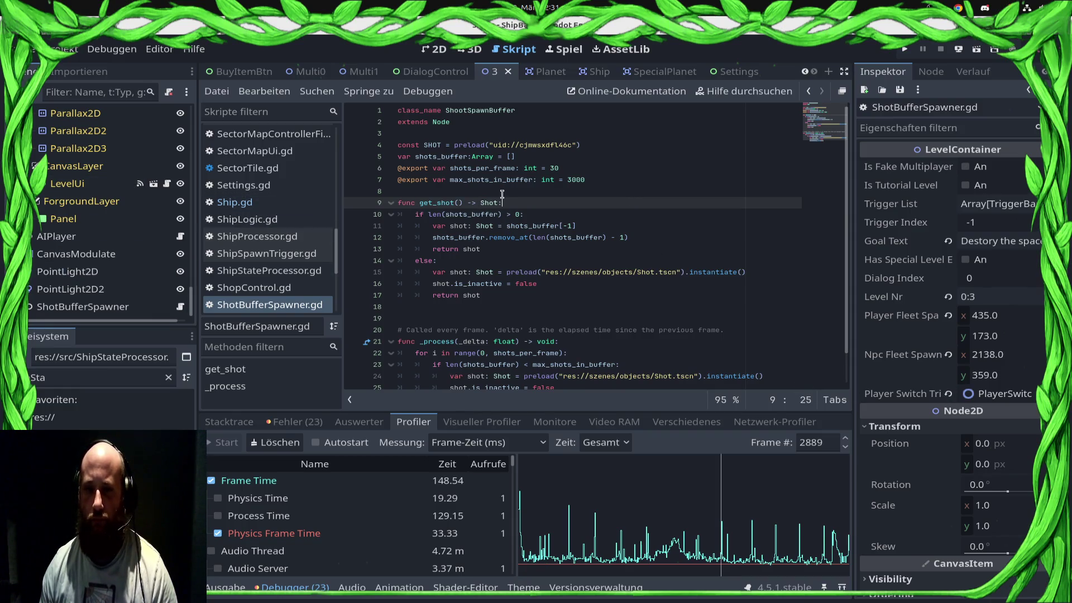
scroll(80, 164, up, 15)
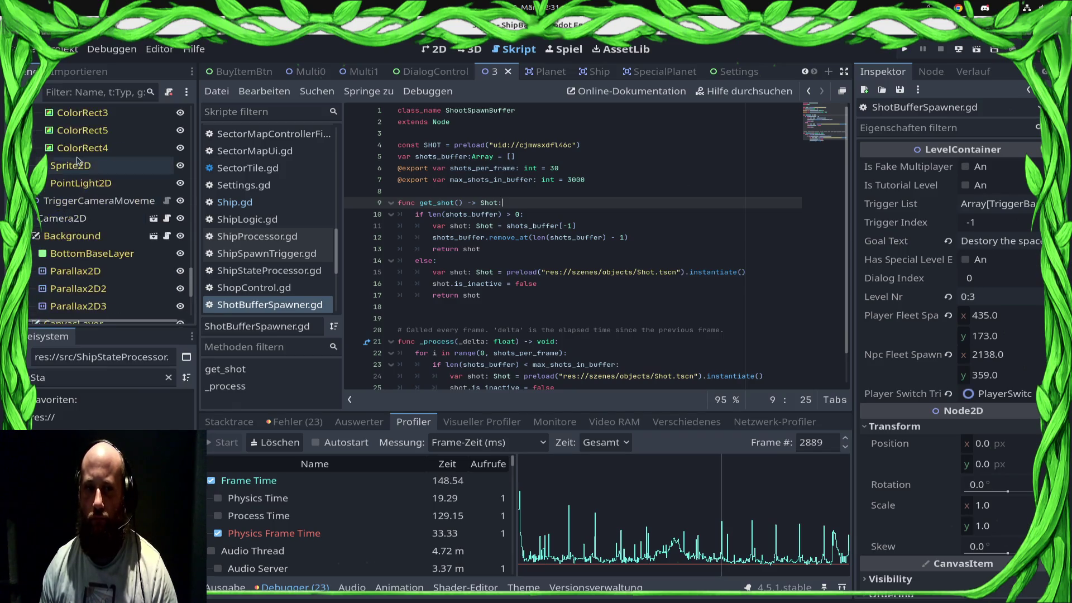
scroll(80, 164, up, 10)
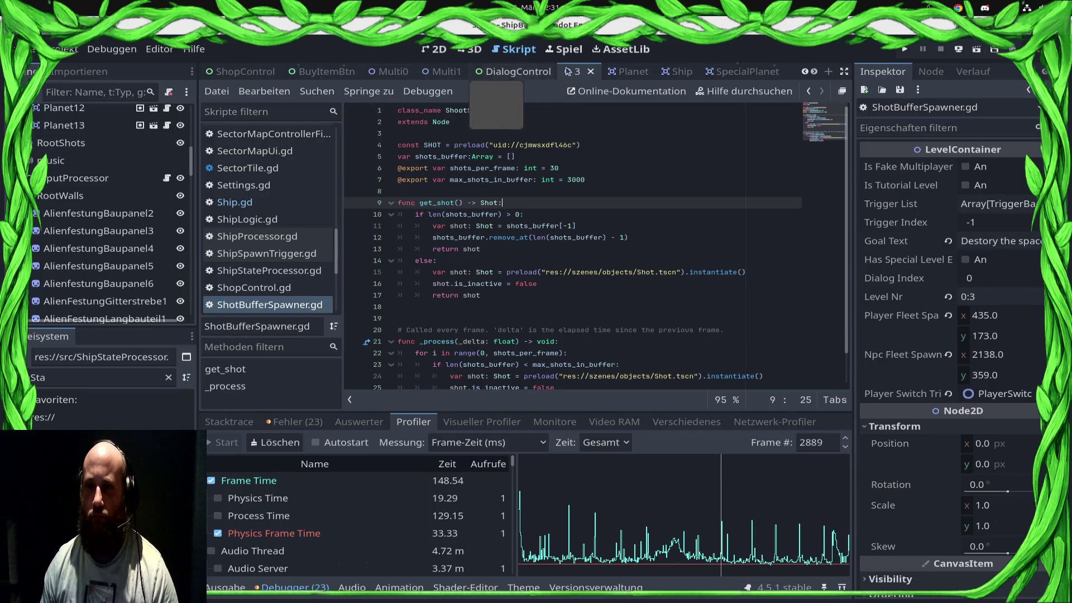
Switch to the Ship scene and select its root node to bring up Ship.gd
click(595, 71)
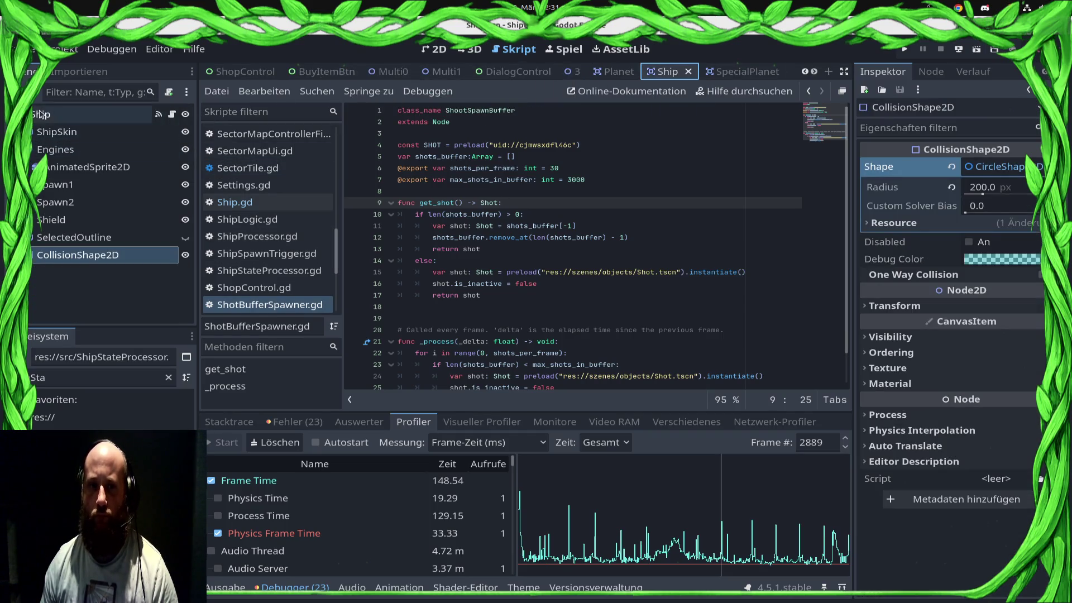
click(167, 116)
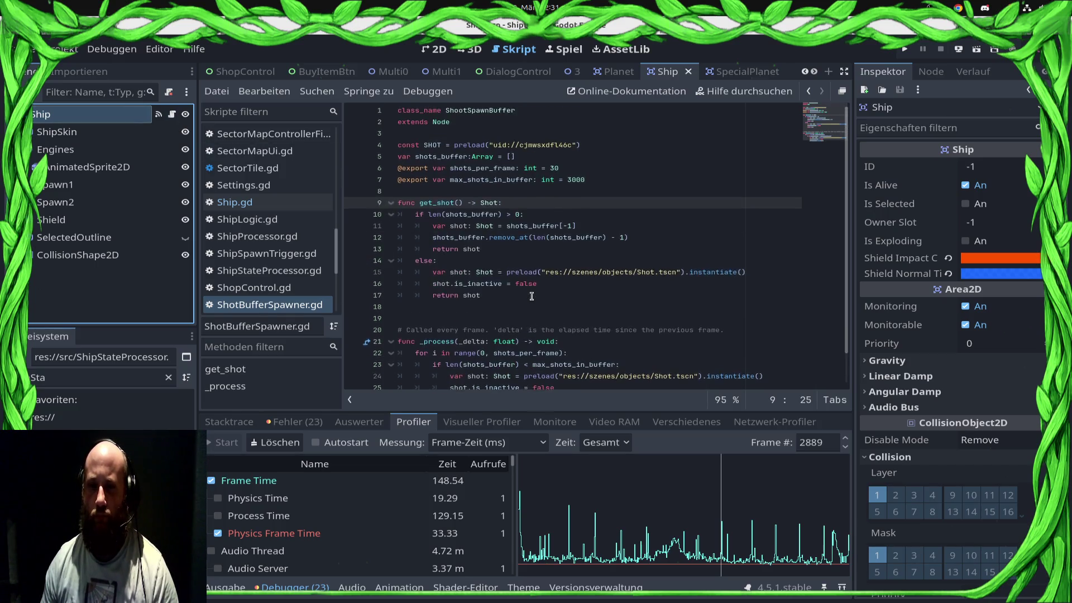
click(172, 114)
Add a collision_layer = 2 line after the shield material assignment in the AI branch
scroll(842, 279, up, 10)
scroll(841, 279, up, 15)
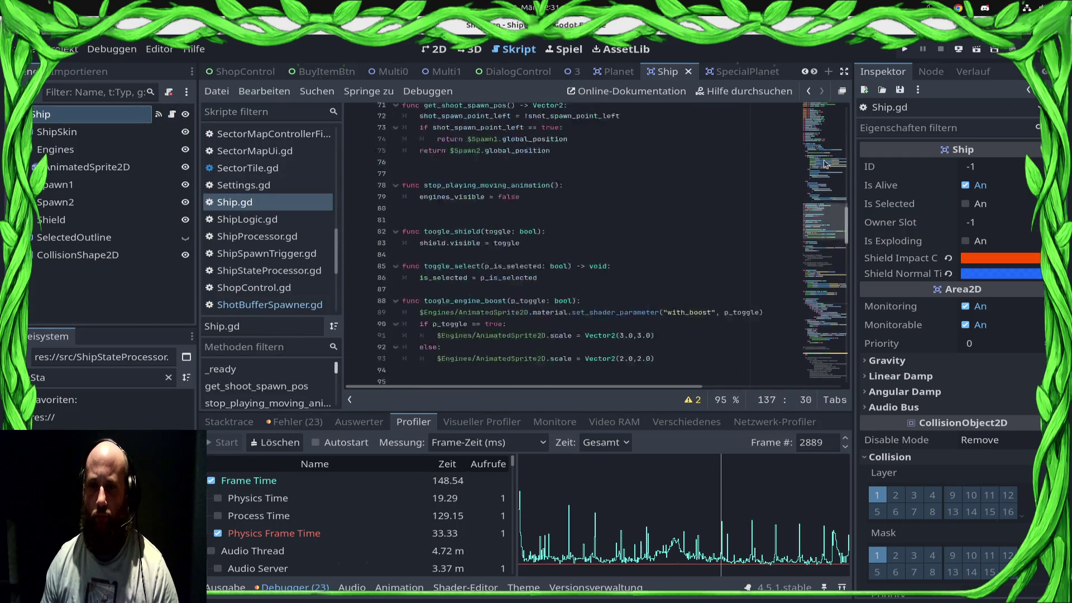
scroll(751, 235, down, 5)
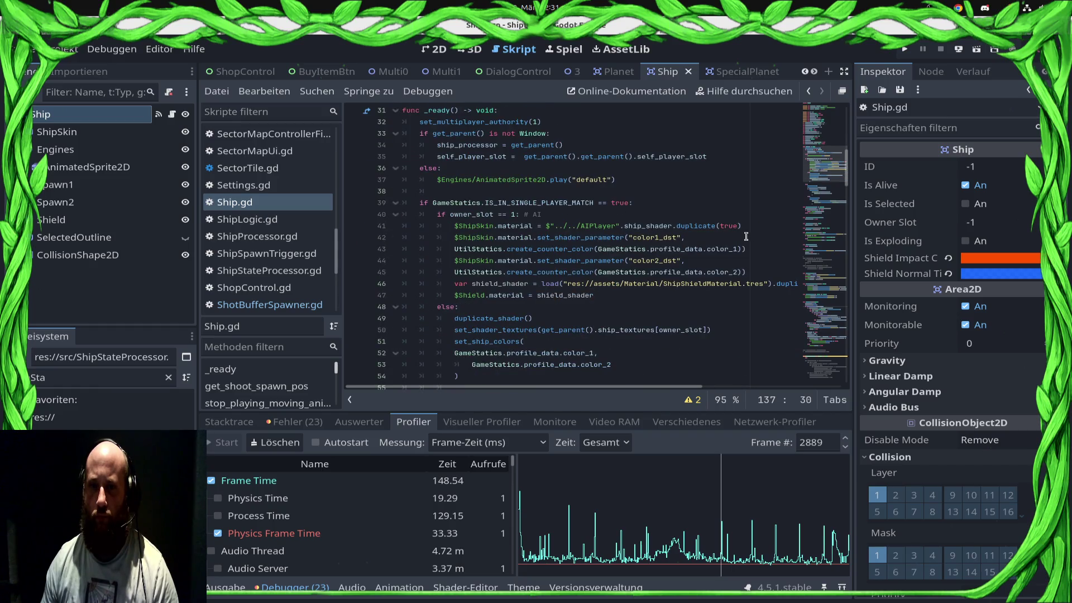
scroll(746, 236, up, 2)
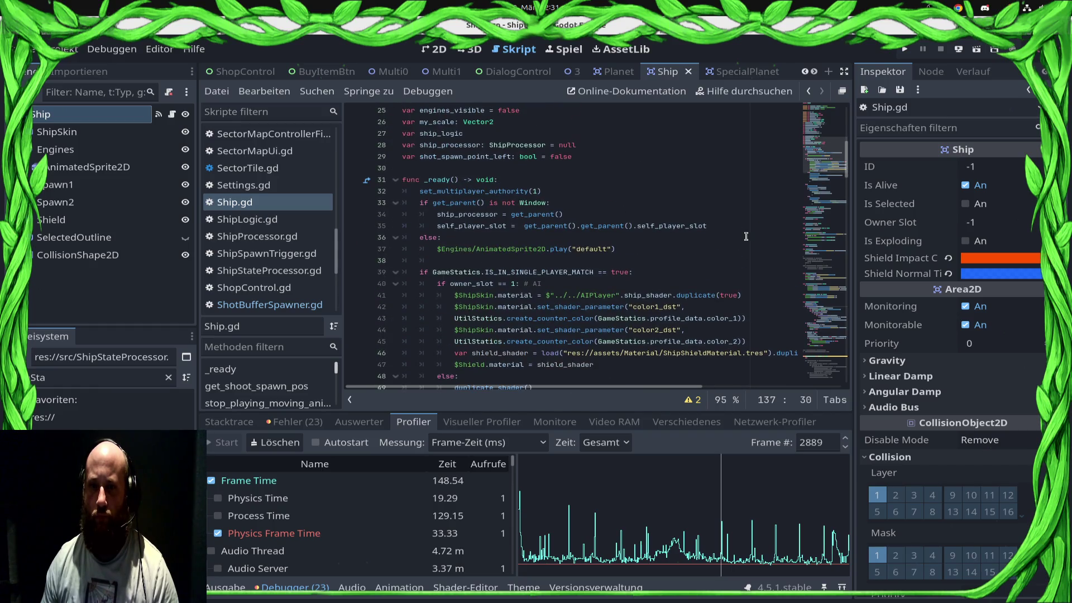
scroll(630, 270, down, 3)
click(638, 274)
key(Up)
key(End)
key(Return)
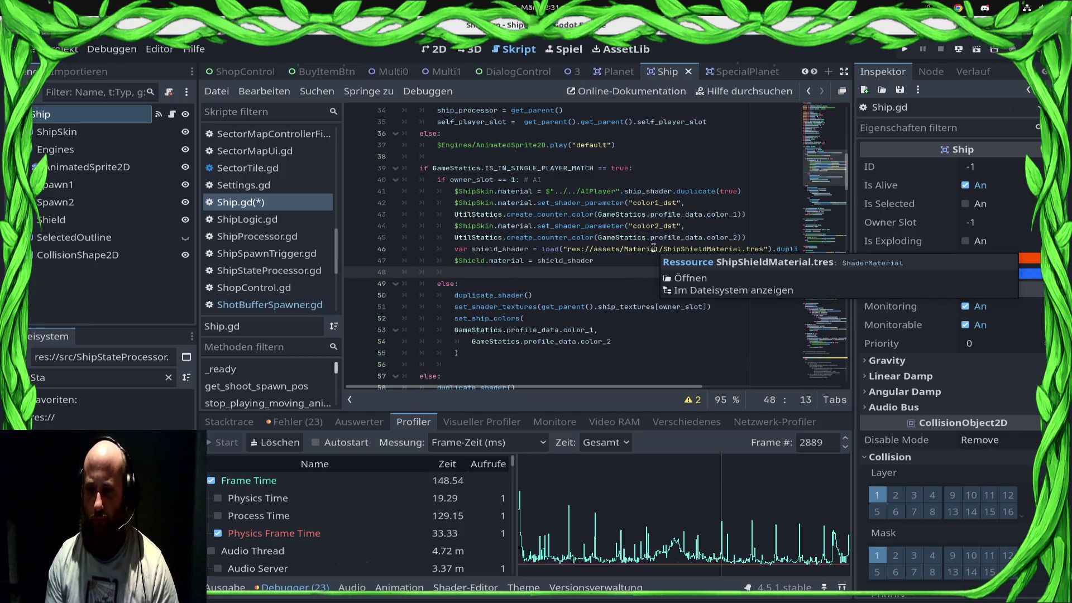
text(col)
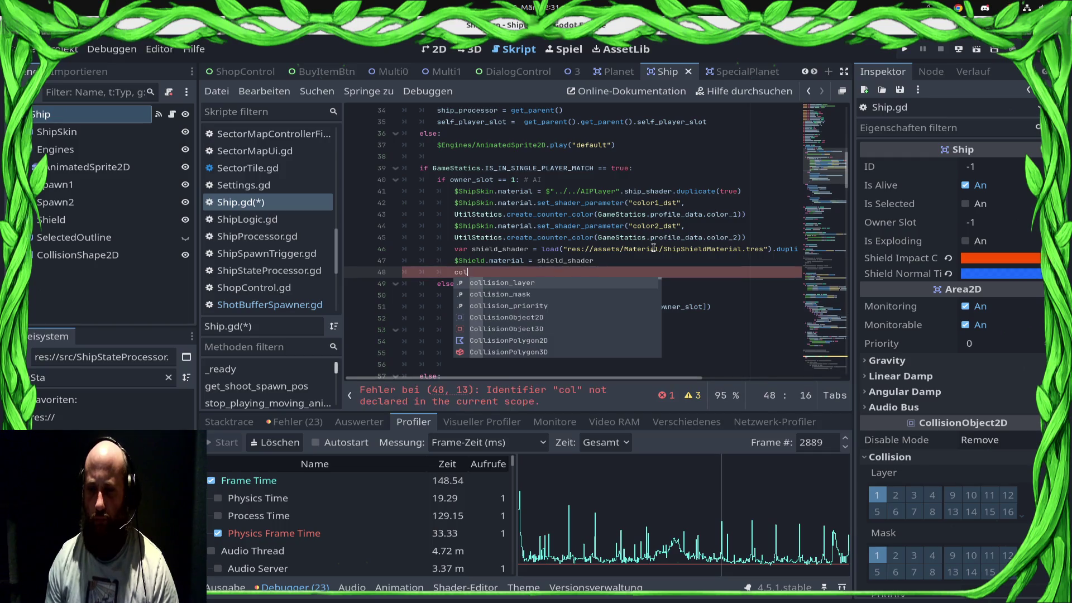
key(Return)
text(.)
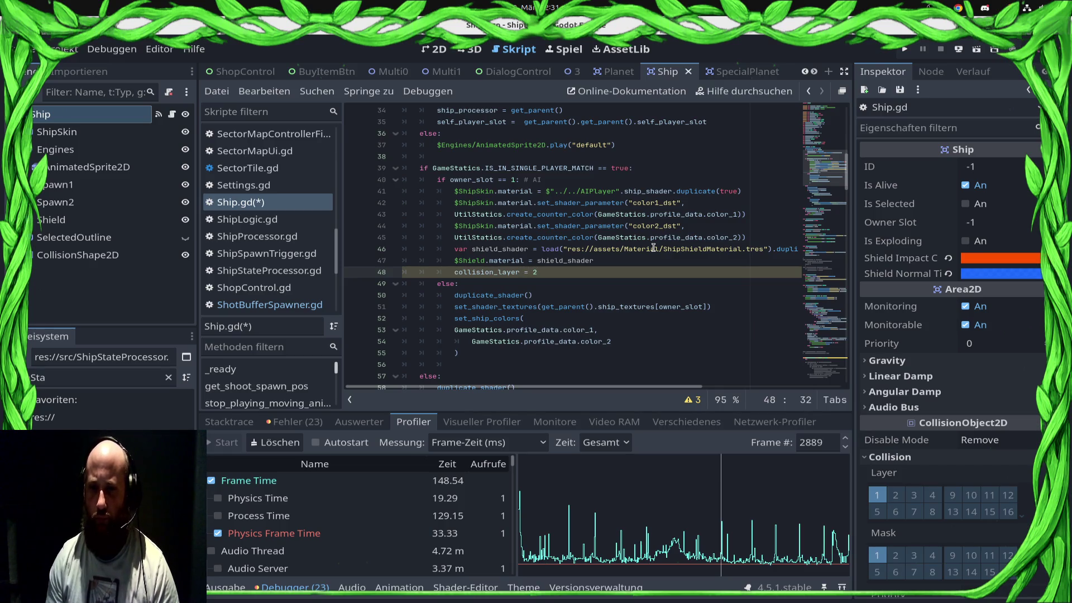
Add collision_mask = 1 below it and save Ship.gd
key(Return)
text(col)
key(Down)
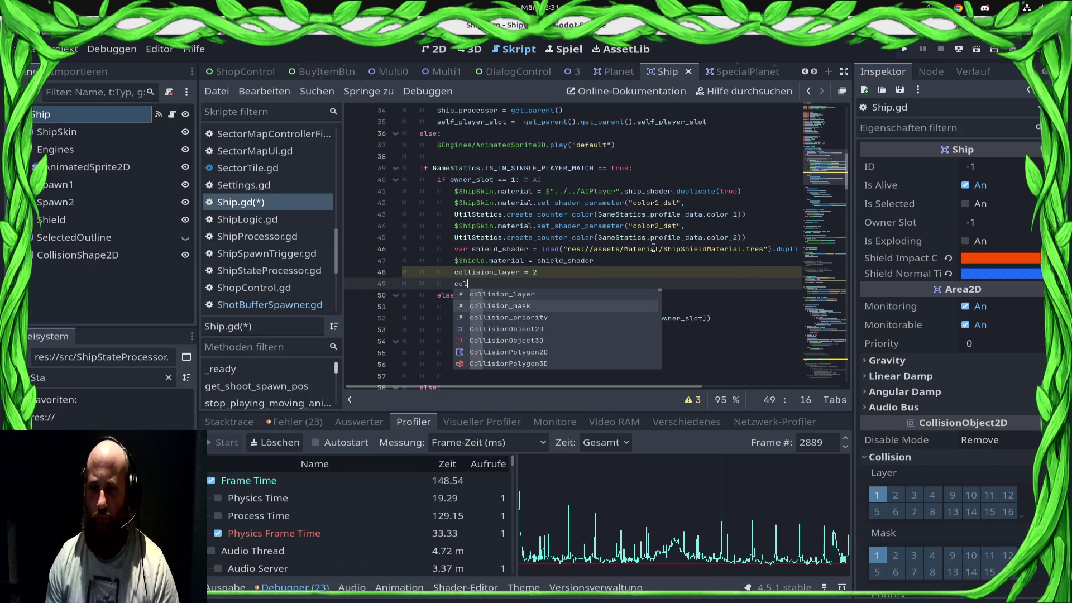
key(Return)
key(BackSpace)
key(BackSpace)
key(BackSpace)
text(= 1)
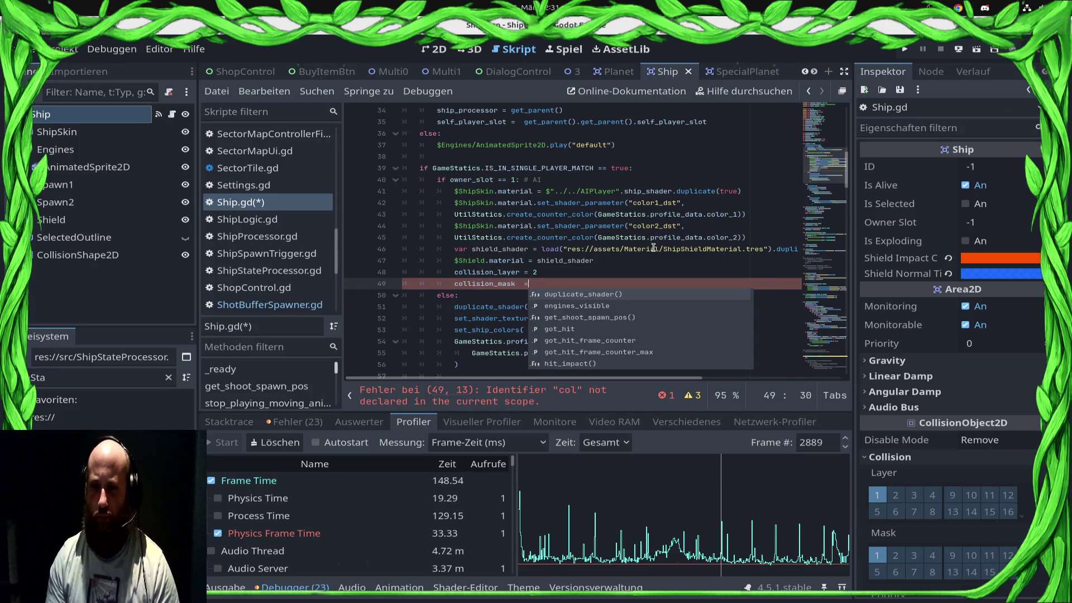
key(ctrl+s)
Paste collision lines into the else branch (layer 1, mask 2) and save Ship.gd
key(Home)
key(Down)
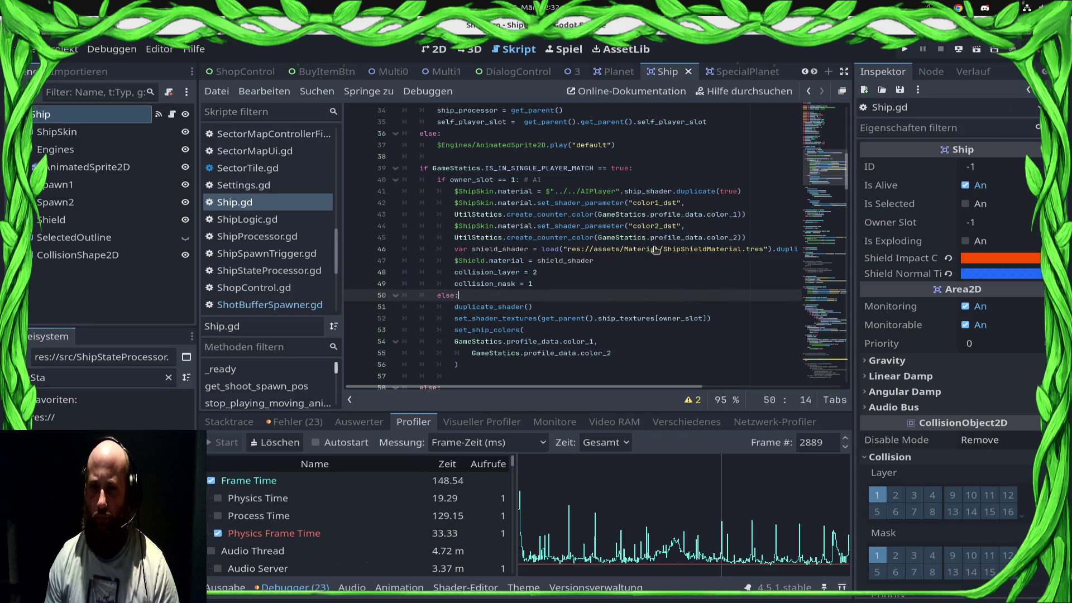
key(Return)
text(collision_layer = 2 			collision_mask = 1)
key(Up)
key(Down)
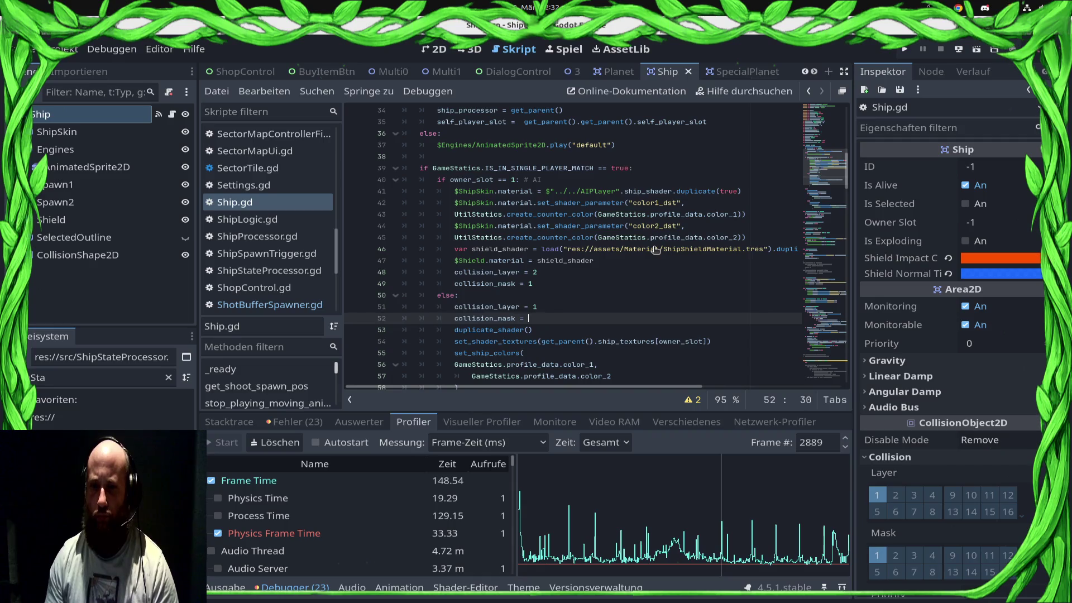
key(ctrl+s)
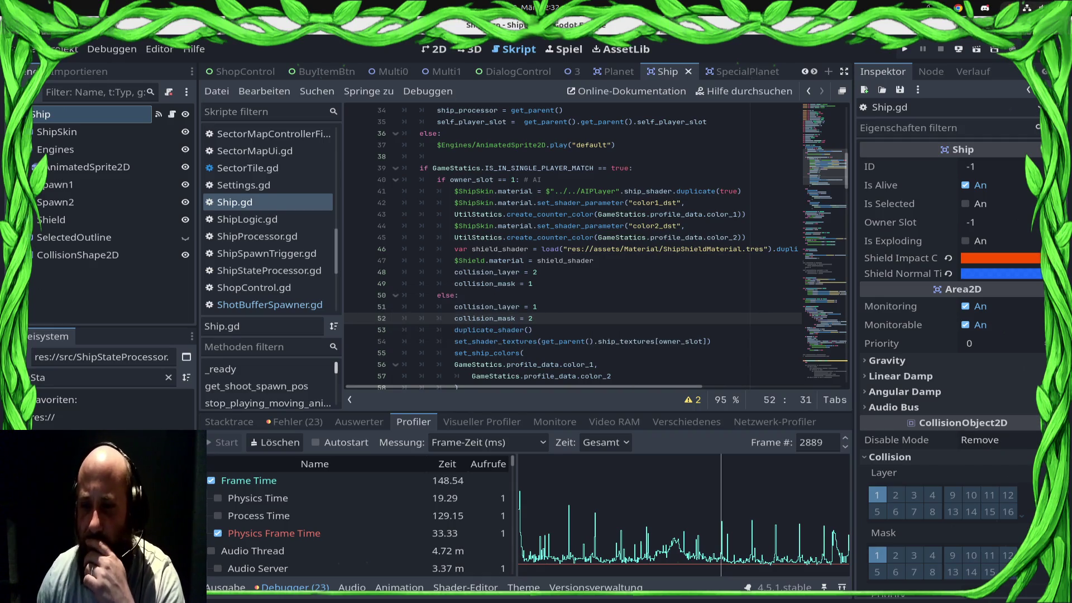
Run the project, then give the Planet scene collision layer 2 and mask 2 and save it
click(913, 54)
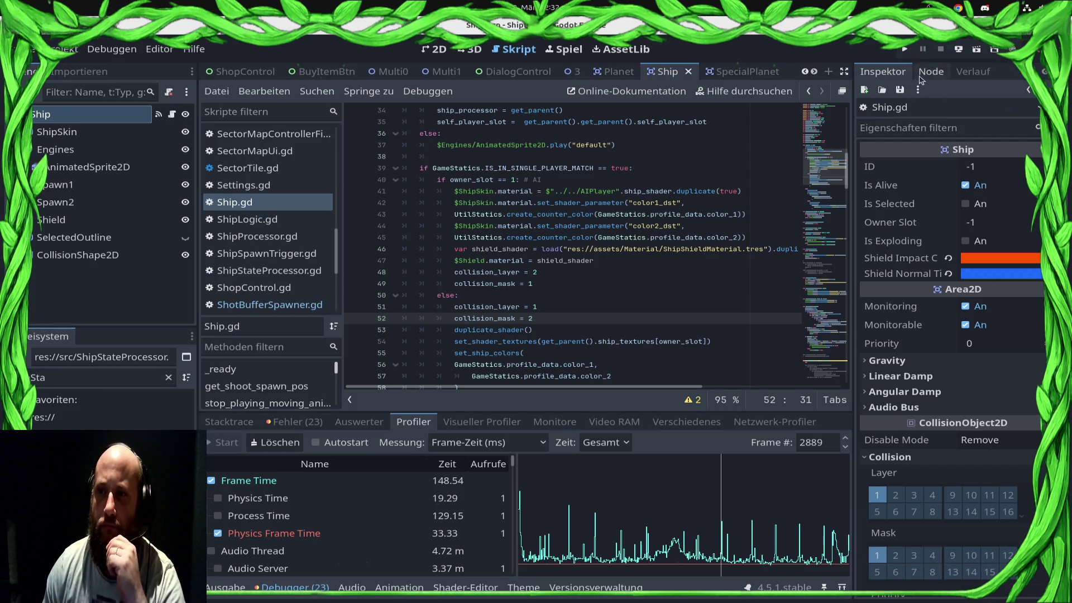
click(529, 239)
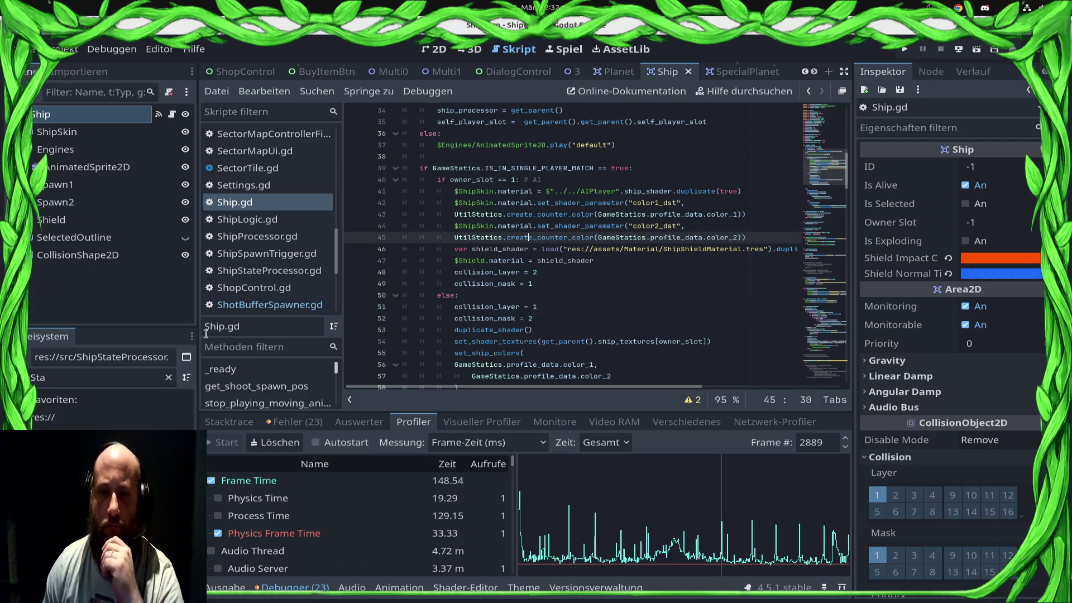
click(614, 72)
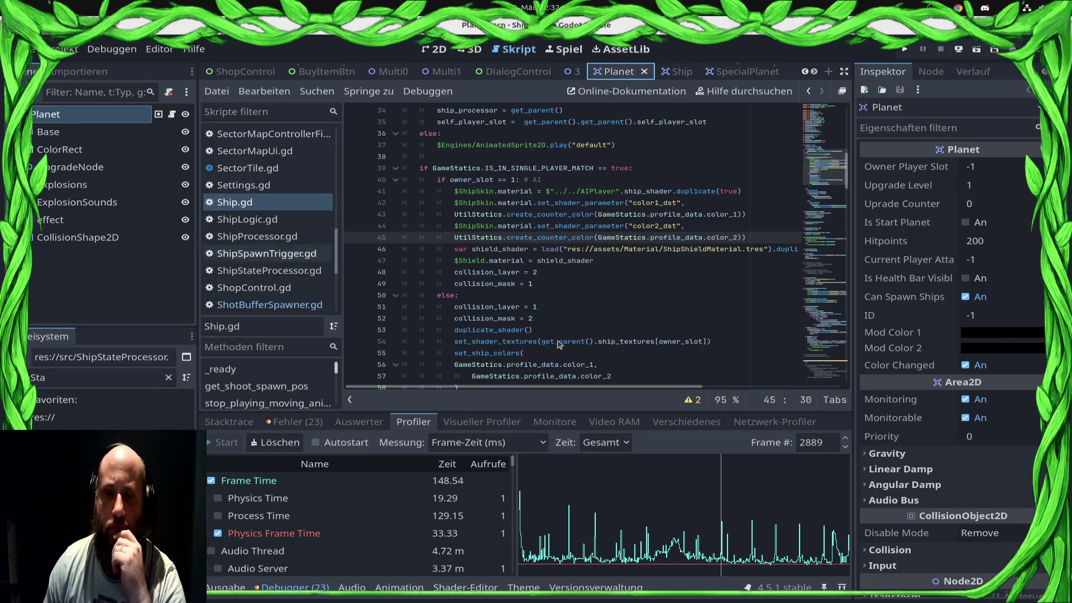
scroll(965, 366, down, 5)
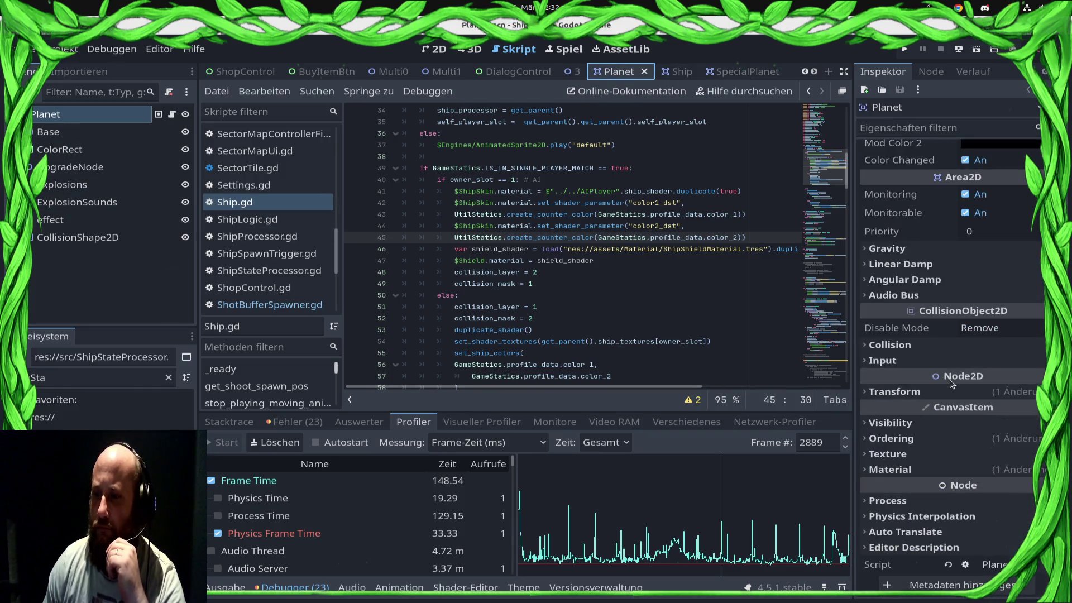
click(892, 346)
click(896, 383)
click(895, 443)
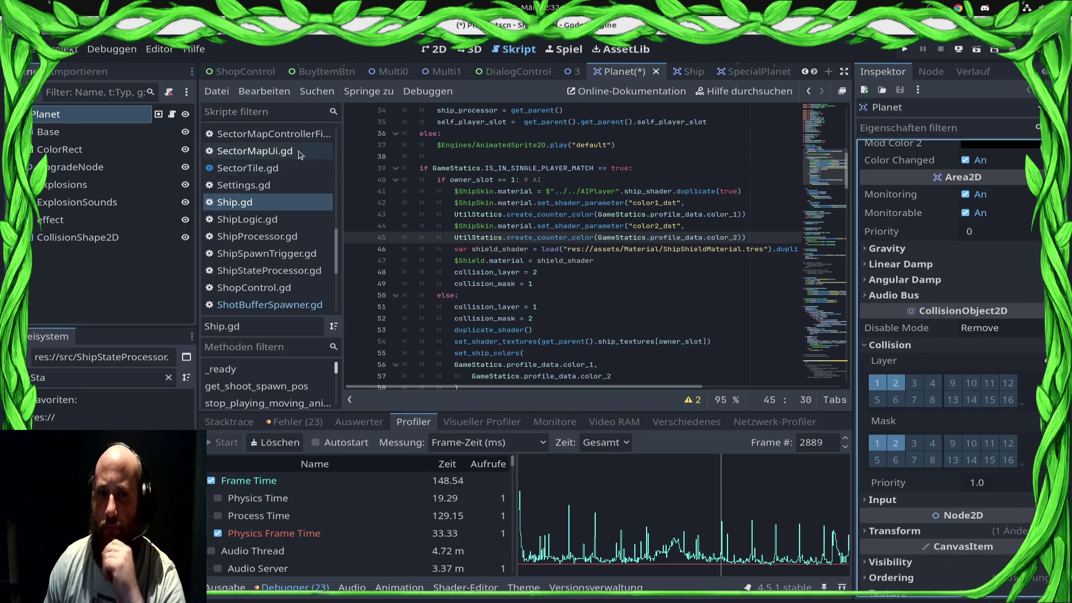
key(ctrl+s)
Switch to the SpecialPlanet scene and browse its Inspector properties
click(749, 71)
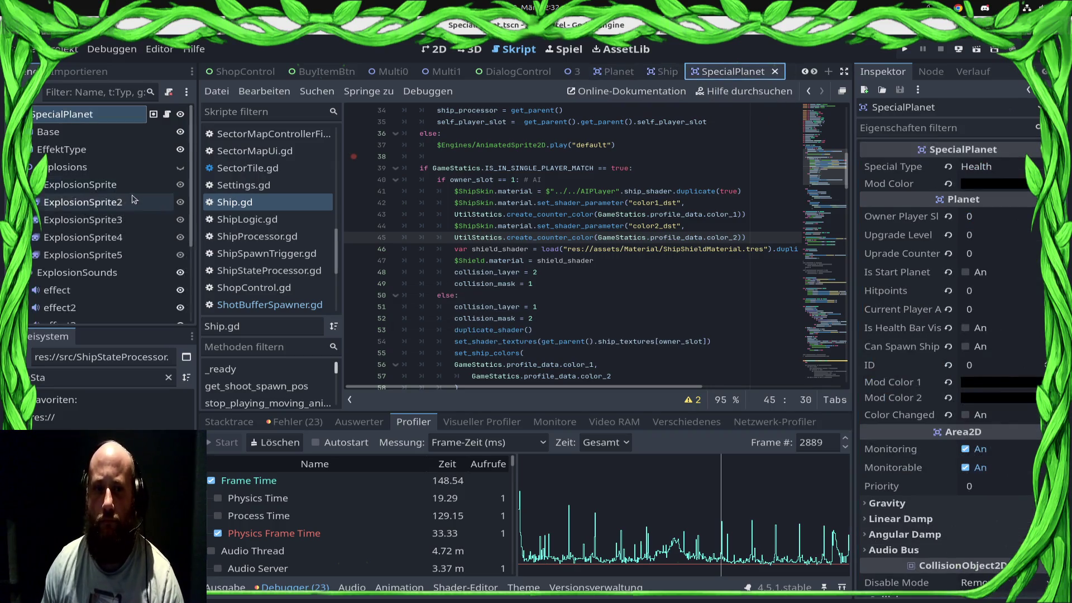
scroll(93, 223, down, 3)
scroll(93, 231, up, 3)
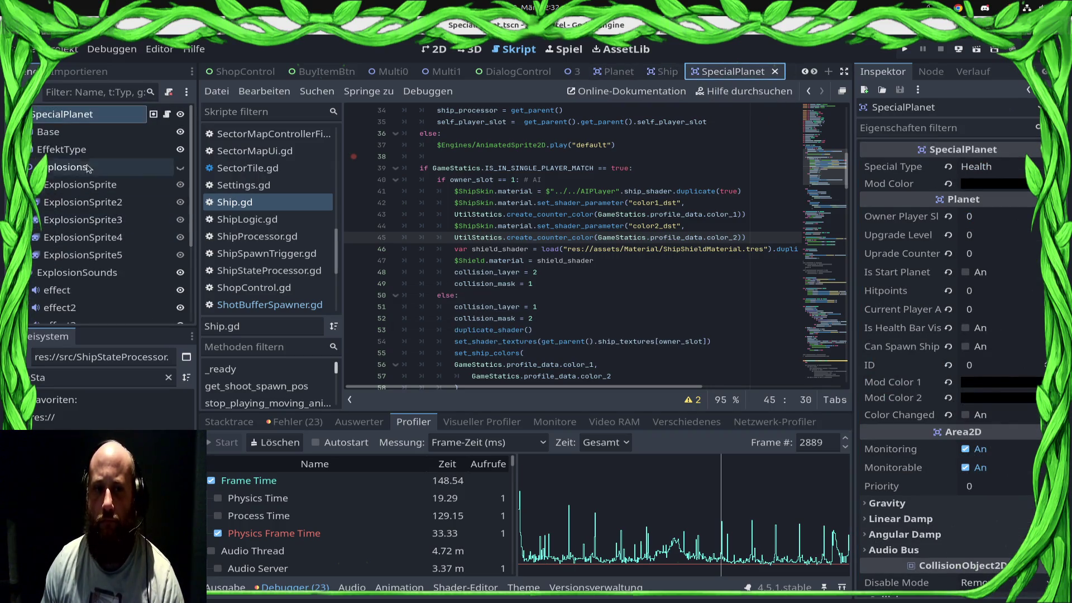
scroll(939, 394, down, 5)
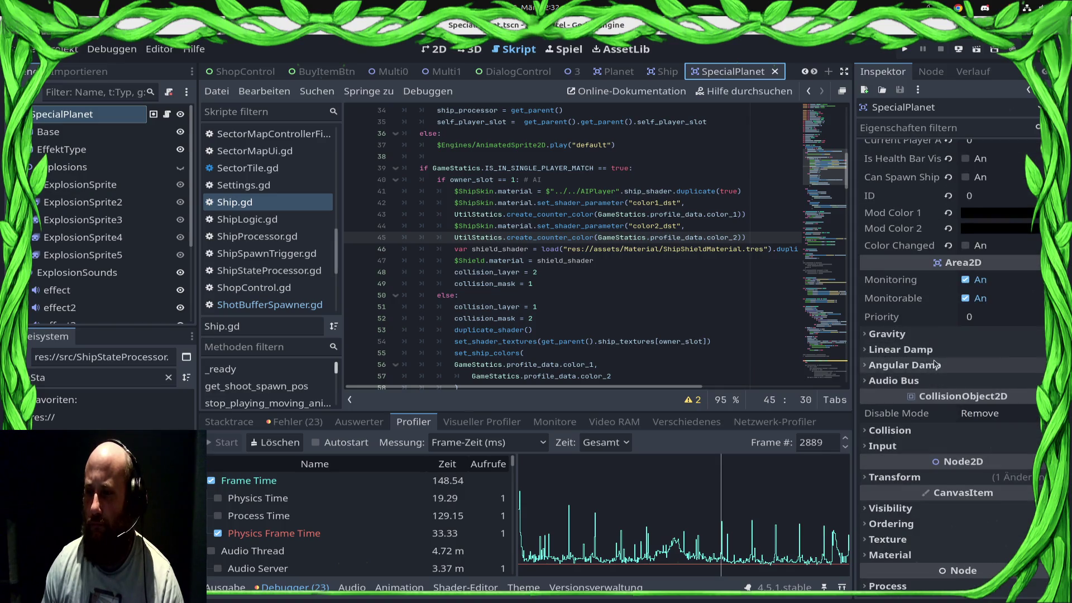
scroll(937, 357, up, 3)
click(51, 110)
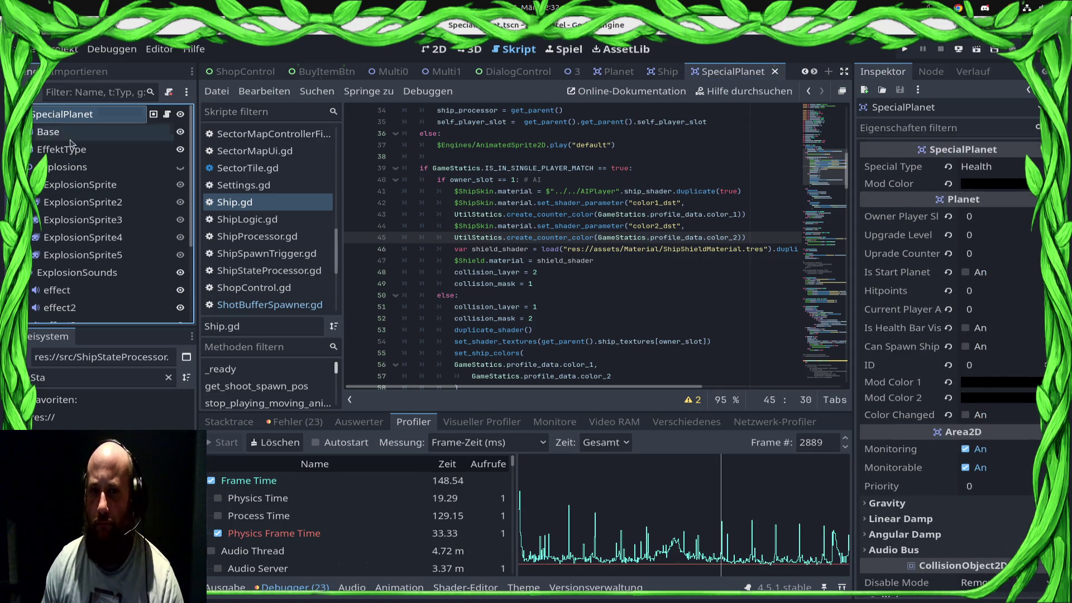
scroll(987, 402, down, 3)
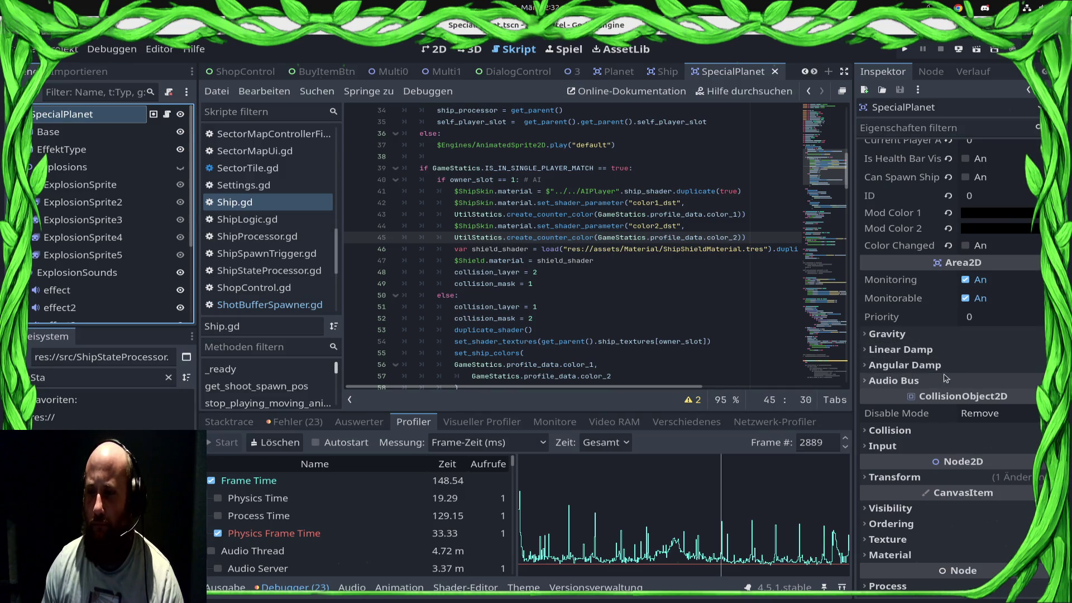
click(944, 335)
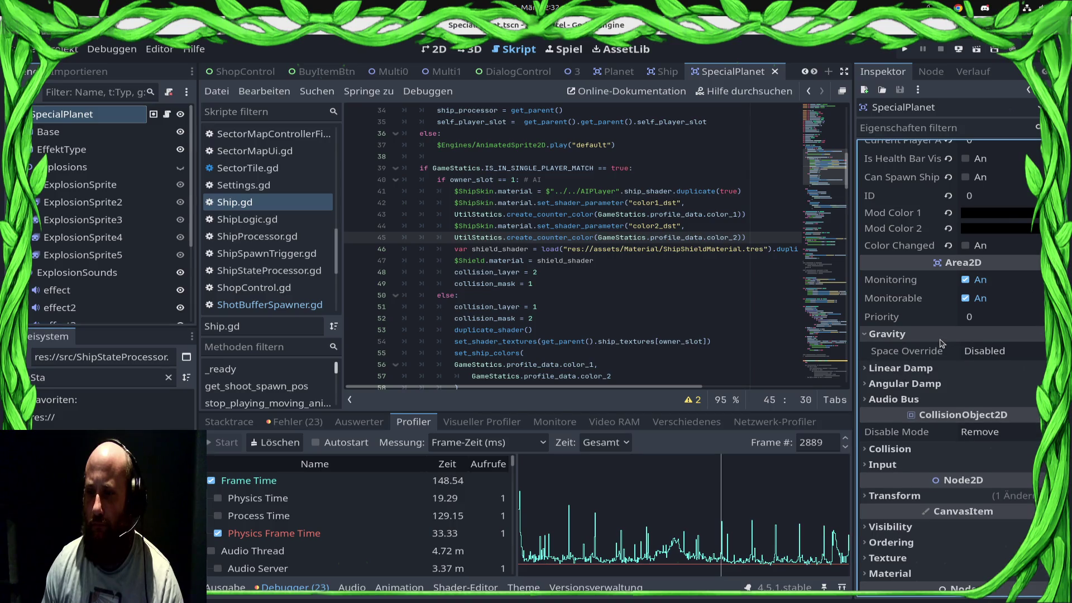
click(942, 336)
click(936, 350)
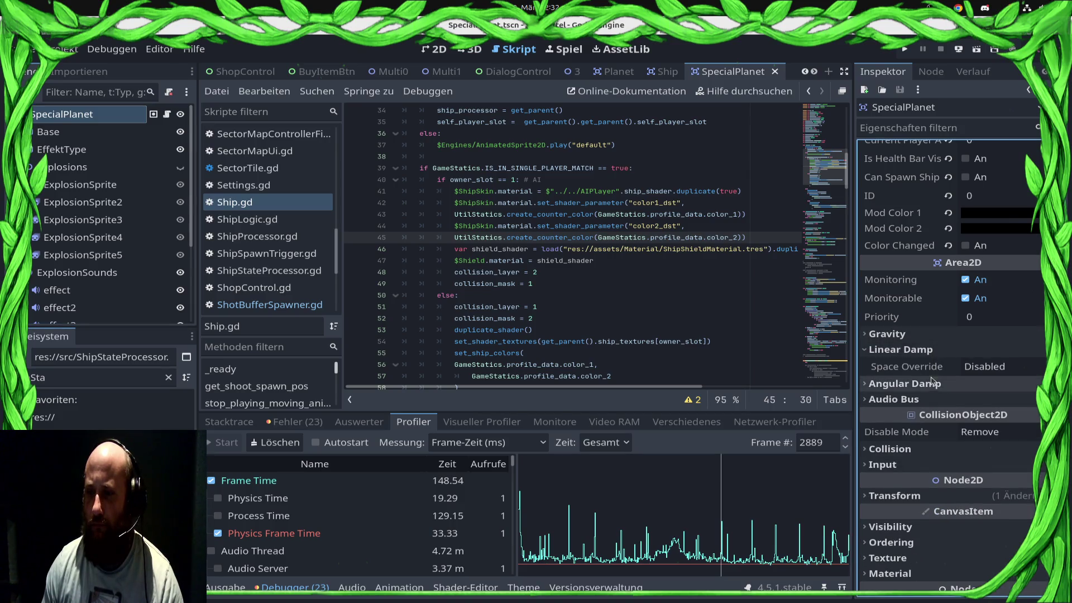
Expand SpecialPlanet's Collision section and tick layer 2 and mask 2
scroll(931, 380, up, 2)
scroll(927, 402, down, 5)
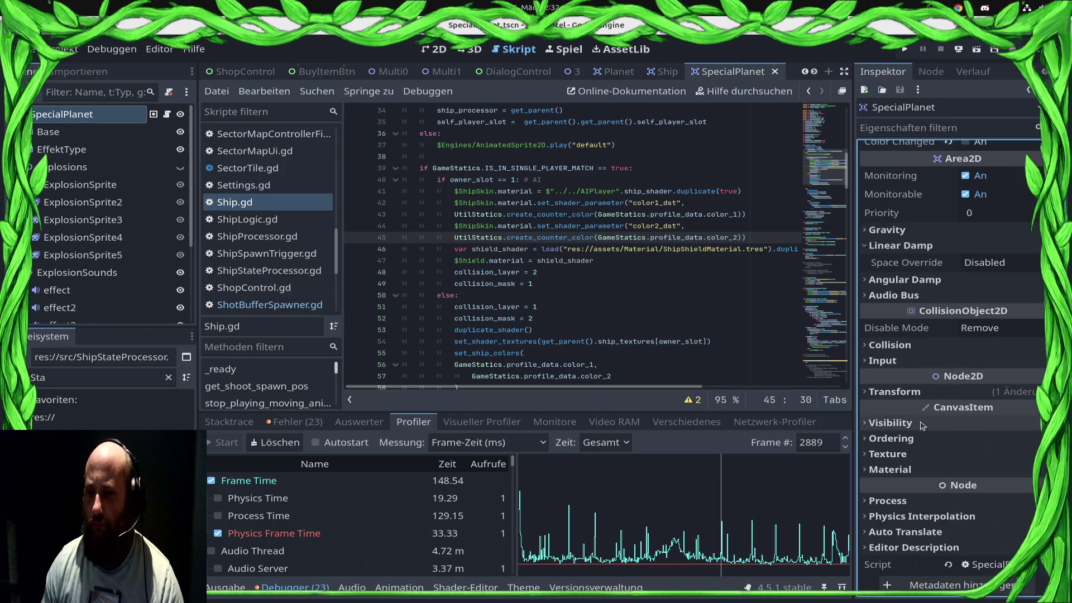
click(893, 345)
click(895, 383)
click(895, 444)
Run the project and load the Sector0/3 level
click(905, 49)
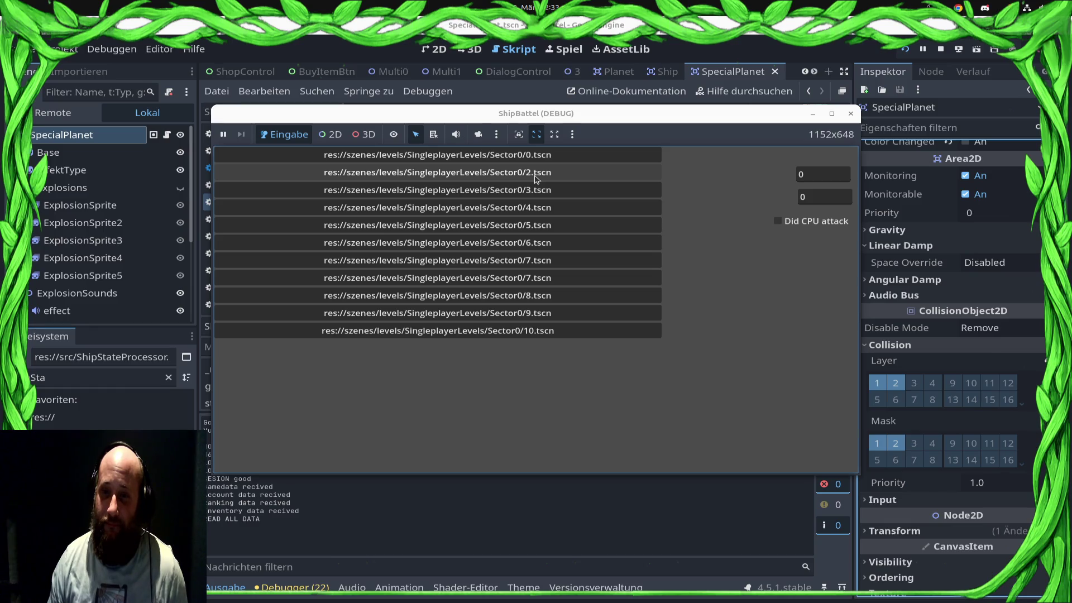
click(525, 195)
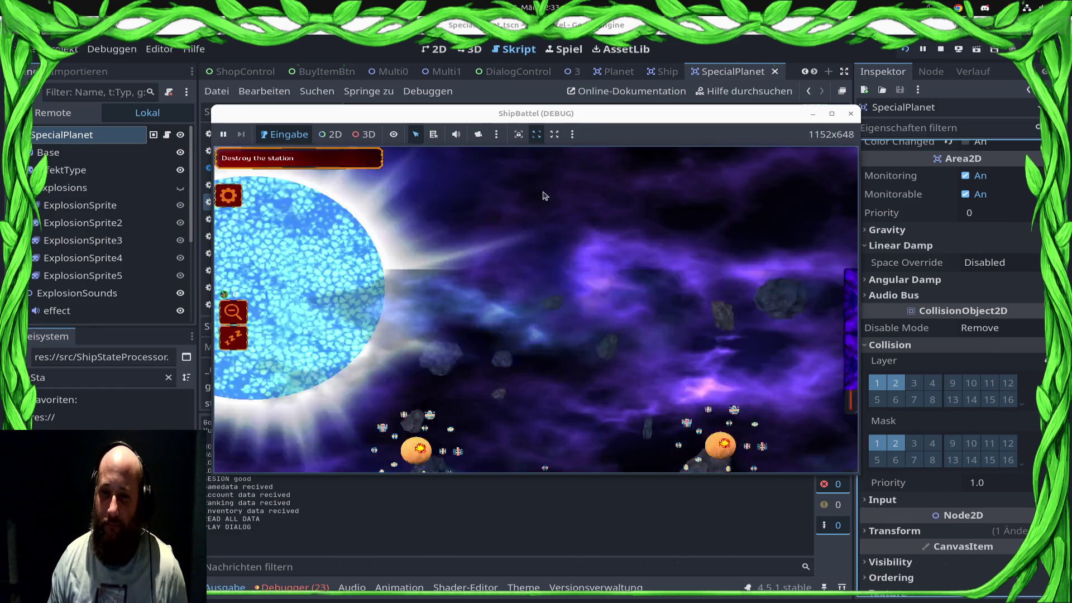
Start the Profiler, return to the game and dismiss the mission briefing
click(324, 592)
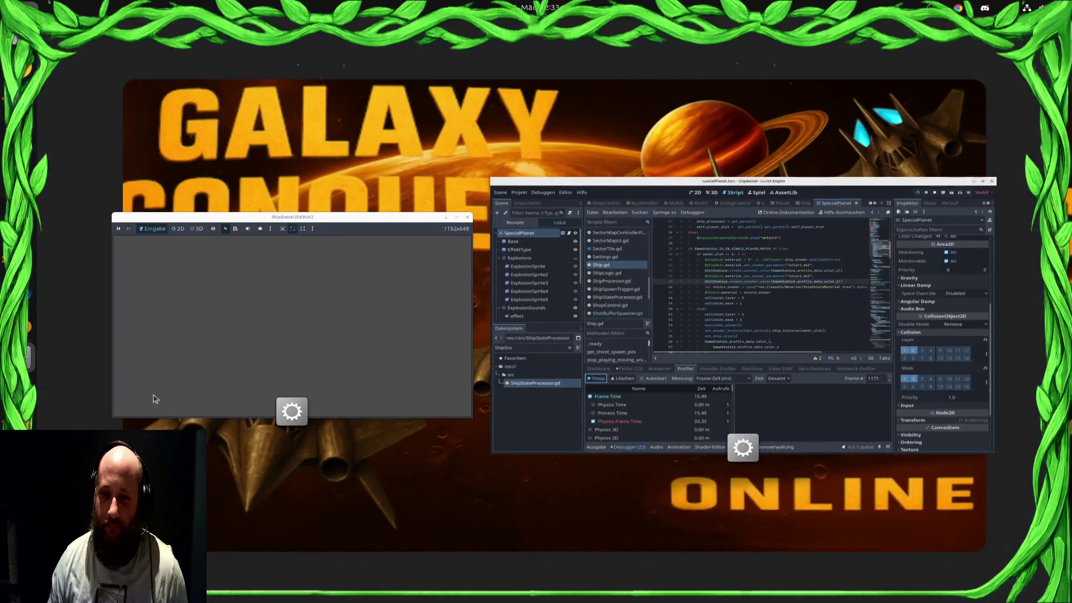
click(153, 399)
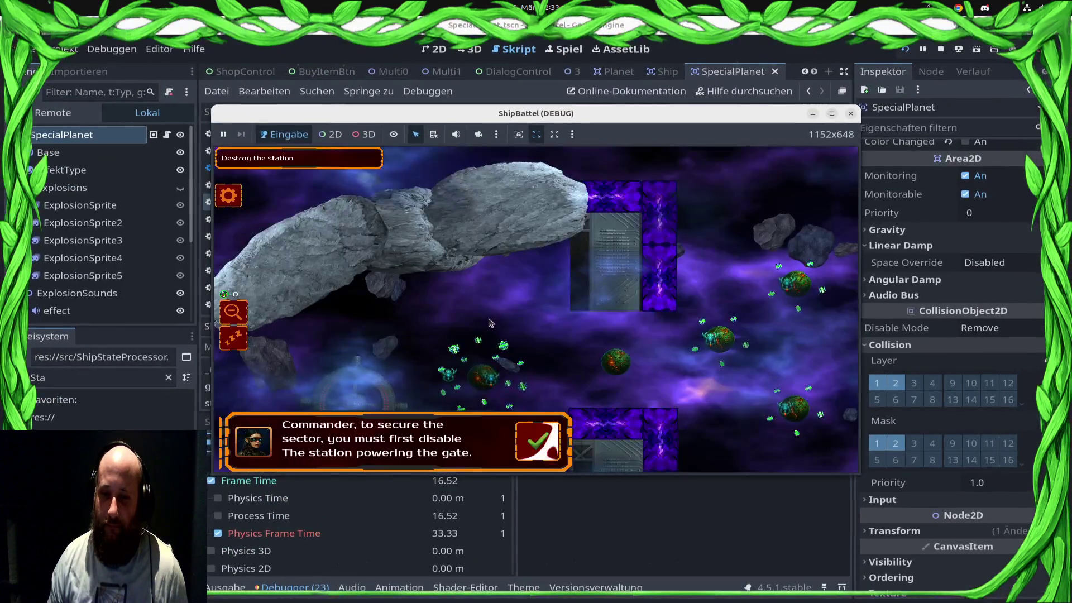
click(554, 441)
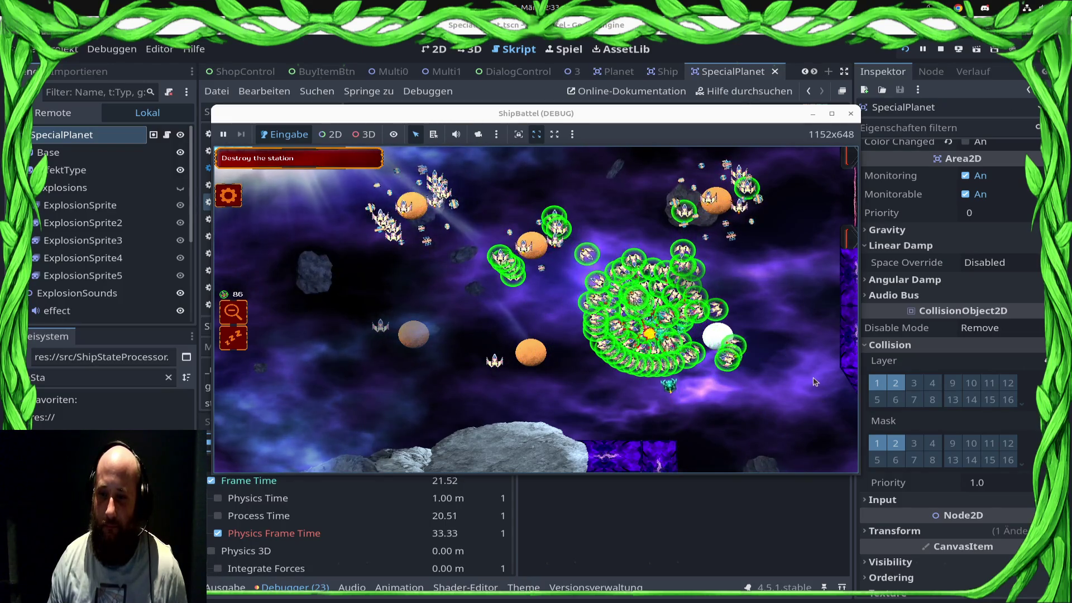
Select several ship groups, including the group near the station and the swarm
click(359, 262)
click(718, 227)
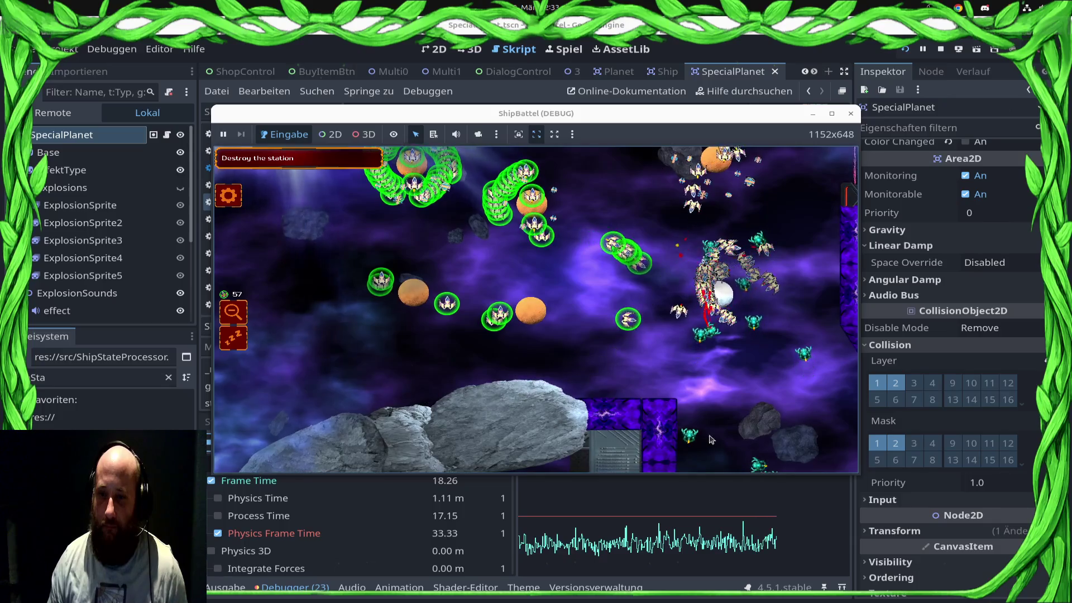
drag(779, 159, 691, 276)
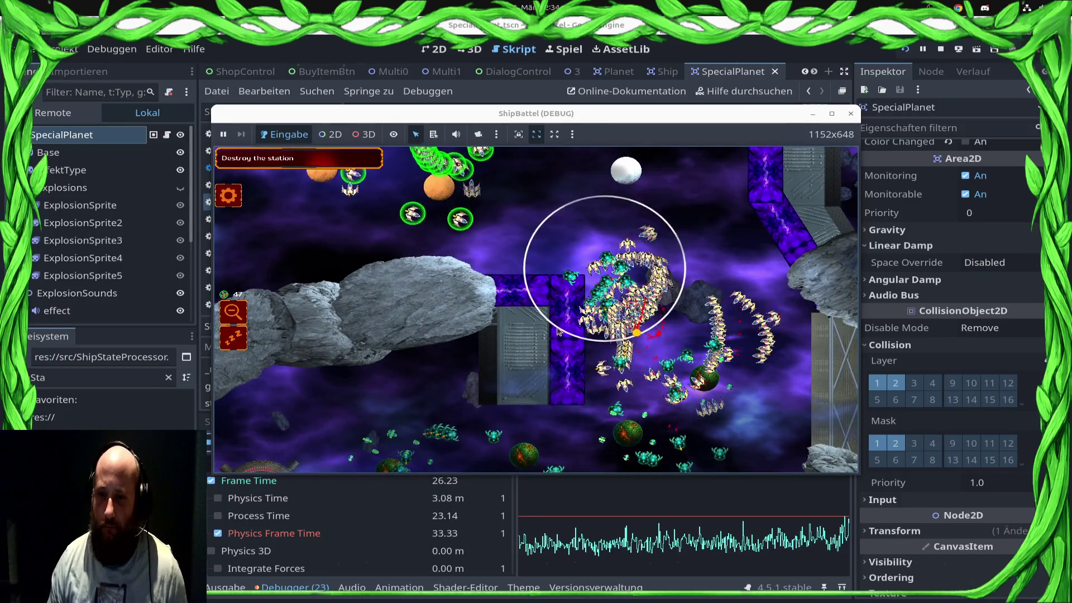
drag(558, 330, 560, 332)
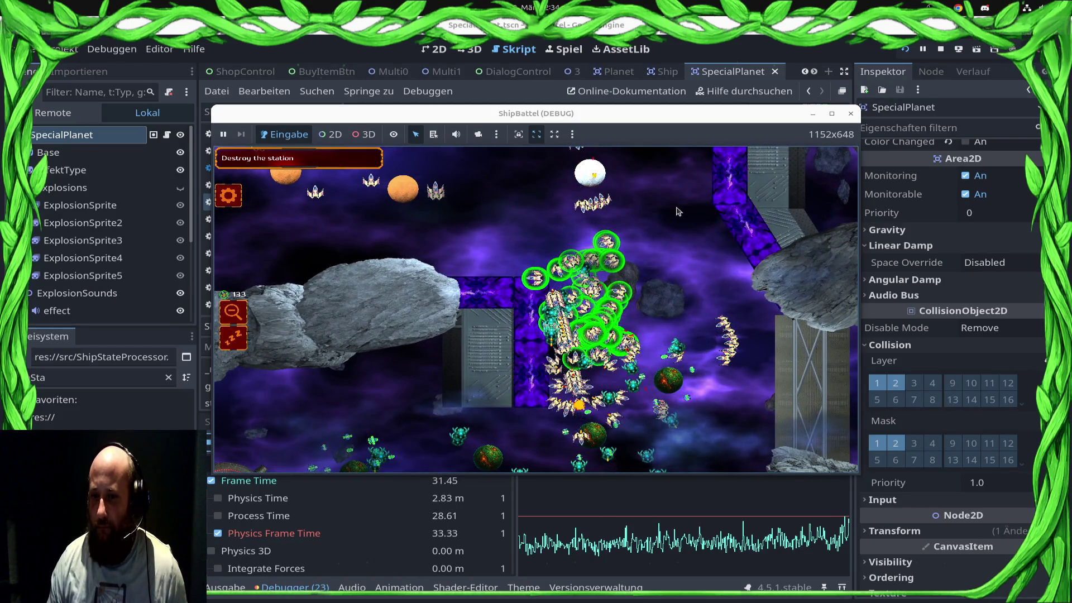
drag(553, 335, 557, 337)
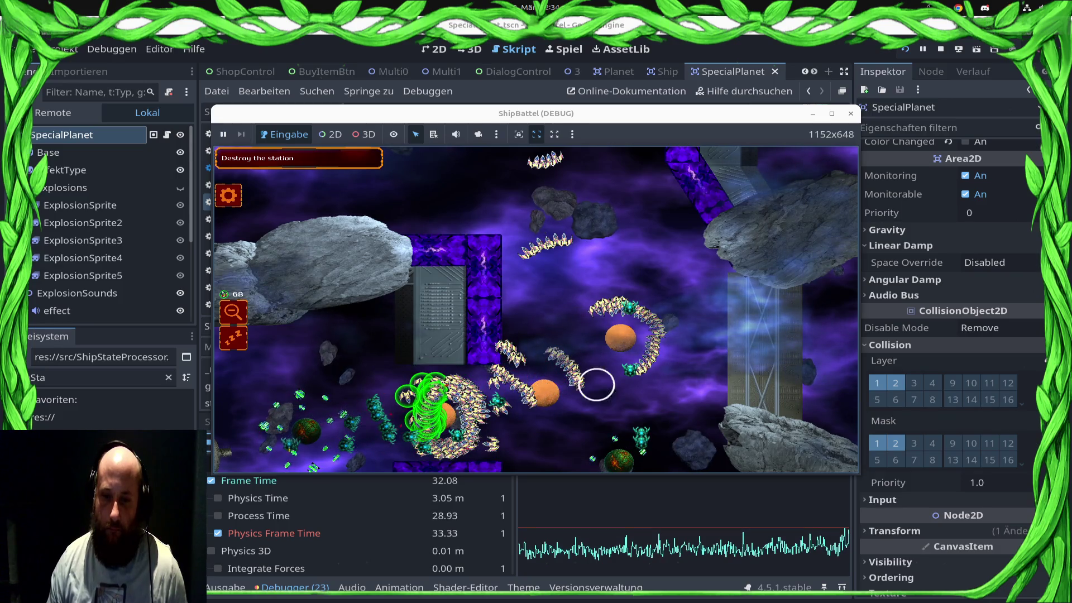
Select nearly the whole swarm, let the battle run, then stop the game
click(414, 419)
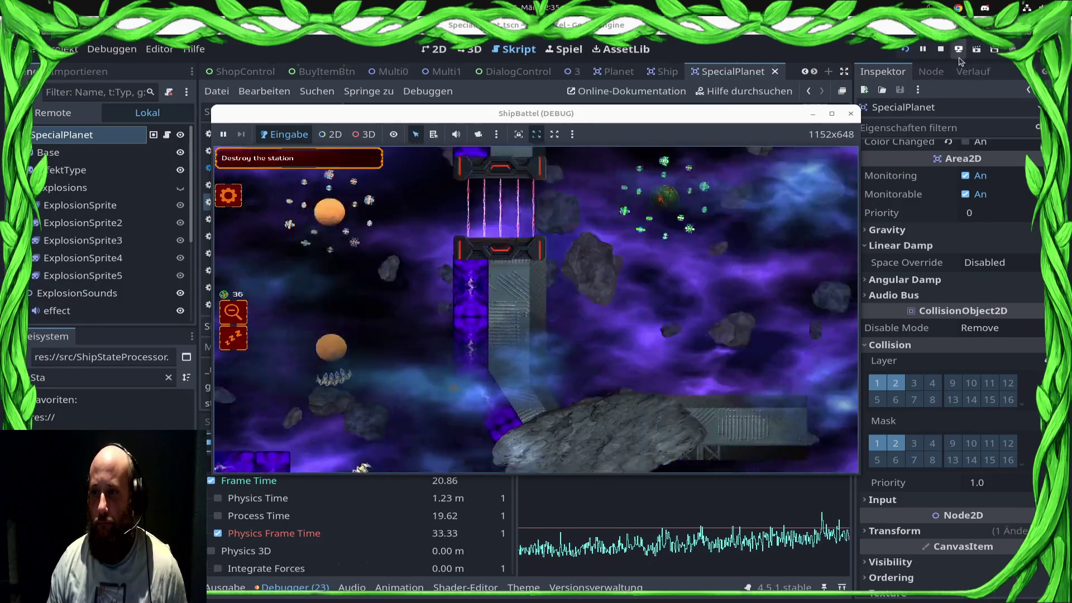
click(941, 50)
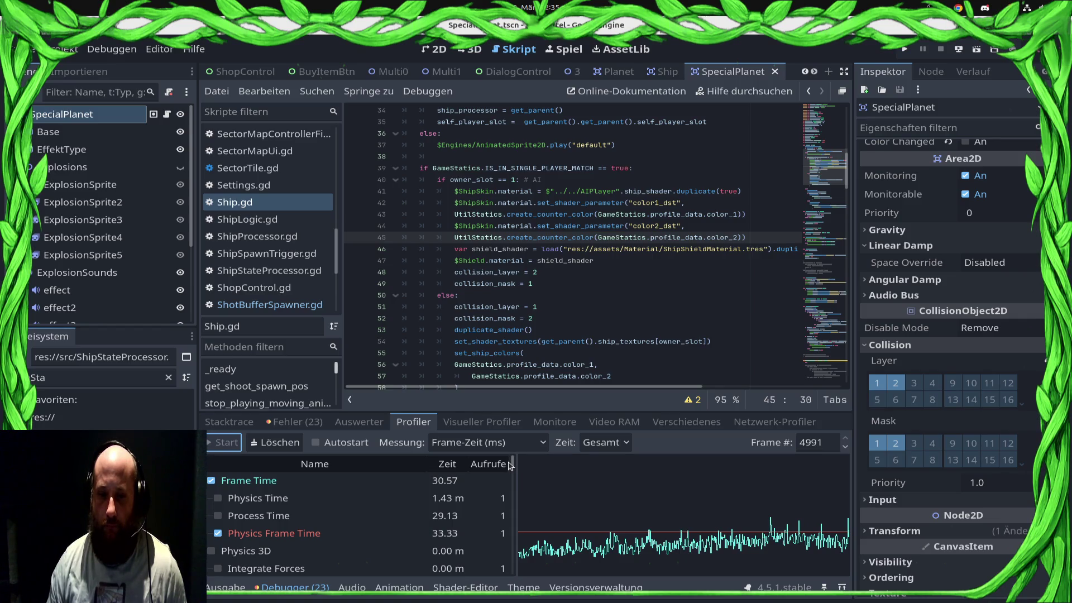
Switch the profiler's time measurement to self time (Eigen)
click(509, 466)
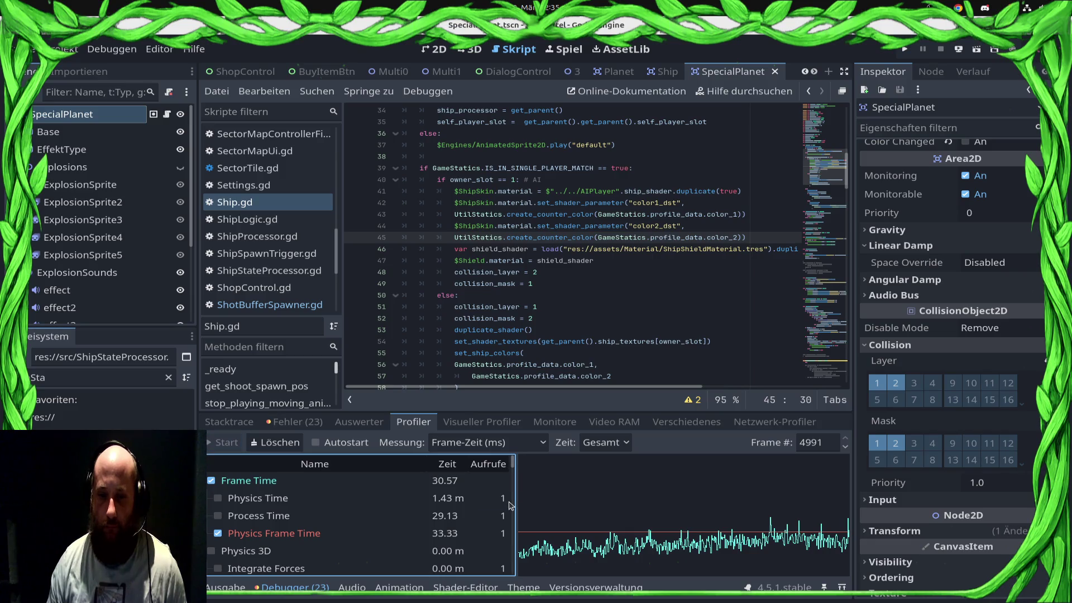
mouse_move(511, 468)
mouse_down()
mouse_move(516, 550)
mouse_move(511, 498)
mouse_up()
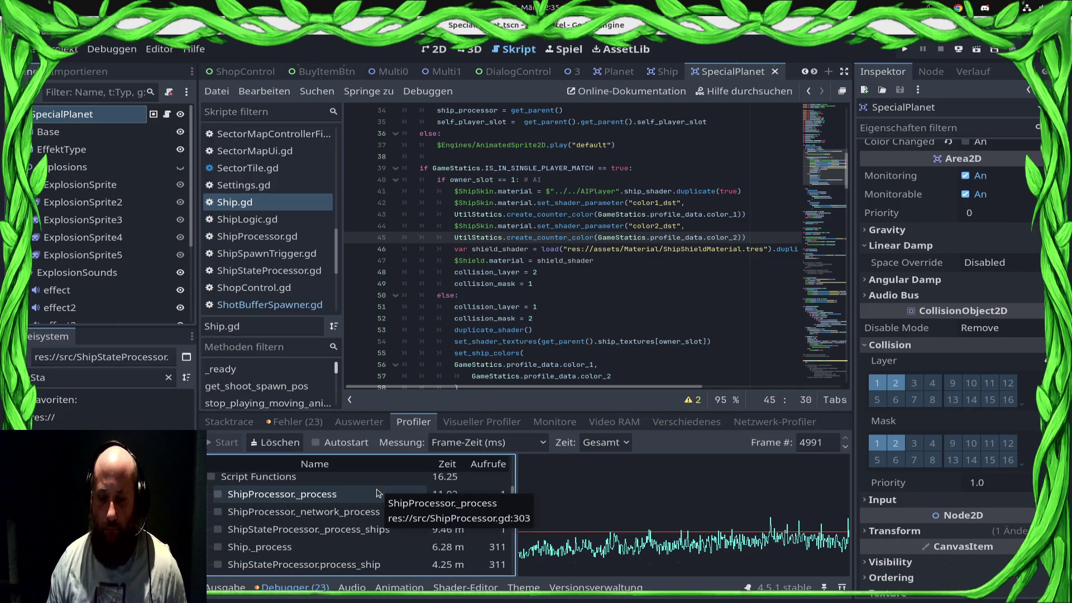
click(614, 443)
click(619, 479)
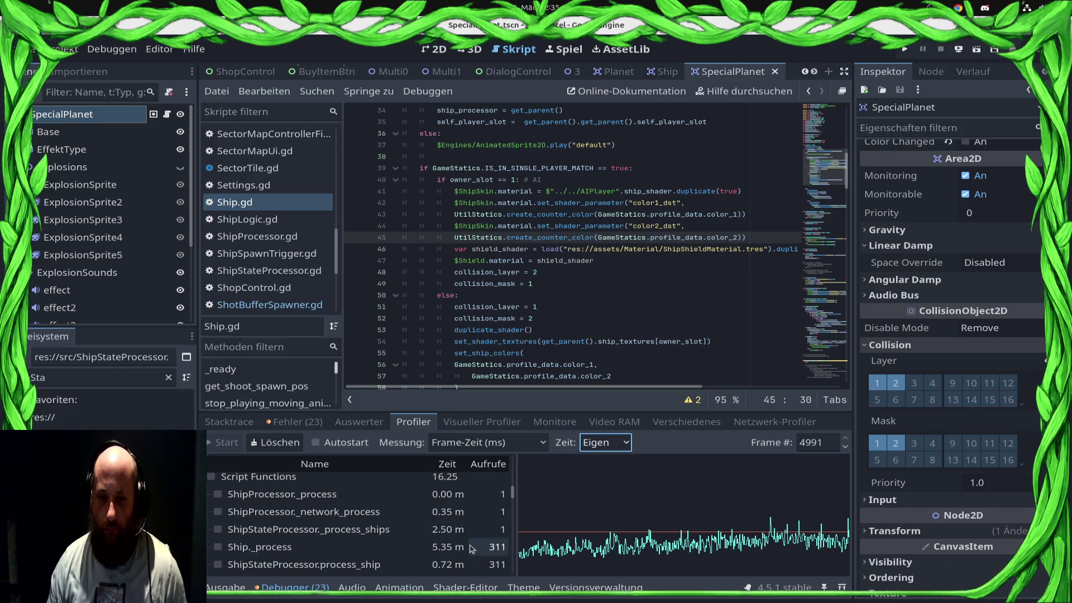
Scroll the function list and toggle the ScanGridManager grid-index function in the graph
scroll(459, 551, down, 5)
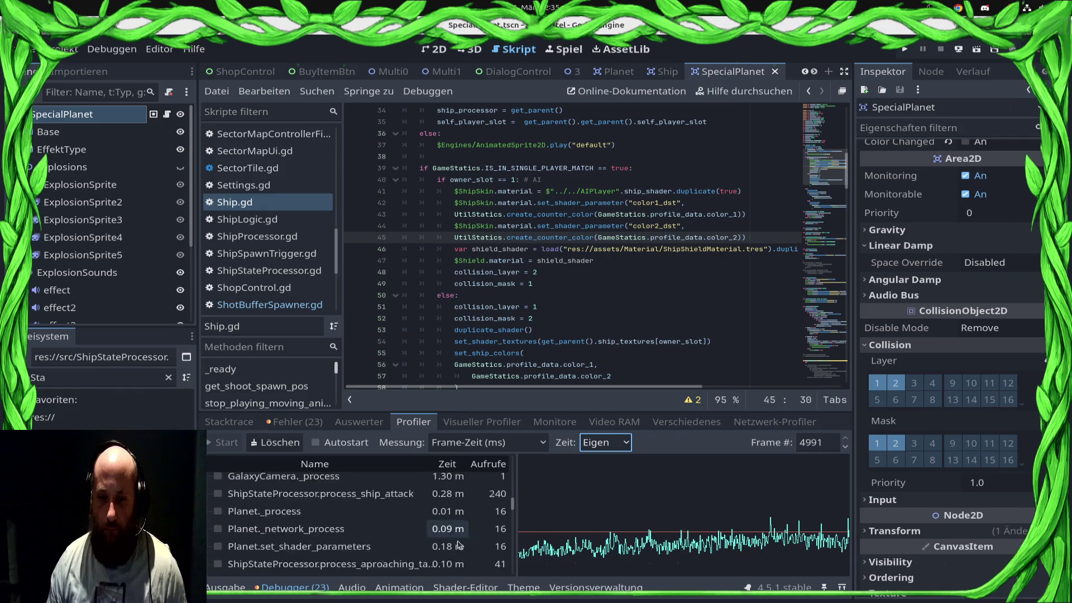
scroll(458, 544, down, 5)
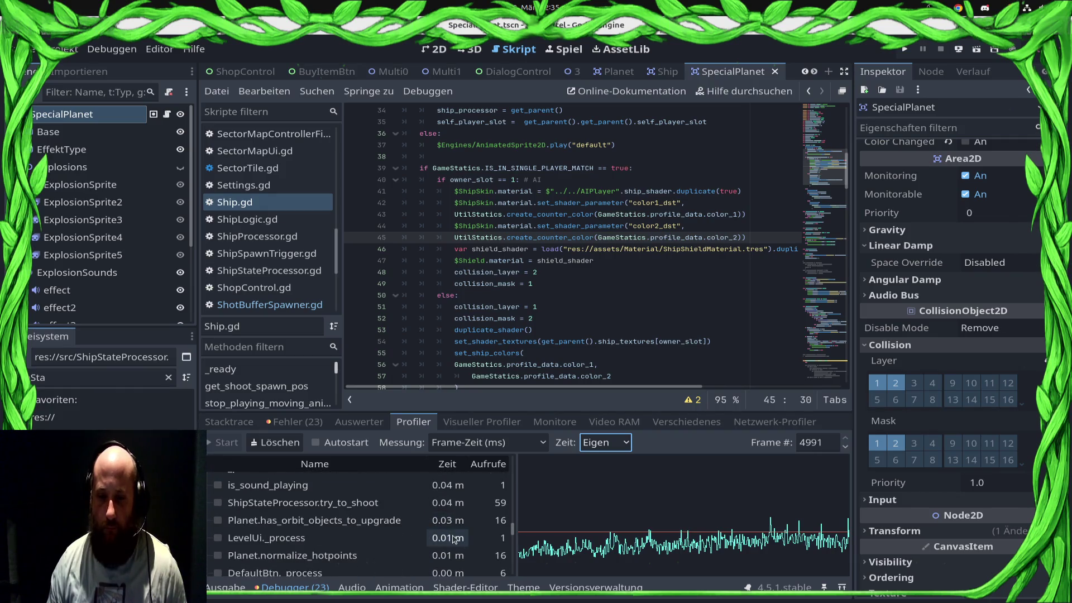
scroll(449, 538, down, 3)
scroll(447, 537, up, 2)
scroll(447, 536, up, 5)
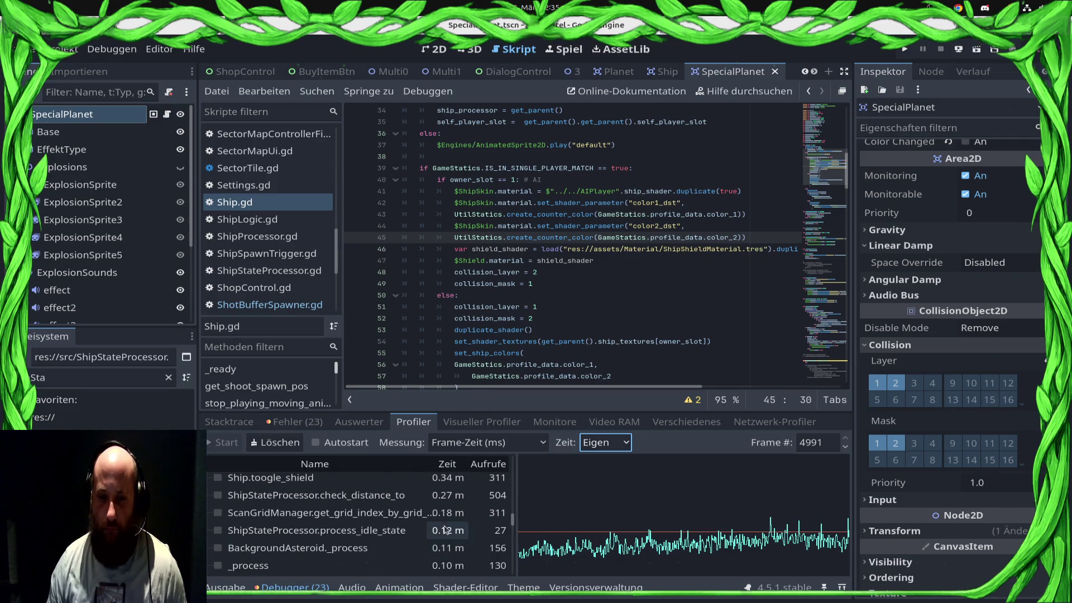
click(416, 514)
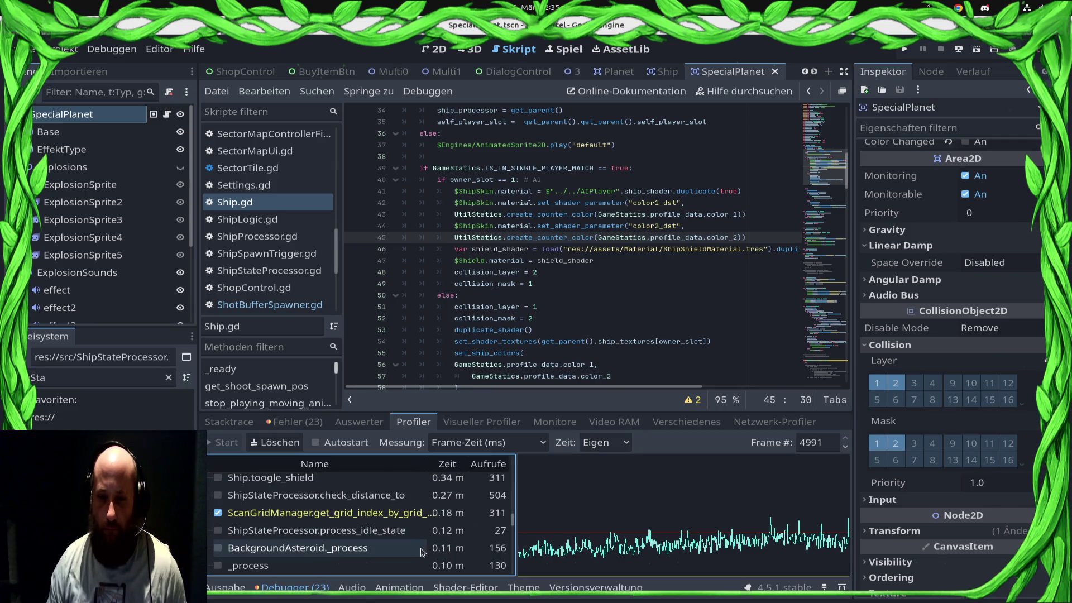
click(394, 514)
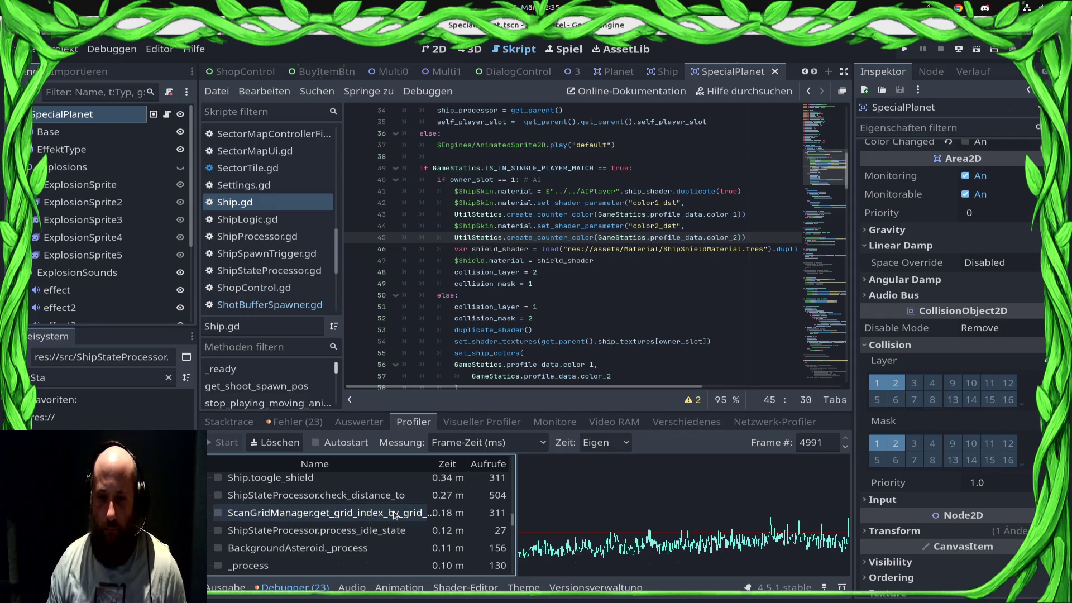
click(402, 521)
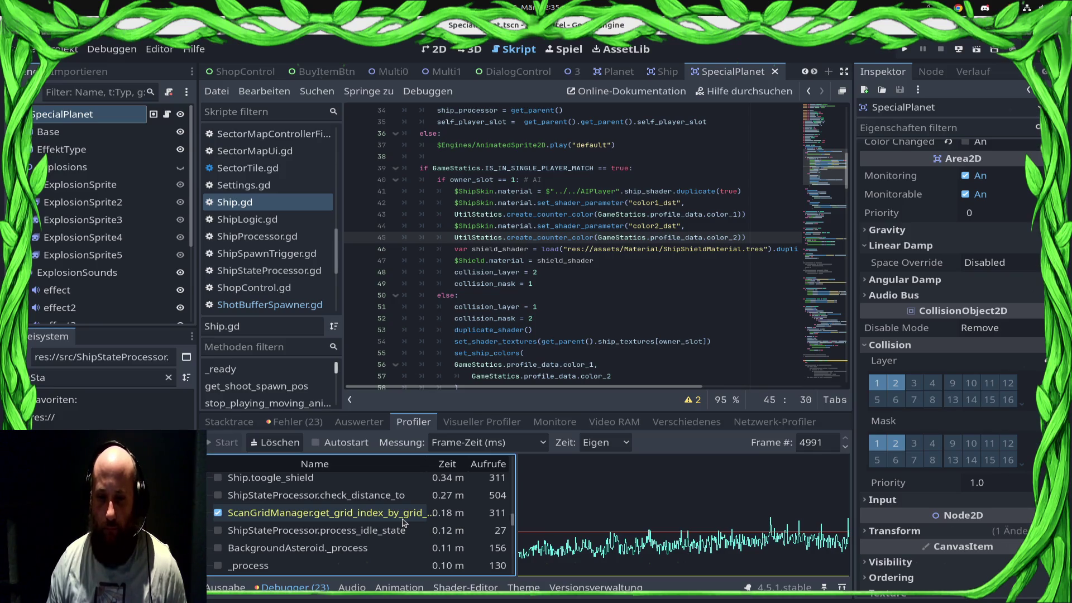
click(402, 521)
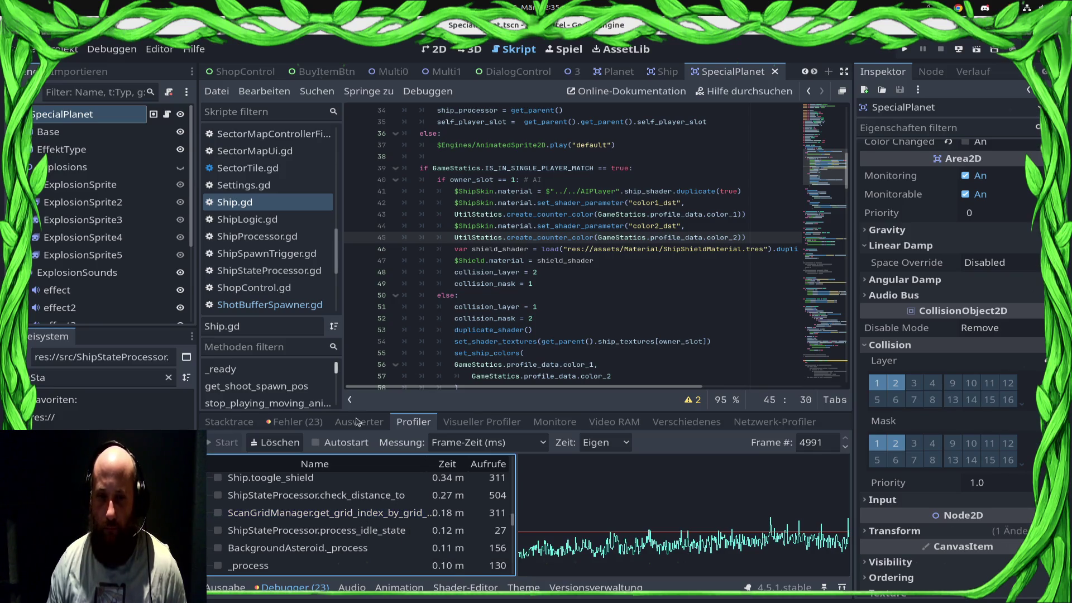
click(95, 378)
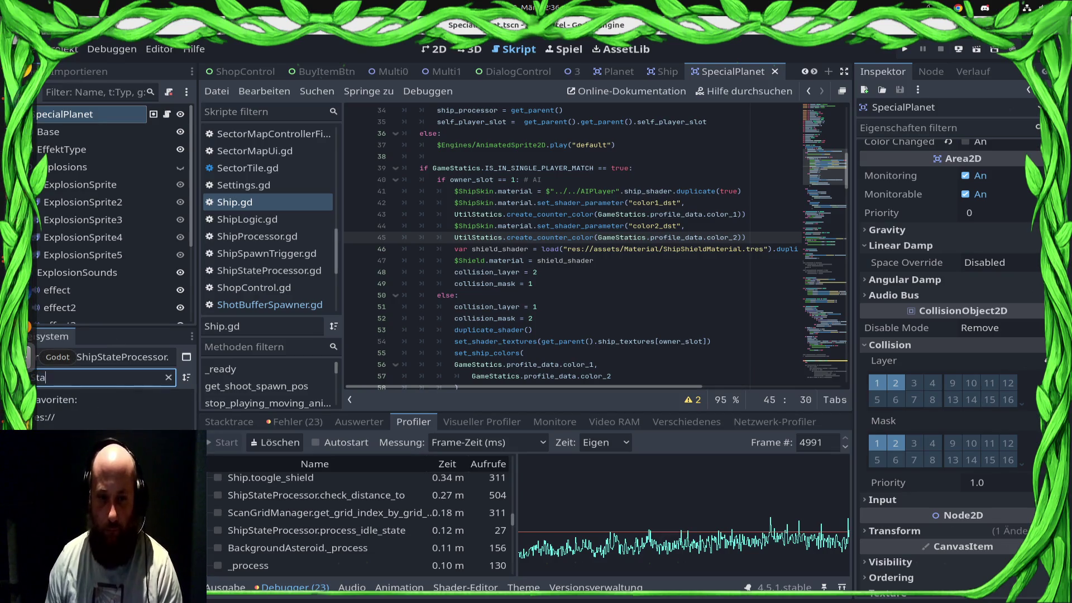
Open ShipStateProcessor.gd and search it for 'Scan'
double_click(100, 438)
click(578, 219)
key(ctrl+f)
text(ScanGr)
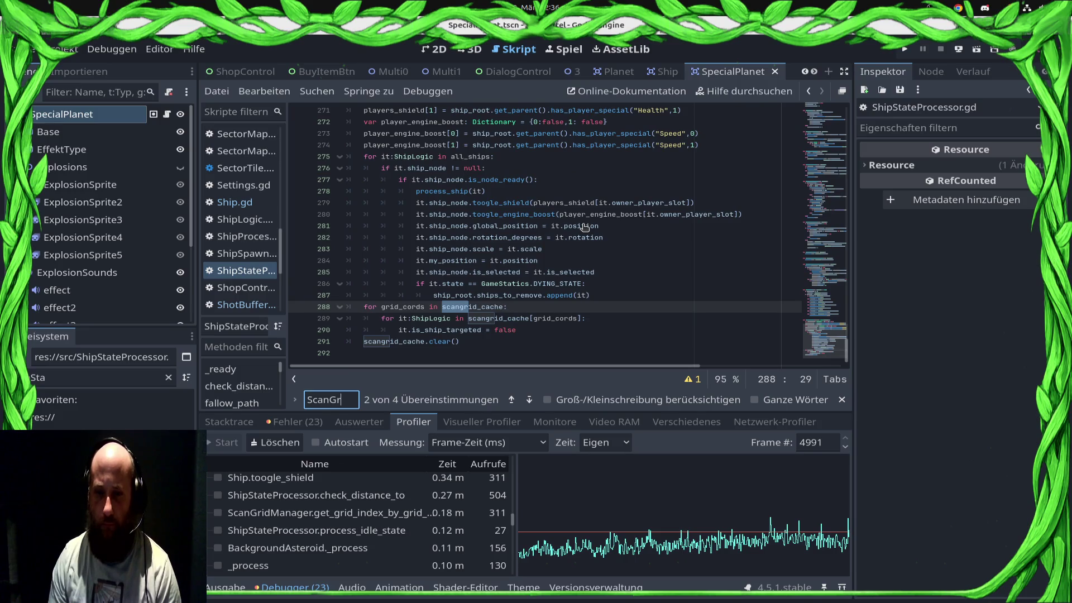
Comment out the scangrid_cache reset loop at lines 288–291 with Ctrl+K
drag(499, 342, 306, 311)
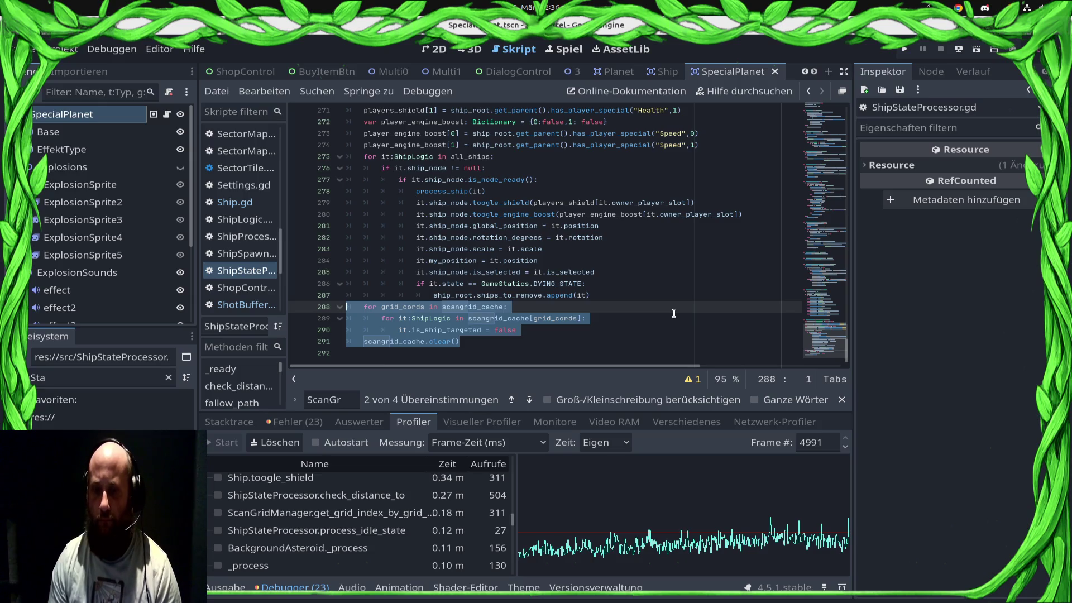
key(ctrl+k)
scroll(674, 313, up, 6)
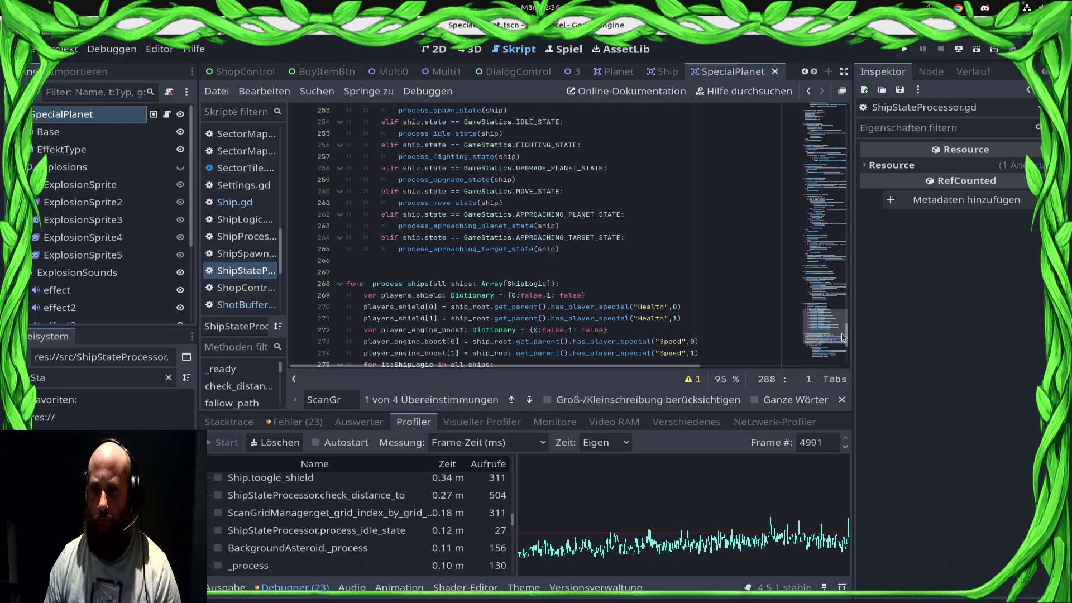
mouse_move(846, 336)
mouse_down()
mouse_move(831, 124)
mouse_move(812, 96)
mouse_move(836, 325)
mouse_move(814, 171)
mouse_up()
Scroll through ShipStateProcessor.gd to review the single-player speed code
scroll(655, 252, up, 5)
scroll(265, 394, down, 2)
scroll(265, 393, down, 4)
scroll(250, 392, down, 4)
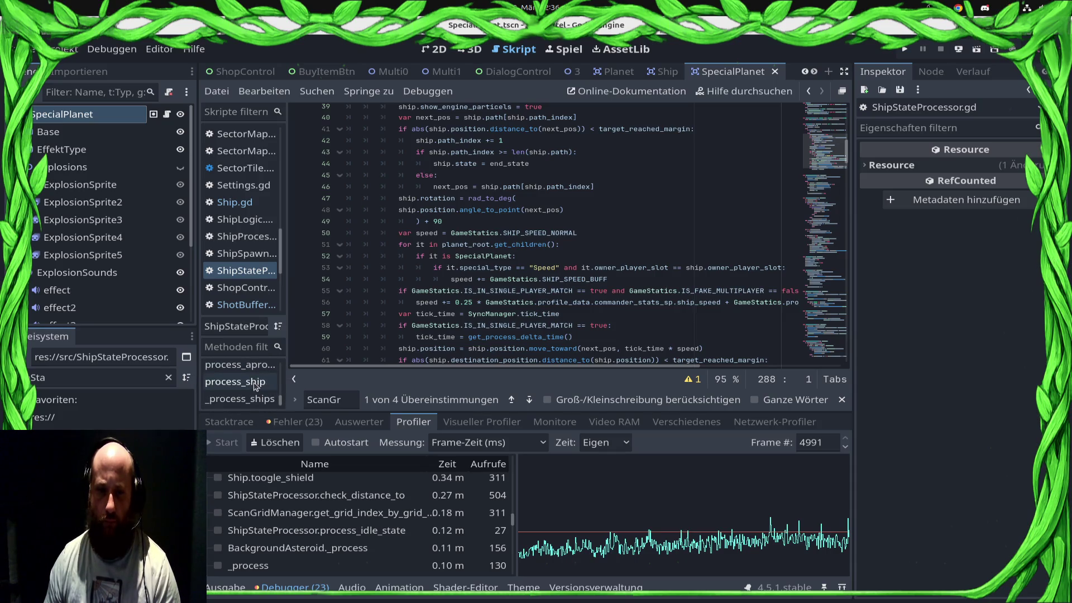
scroll(258, 386, up, 5)
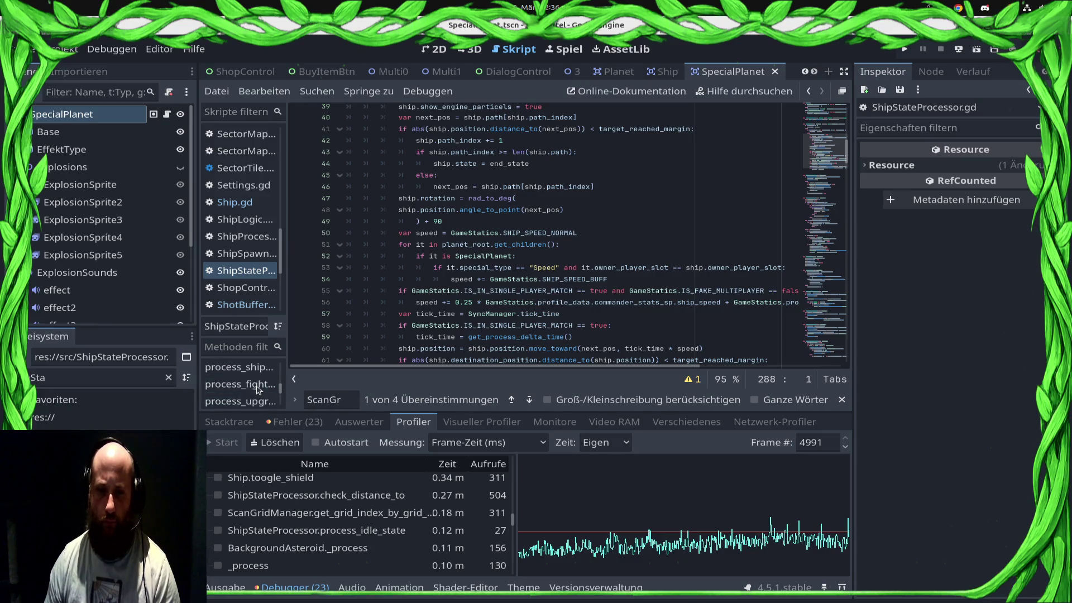
scroll(259, 390, up, 3)
click(563, 291)
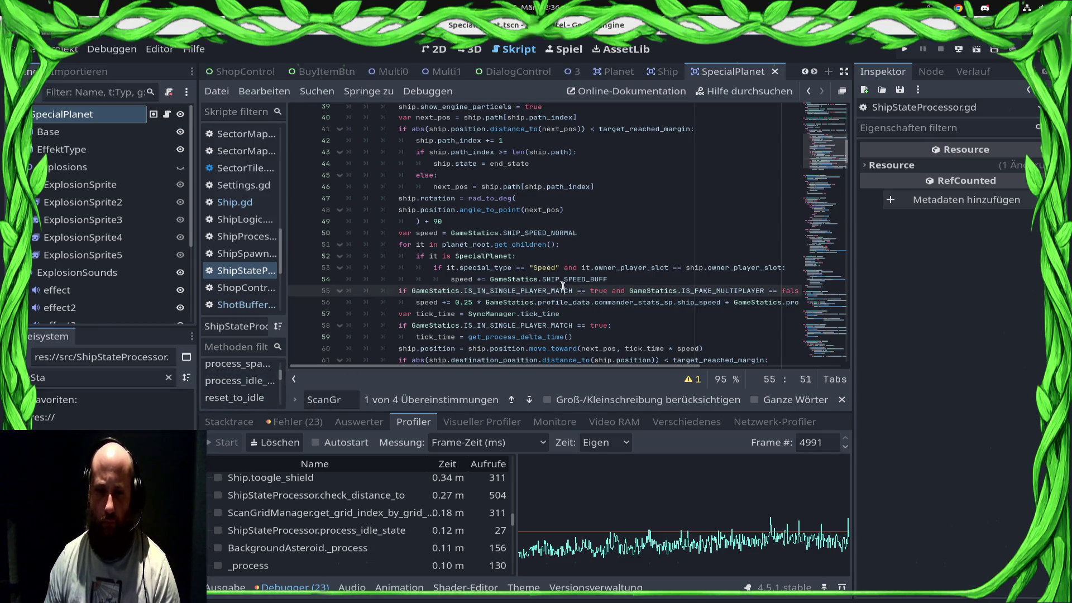
scroll(243, 398, up, 3)
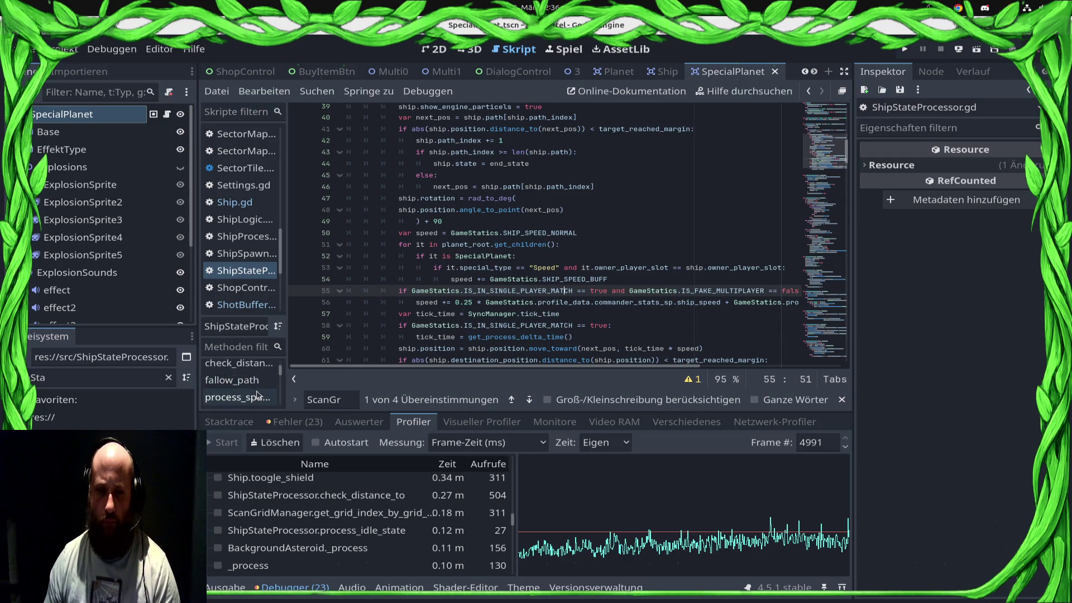
scroll(258, 395, down, 2)
scroll(258, 394, down, 1)
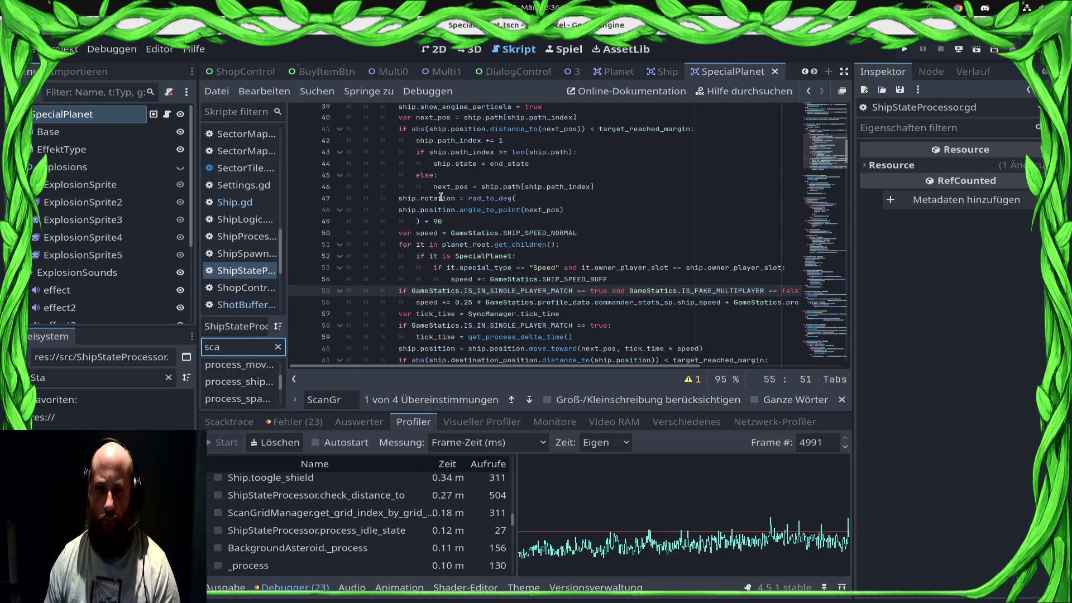
scroll(508, 235, up, 12)
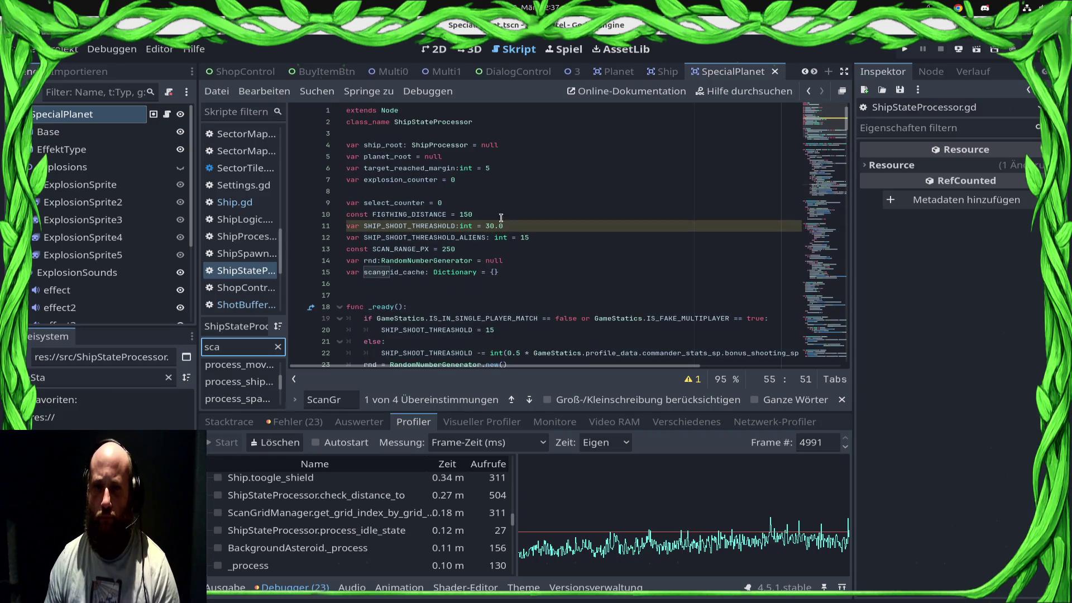
scroll(529, 251, down, 14)
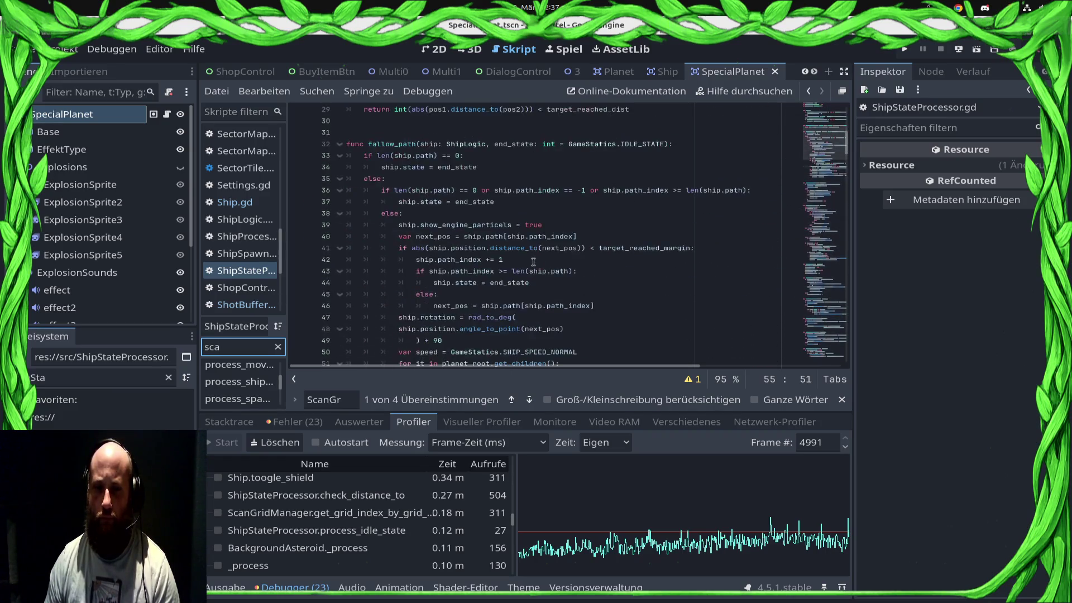
scroll(253, 391, up, 2)
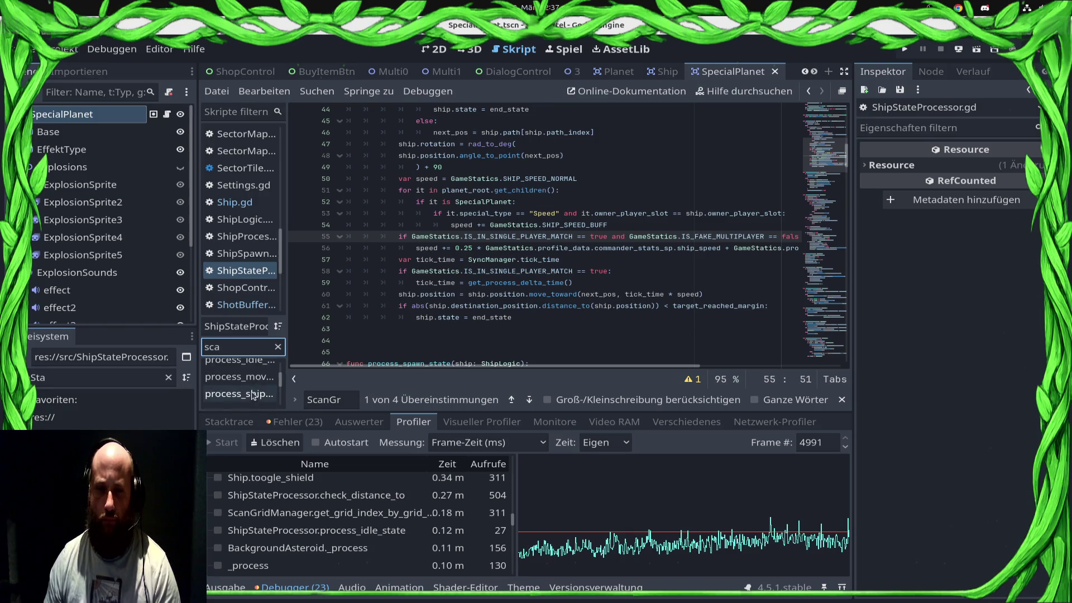
Jump to process_idle_state and open a new line under the hitpoints check
click(253, 370)
scroll(429, 287, down, 2)
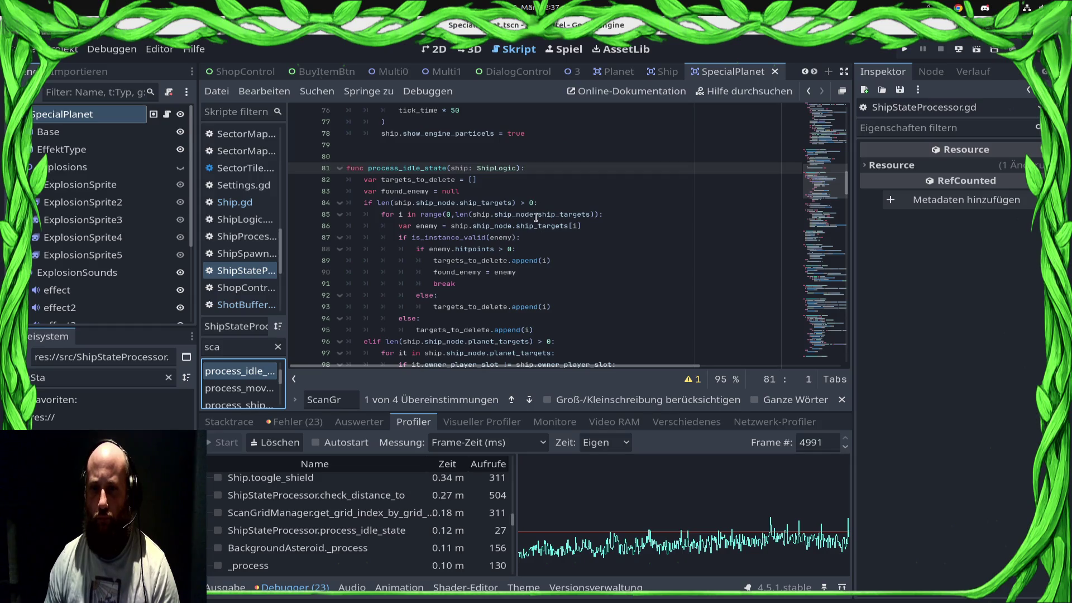
click(572, 254)
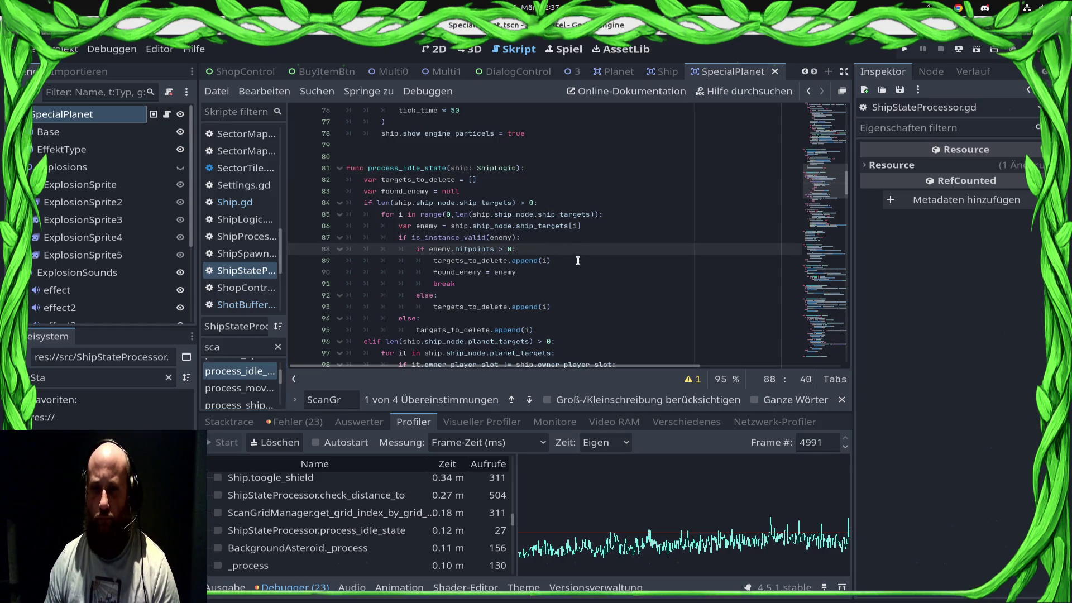
key(Return)
text(if ene)
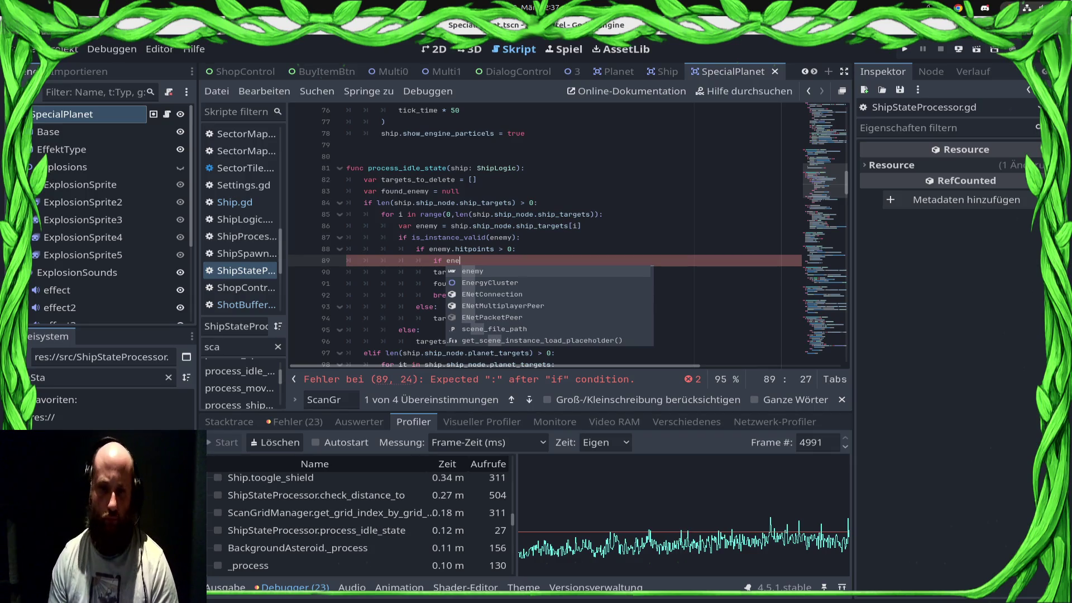
Write 'if enemy.is_ship_targeted == false:' on line 89 using autocomplete
key(Escape)
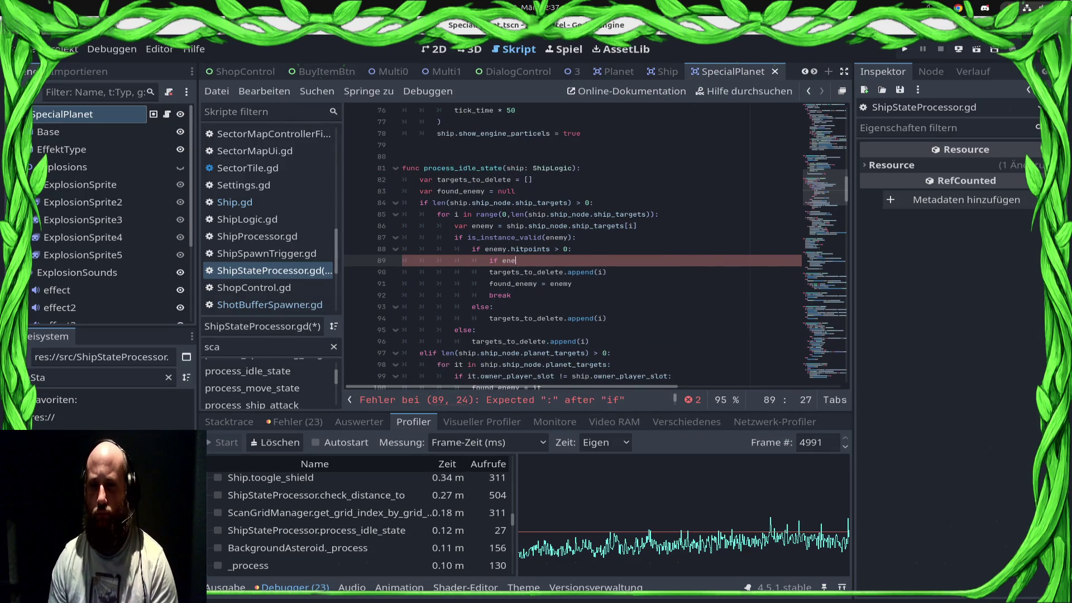
text(my)
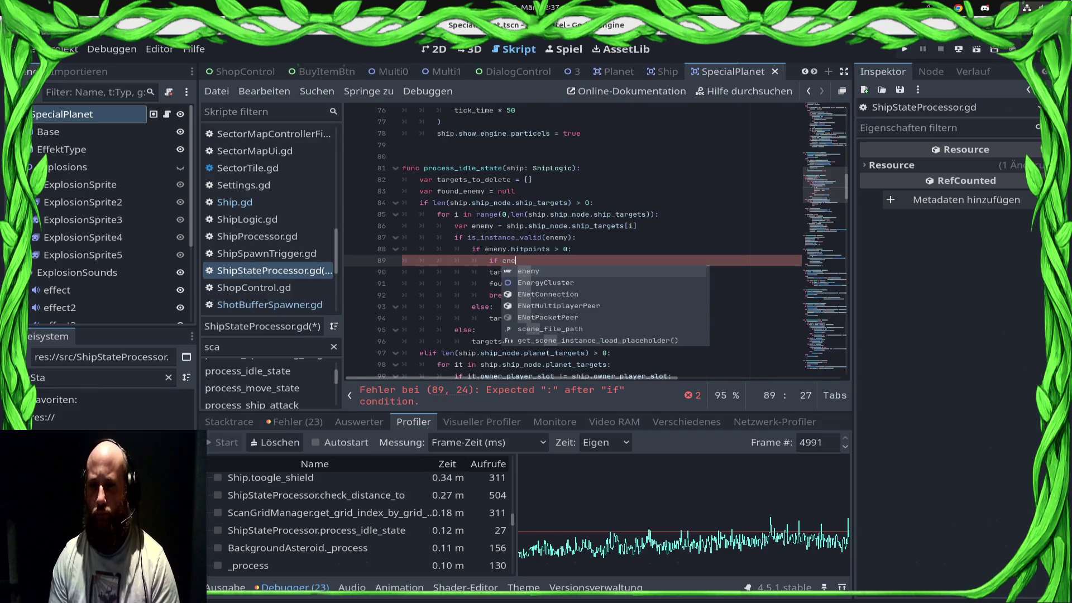
key(BackSpace)
key(BackSpace)
text(.s)
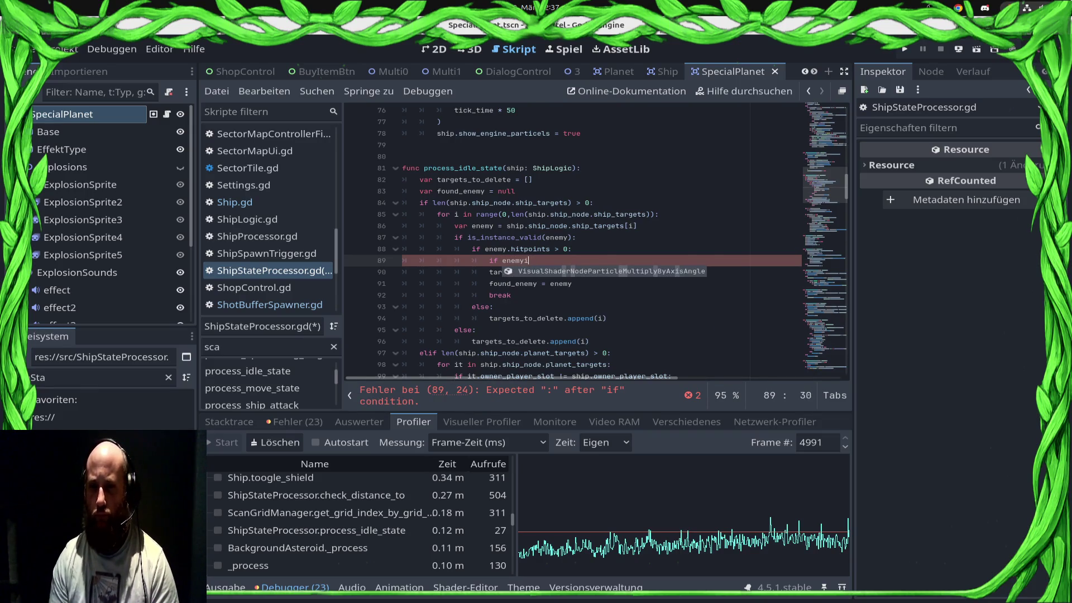
key(BackSpace)
text(is)
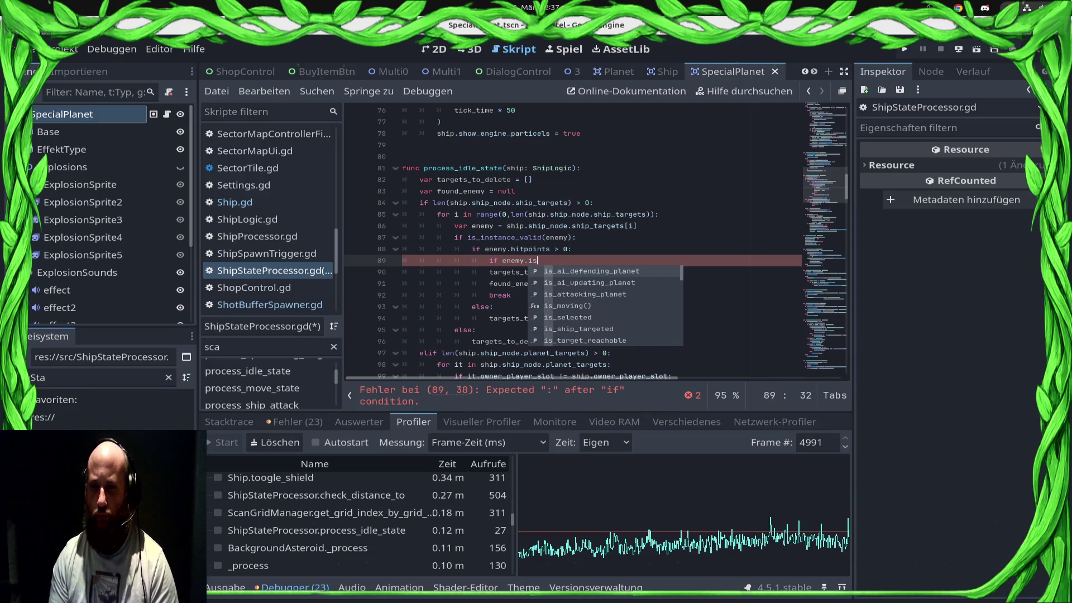
key(Down)
key(Down)
key(Down)
key(Return)
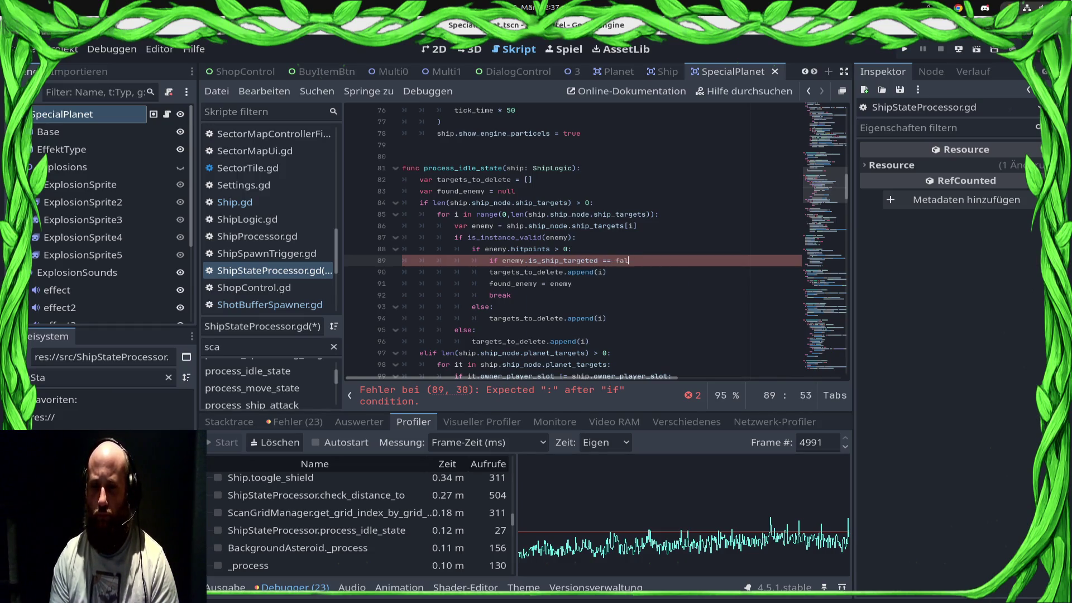
Indent the append and found_enemy lines beneath the new check
key(Down)
key(Home)
key(Tab)
key(Down)
key(Home)
key(Tab)
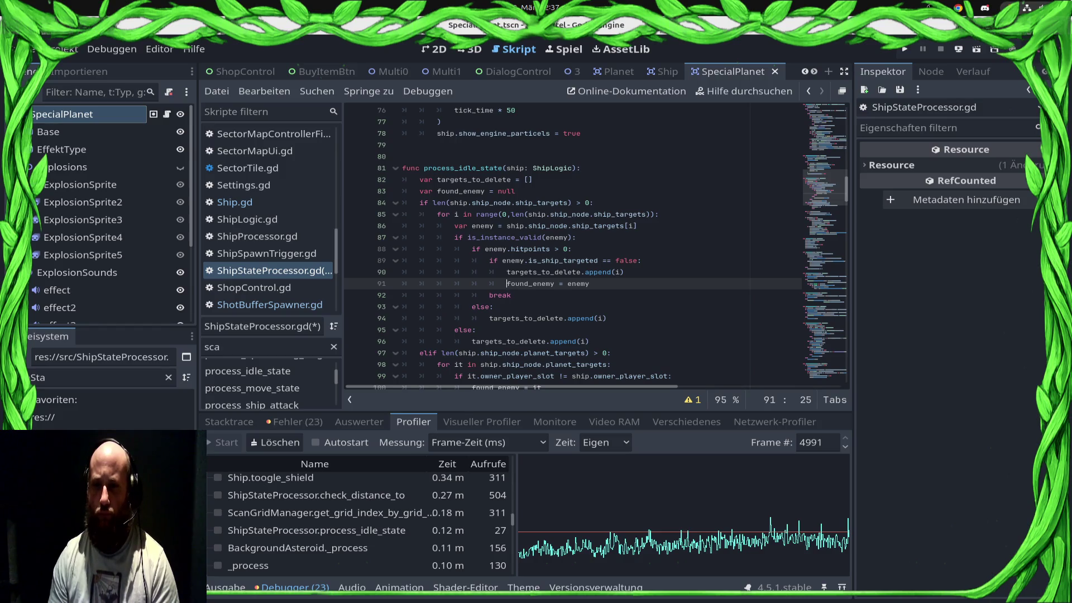
Save the script and add a found_enemy null check after the targets loop
click(511, 294)
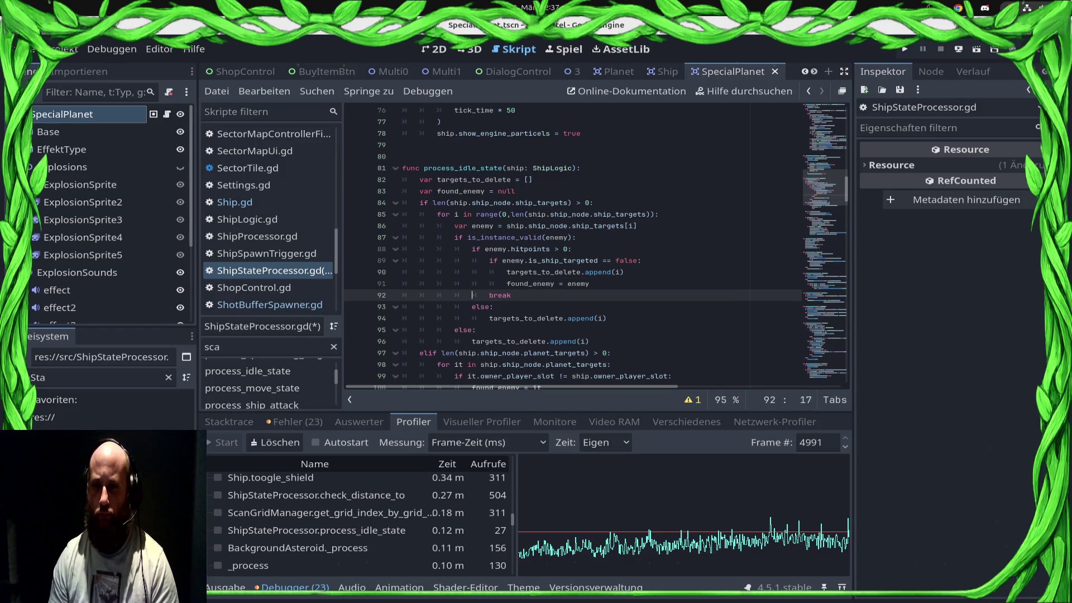
key(ctrl+s)
key(Down)
key(Down)
key(Down)
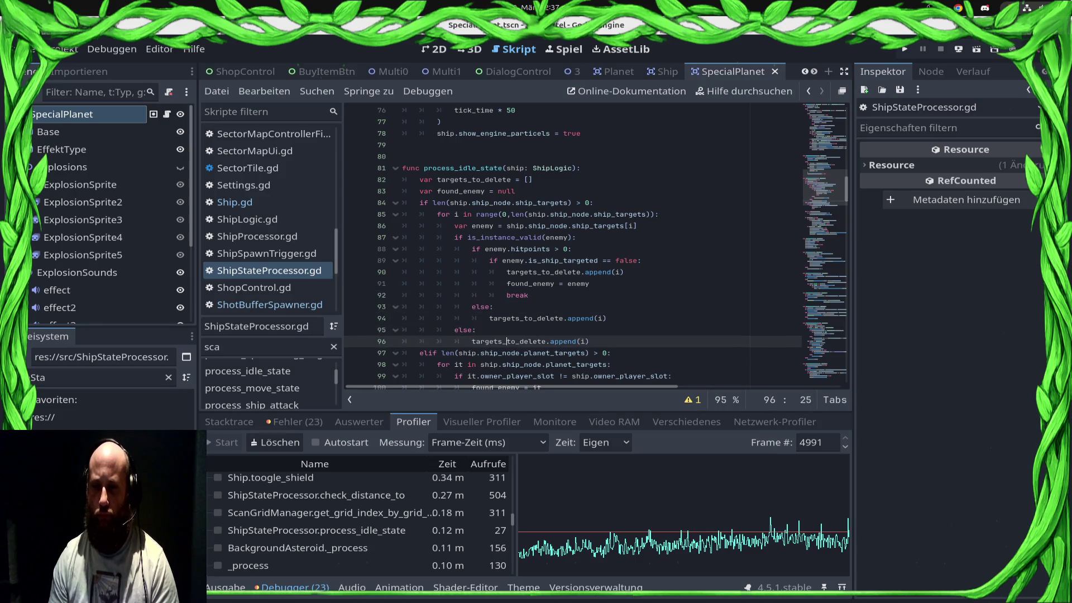
key(Return)
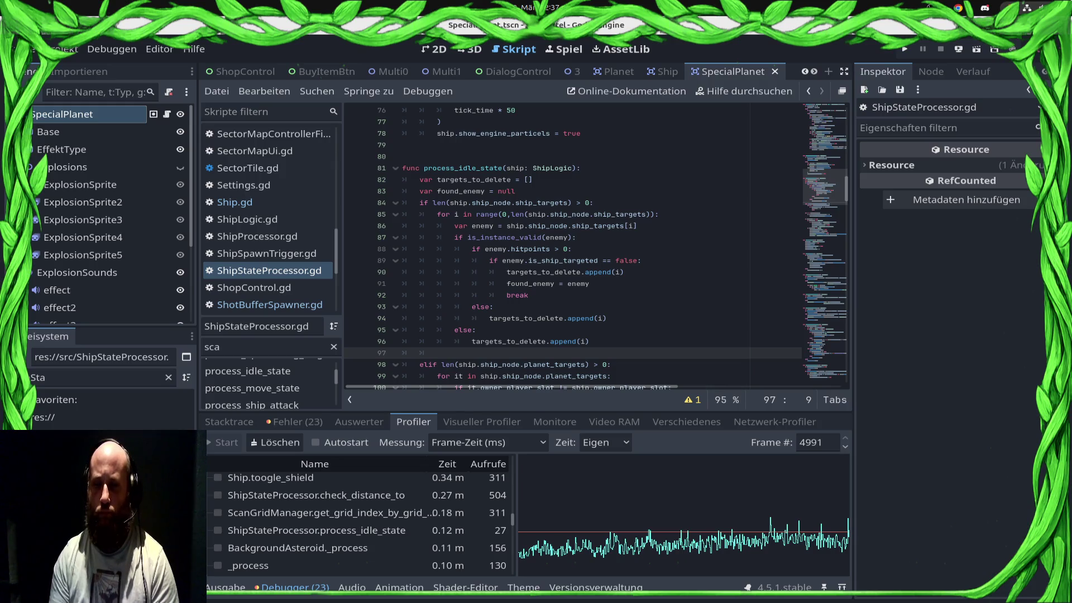
text(if fo)
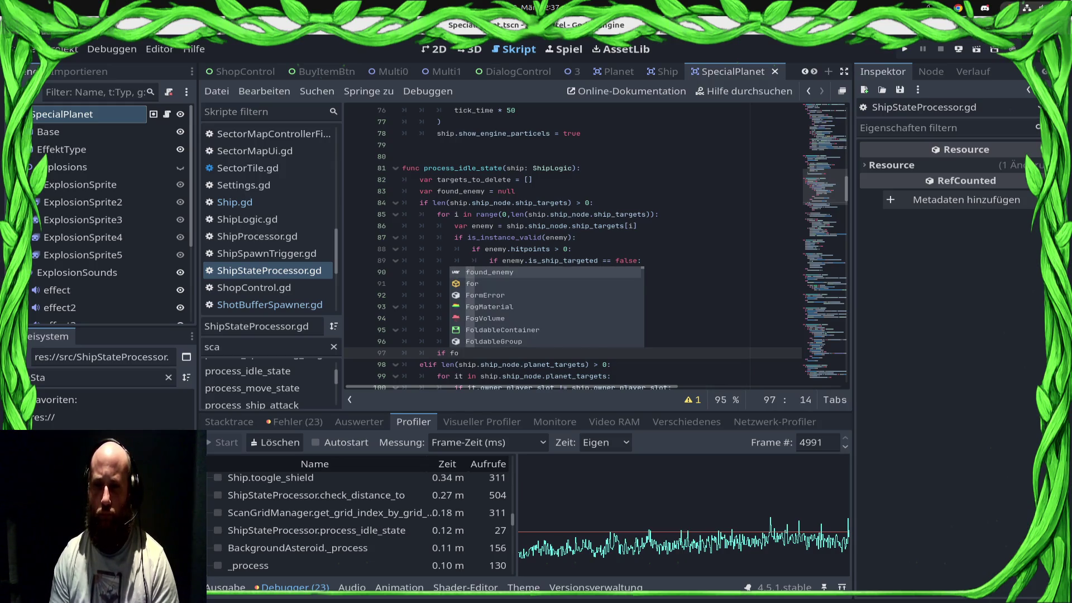
key(Return)
text(=)
text(:)
key(Return)
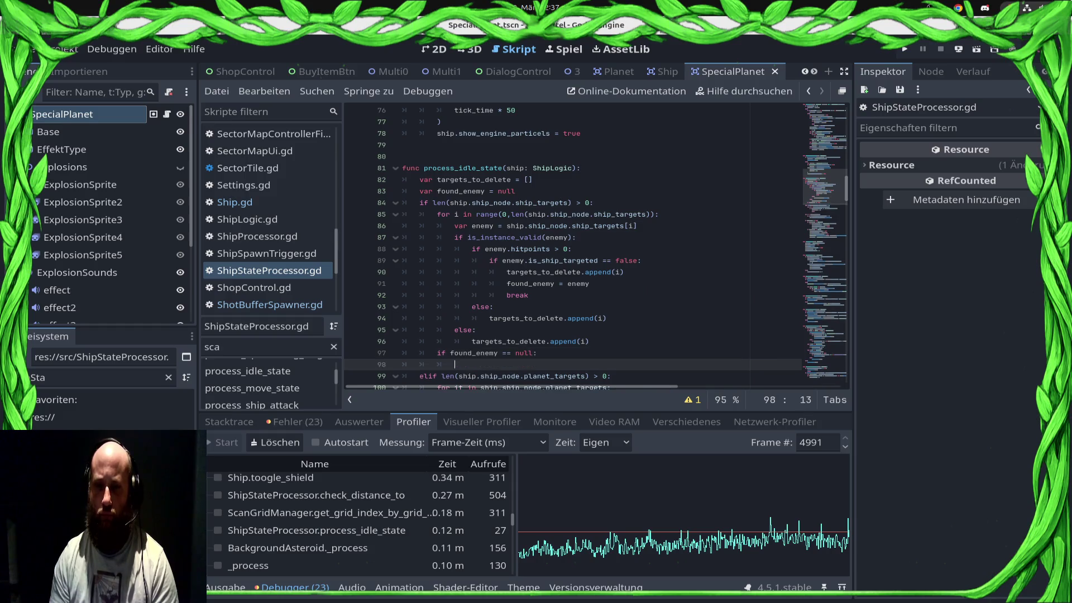
Copy the ship_targets for-loop and paste it under the found_enemy null check
click(589, 342)
key(shift+Up)
key(shift+Up)
key(shift+Up)
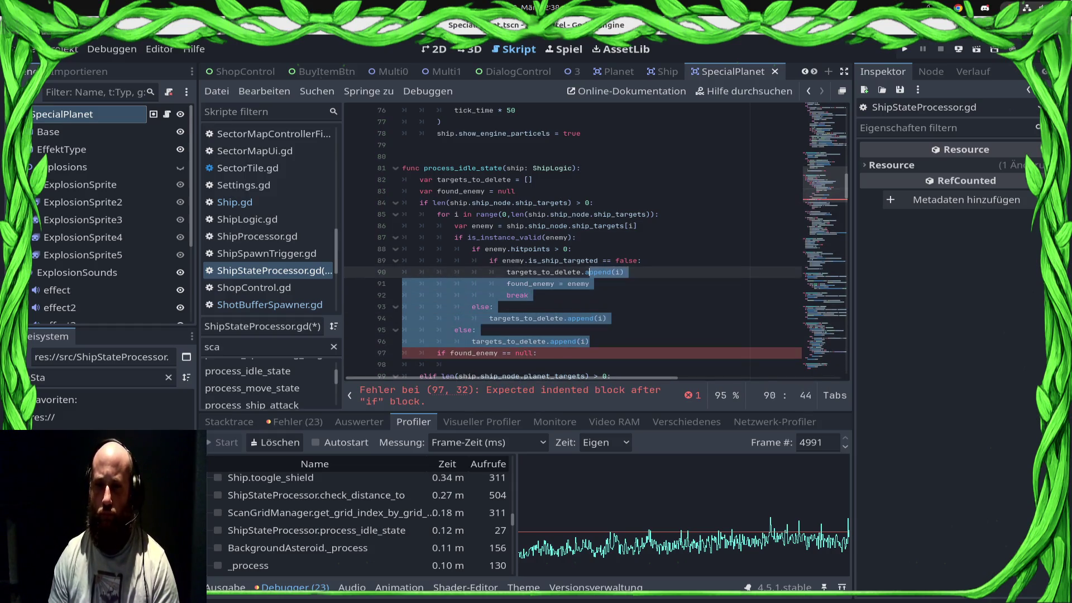
key(shift+Up)
key(shift+Home)
key(Delete)
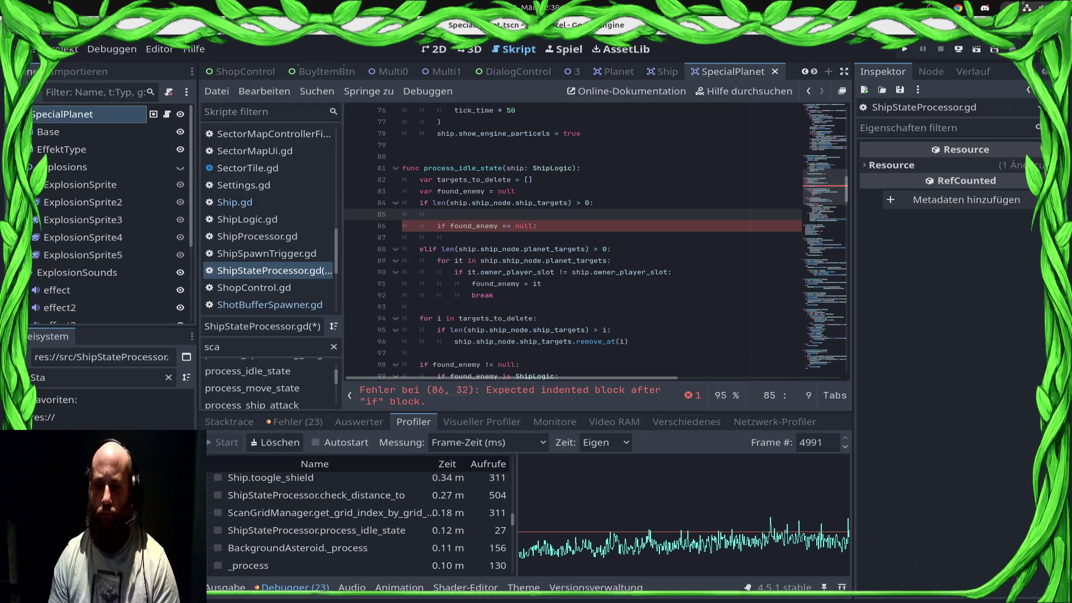
key(ctrl+z)
key(ctrl+c)
click(441, 364)
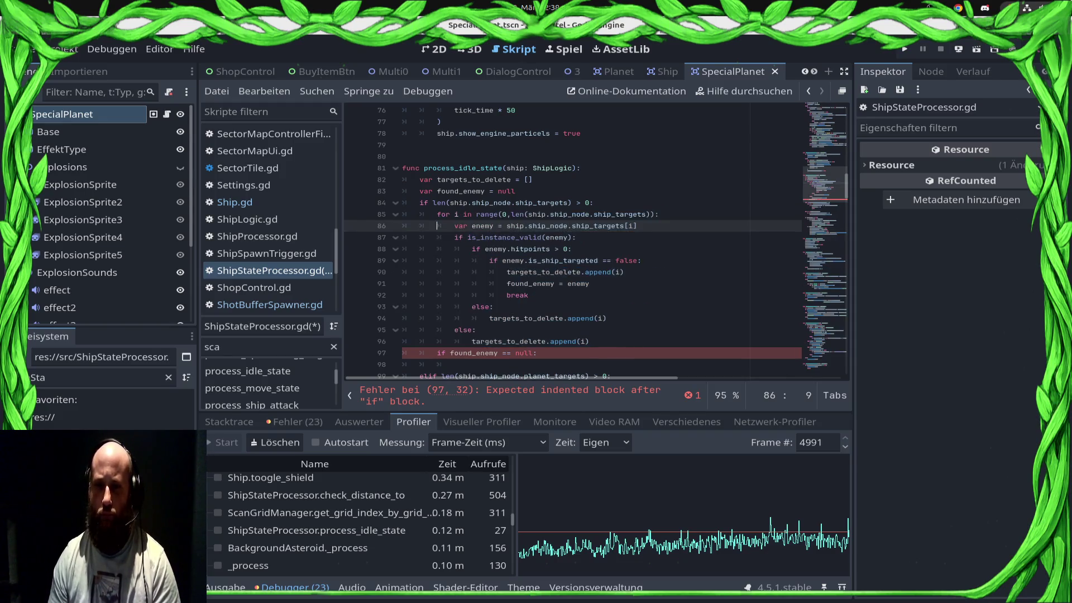
key(ctrl+v)
Drop the is_ship_targeted condition from the copy, indent it under the check, and save
key(Up)
key(Up)
key(Up)
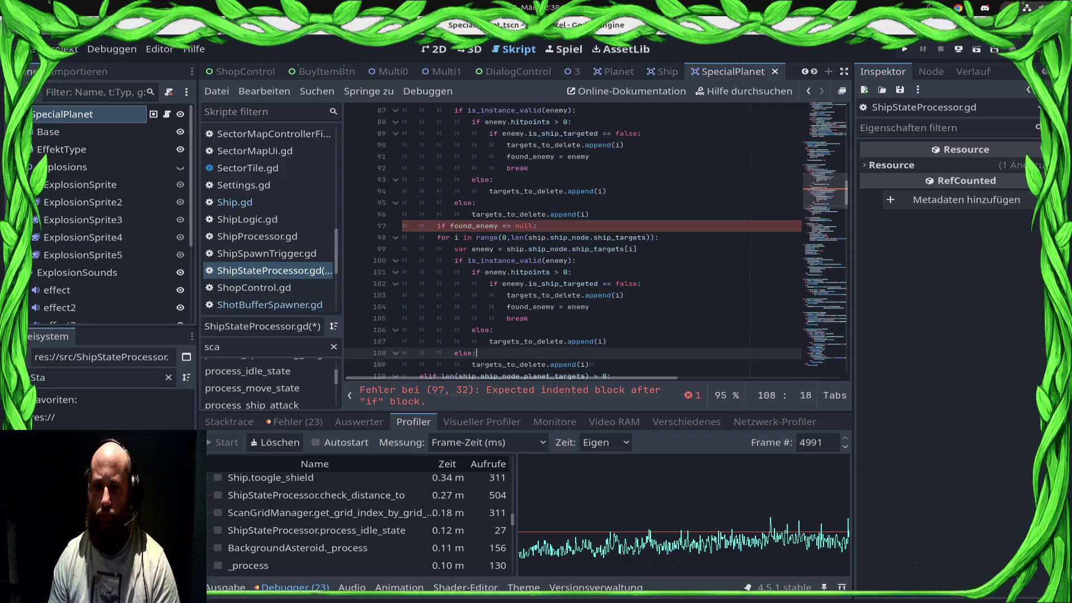
key(Up)
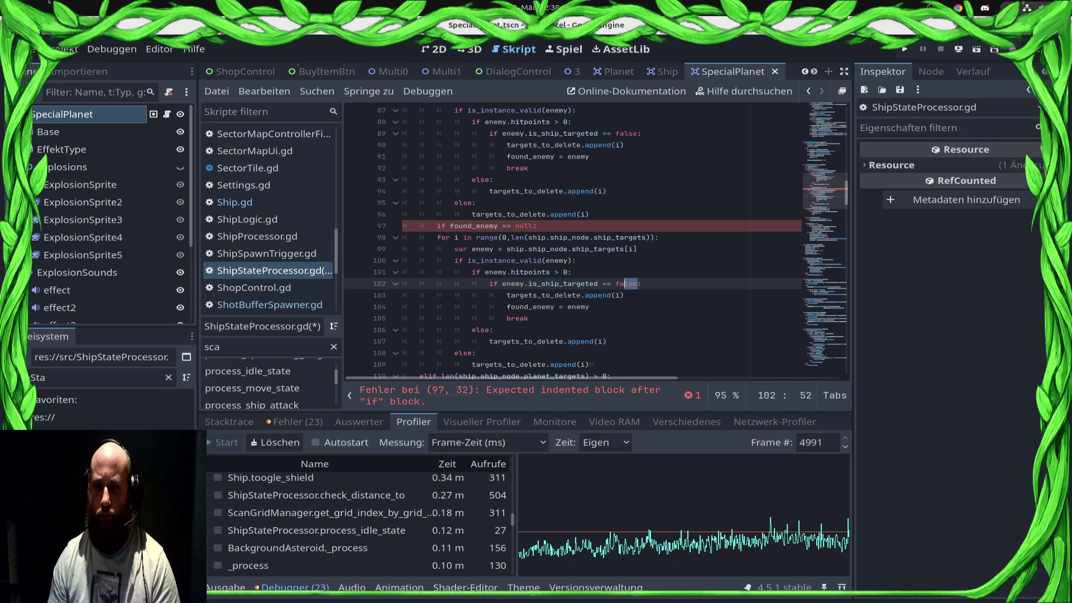
key(shift+Home)
key(BackSpace)
key(Up)
key(Up)
key(Up)
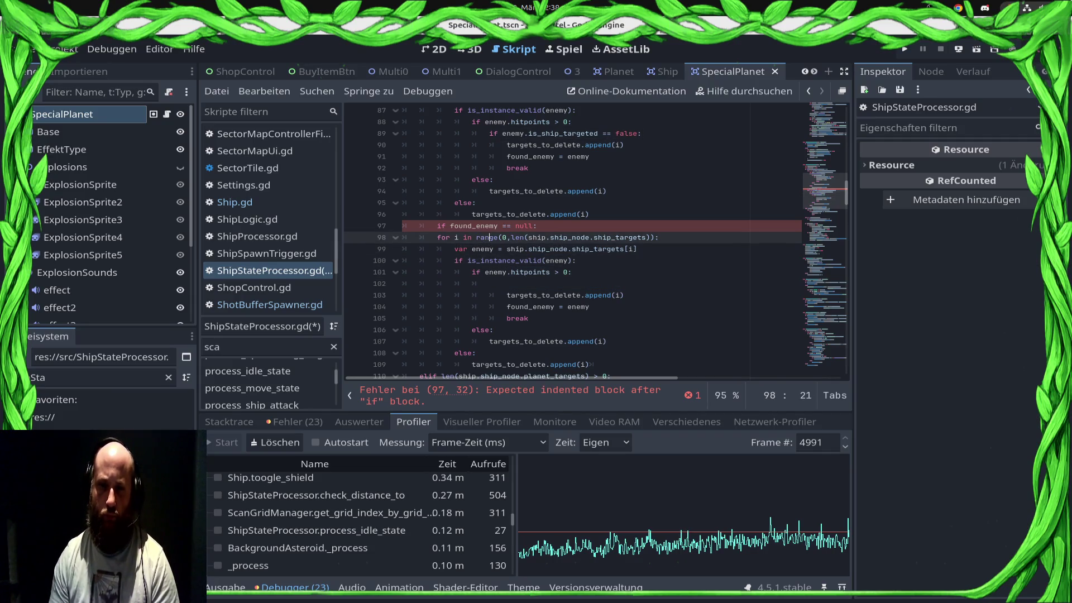
key(shift+Down)
key(shift+Down)
key(shift+Down)
key(shift+End)
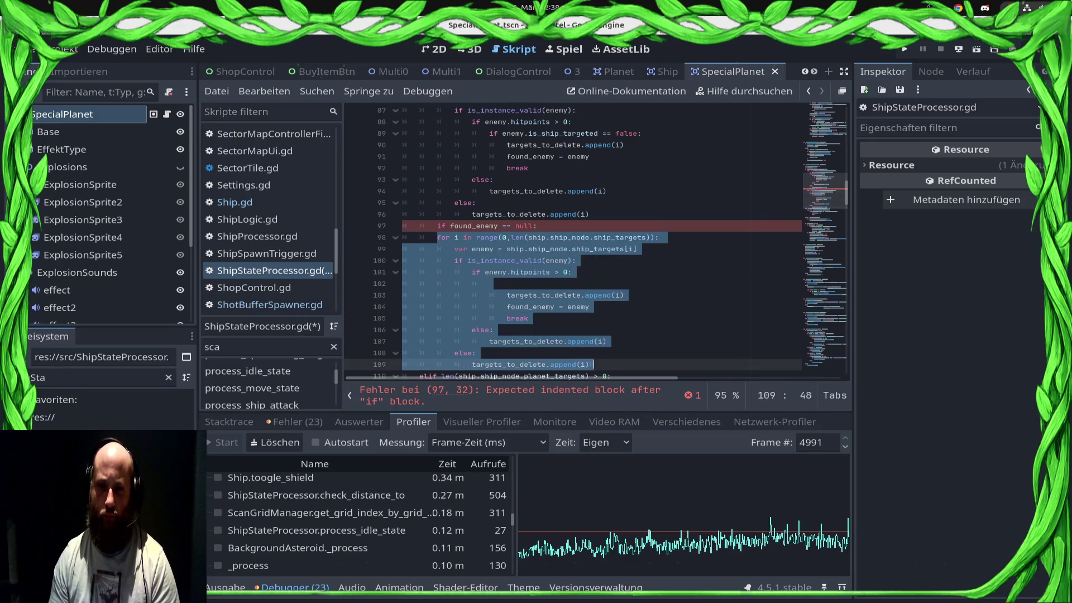
key(Tab)
key(ctrl+s)
Delete the copied loop's else branches and leftover blank lines, then save
key(Up)
key(Up)
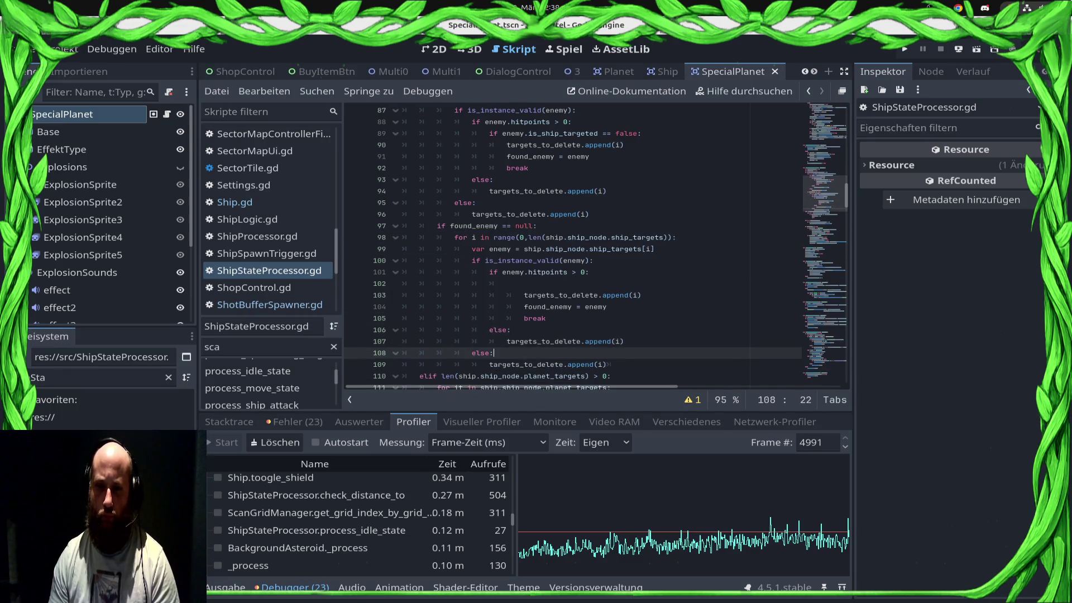
key(ctrl+s)
key(Down)
key(Down)
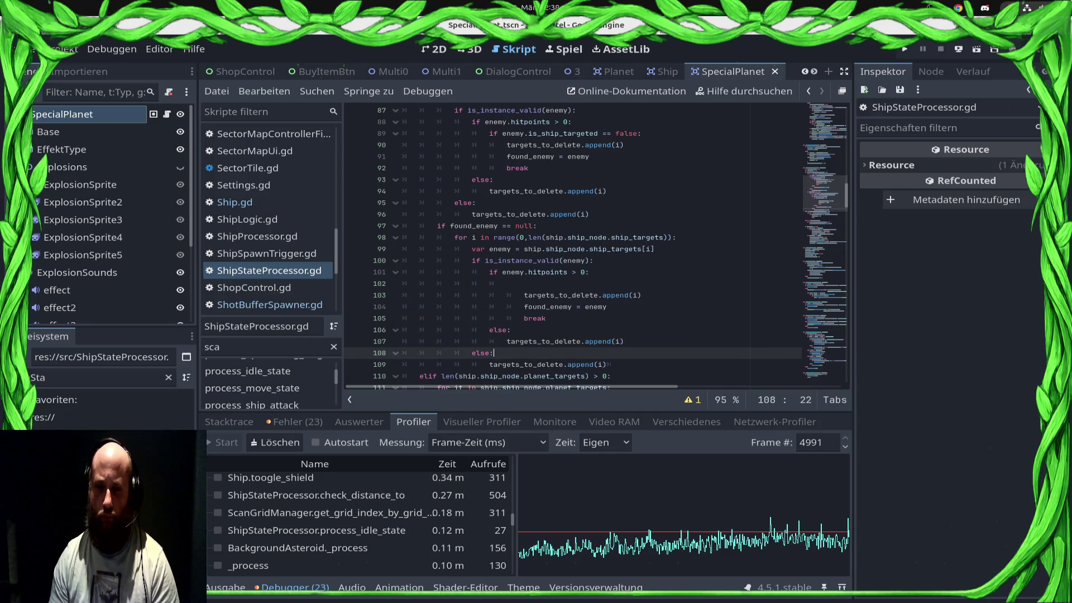
key(shift+Up)
key(shift+Up)
key(shift+Up)
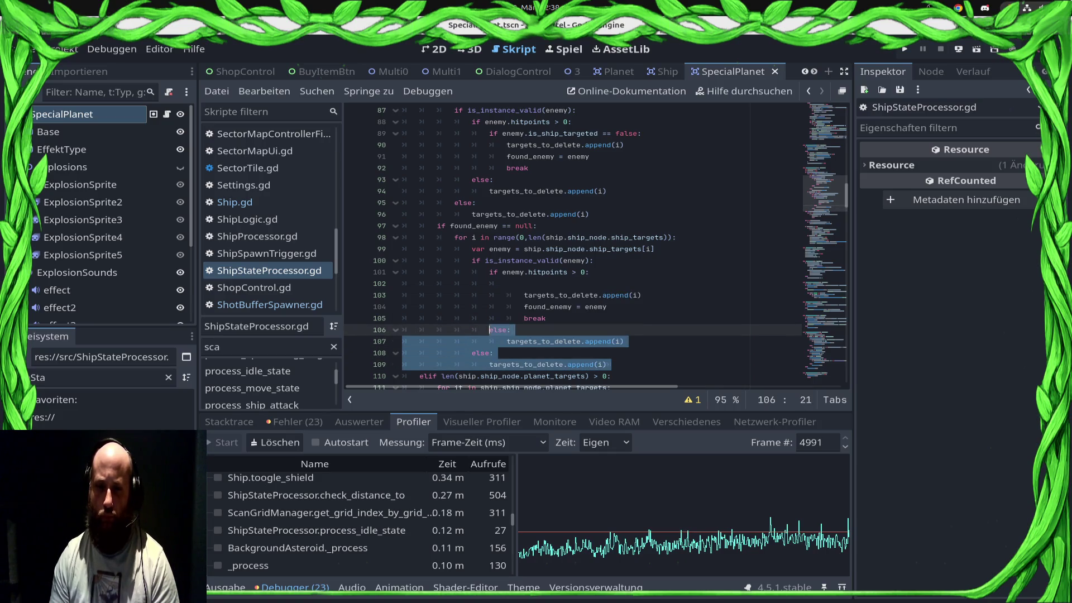
key(Delete)
key(shift+Home)
key(BackSpace)
key(BackSpace)
key(Up)
key(Up)
key(Up)
key(shift+Home)
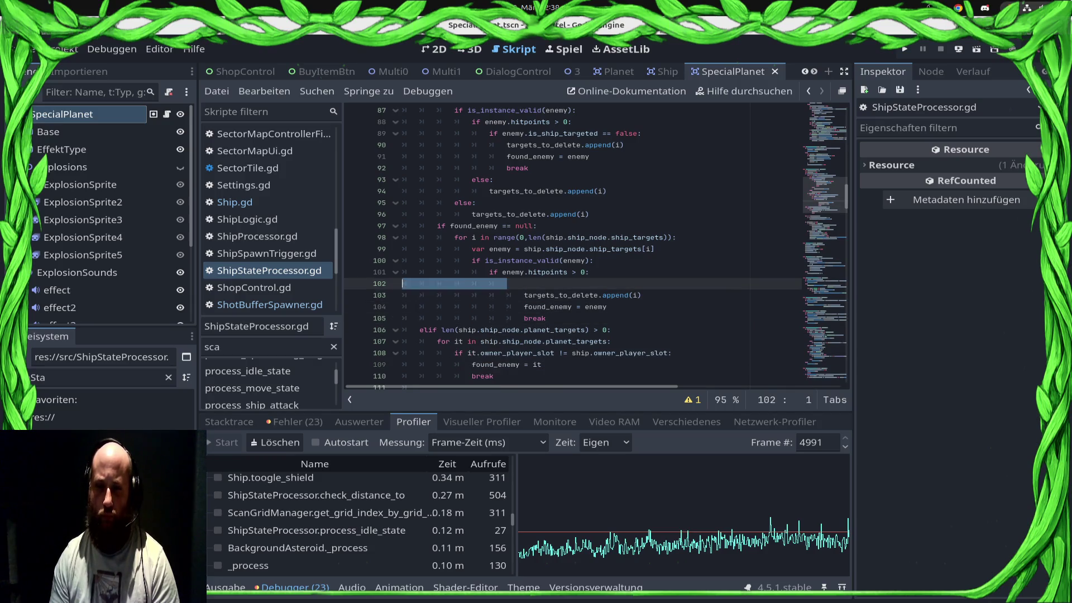
key(BackSpace)
key(BackSpace)
key(ctrl+s)
Pull lines 103–104 back one level to align with line 102 and save
click(523, 284)
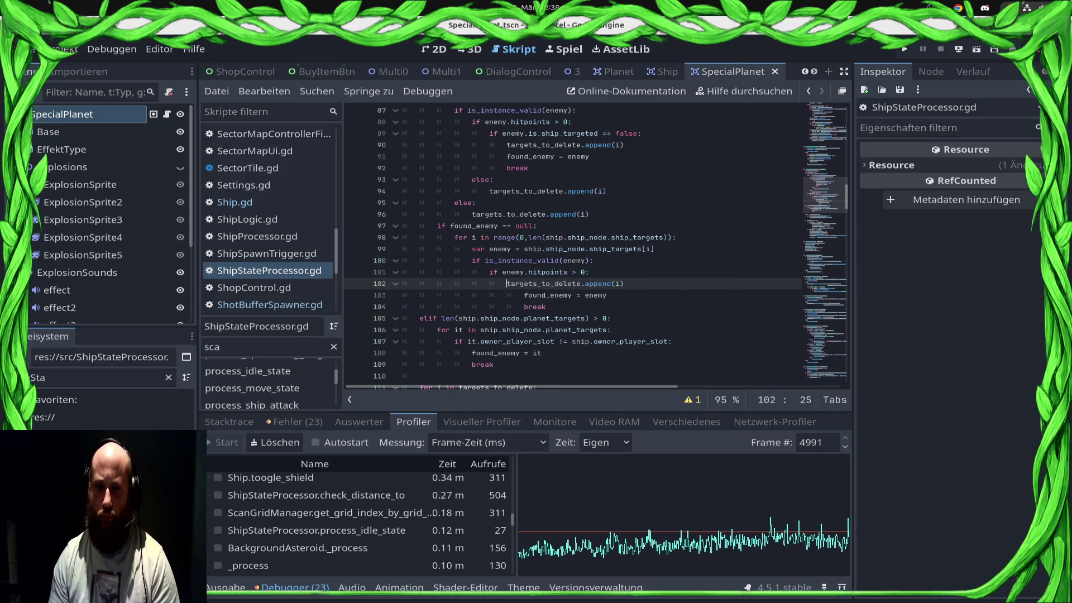
key(Down)
key(Delete)
key(Down)
key(Delete)
key(ctrl+s)
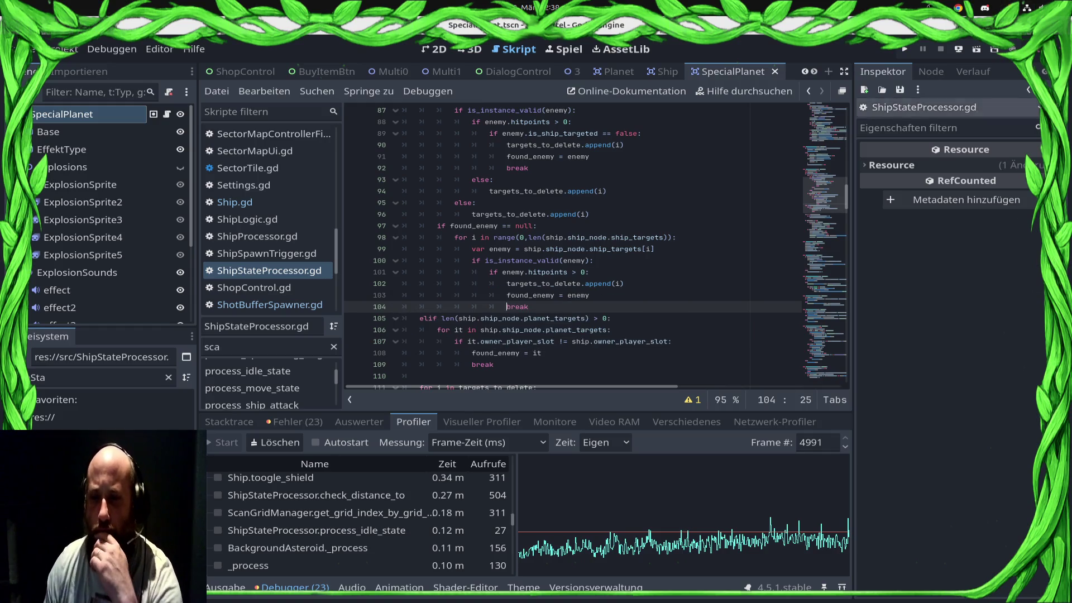
Run the project to test the targeting change
scroll(546, 255, down, 3)
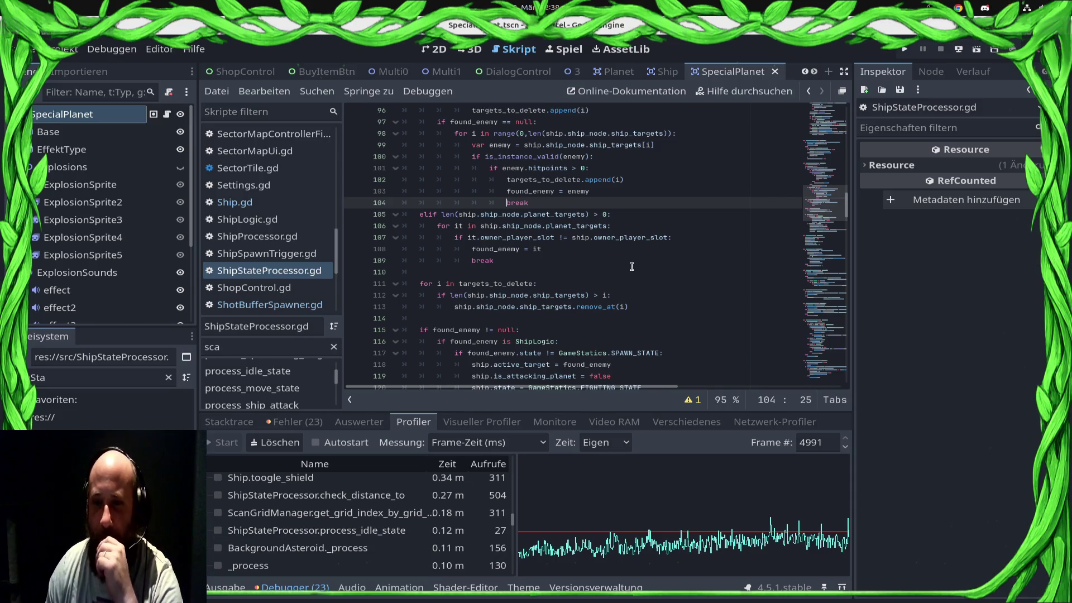
scroll(631, 266, up, 3)
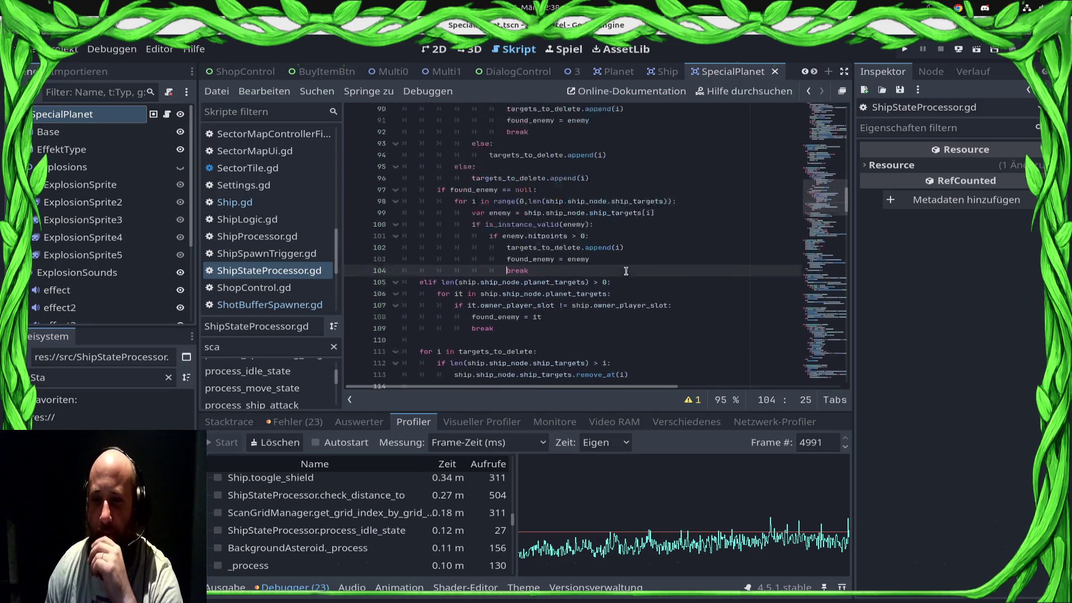
click(905, 49)
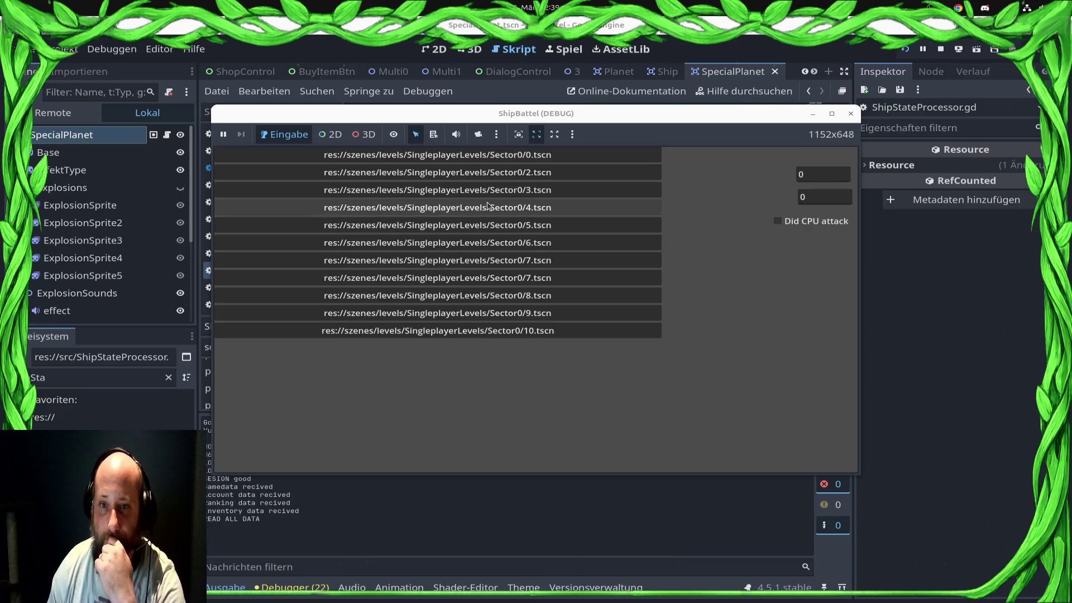
Start Sector0 level 3, then clear the profiler data and start recording
click(475, 196)
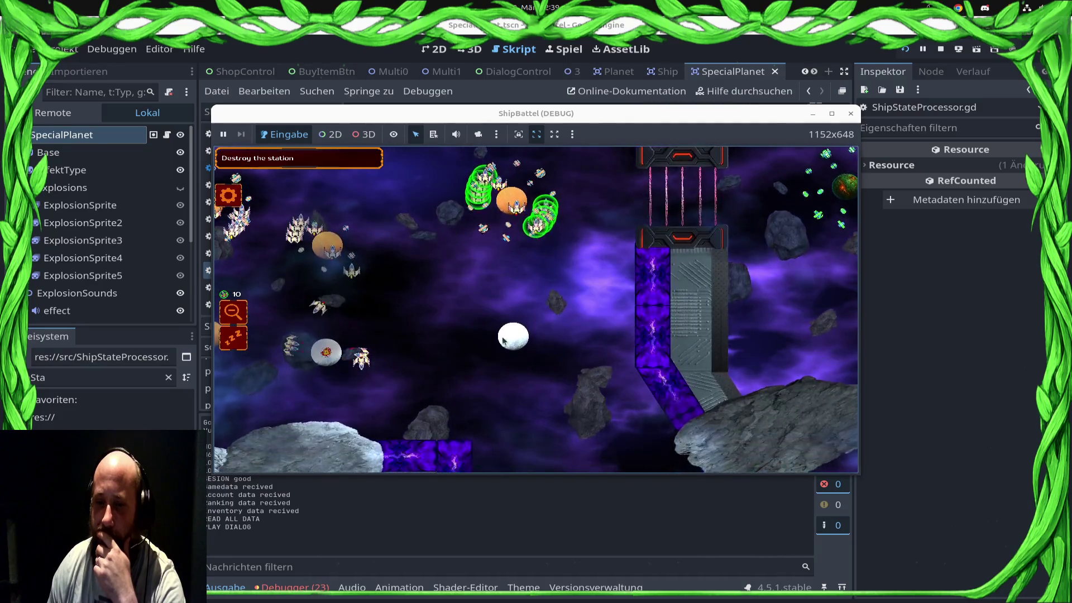
click(307, 588)
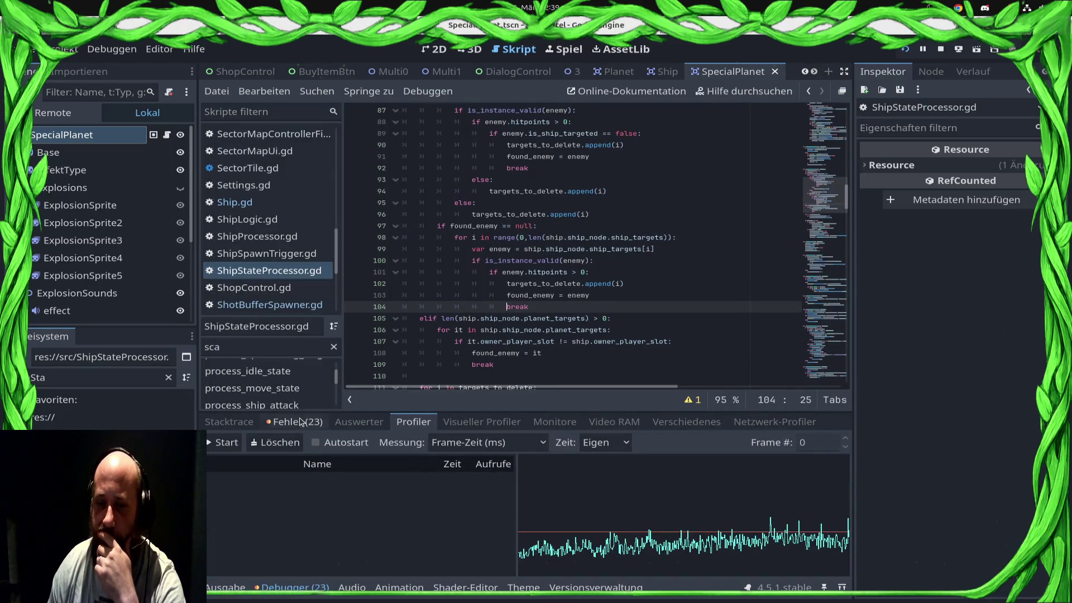
click(251, 441)
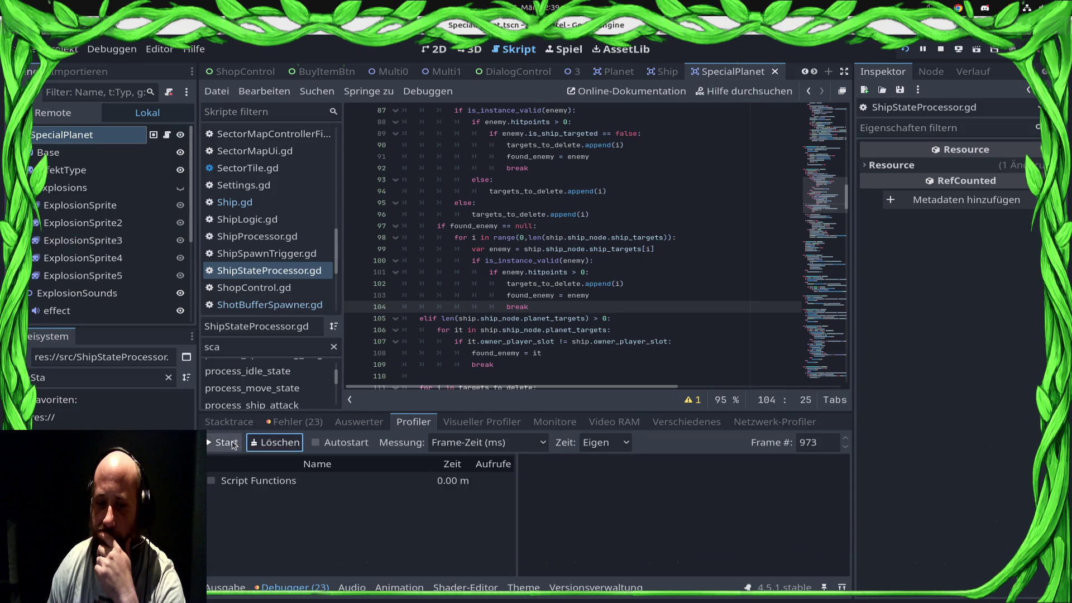
click(226, 442)
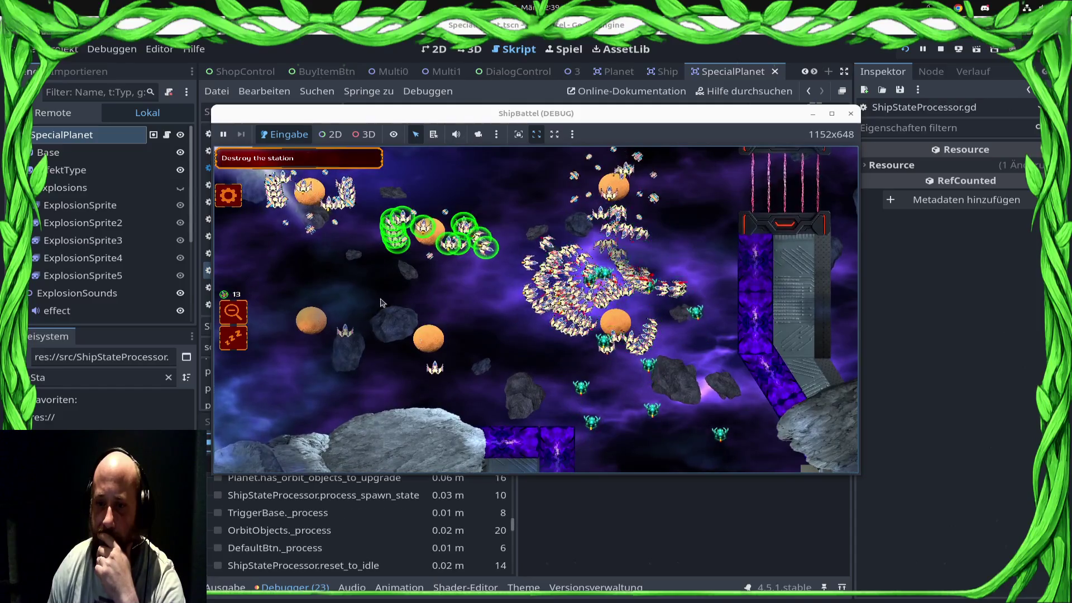
Circle-select fleets, send them to the planet and swarm points, and pan the camera
right_click(575, 366)
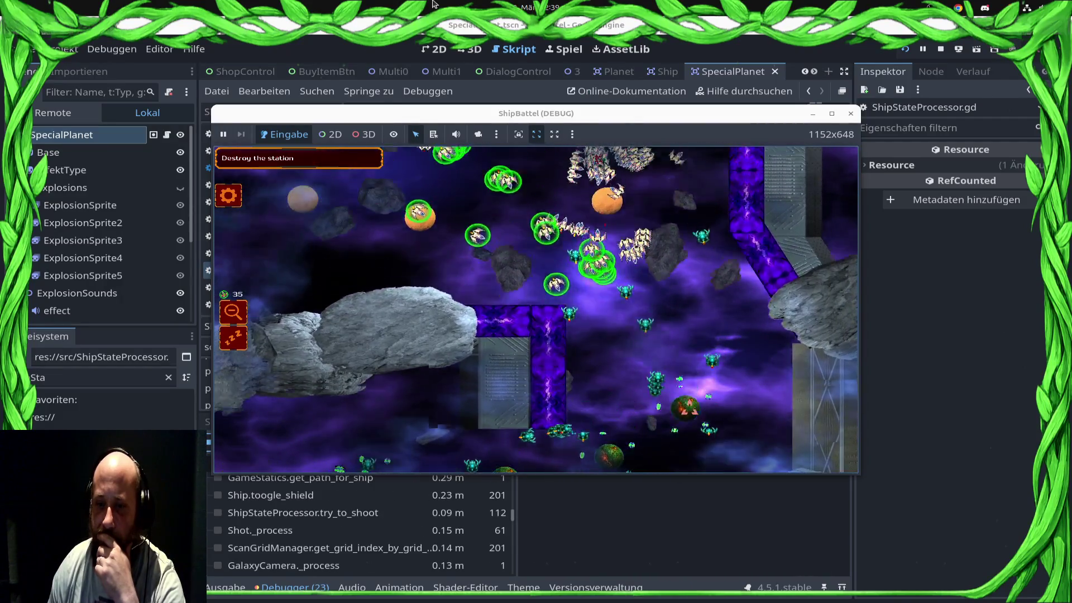
drag(641, 230, 569, 283)
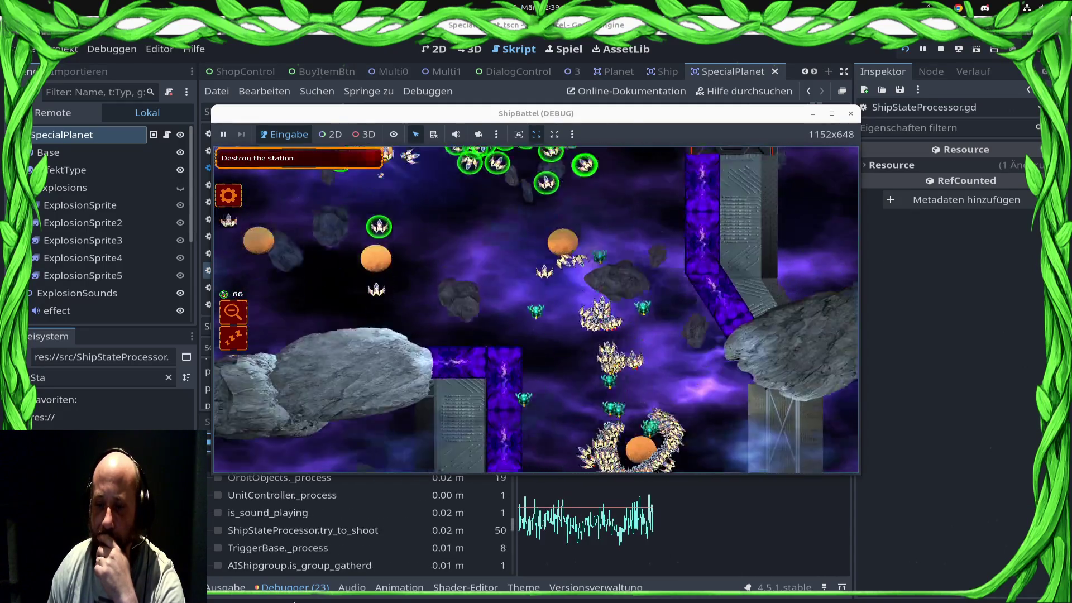
right_click(569, 347)
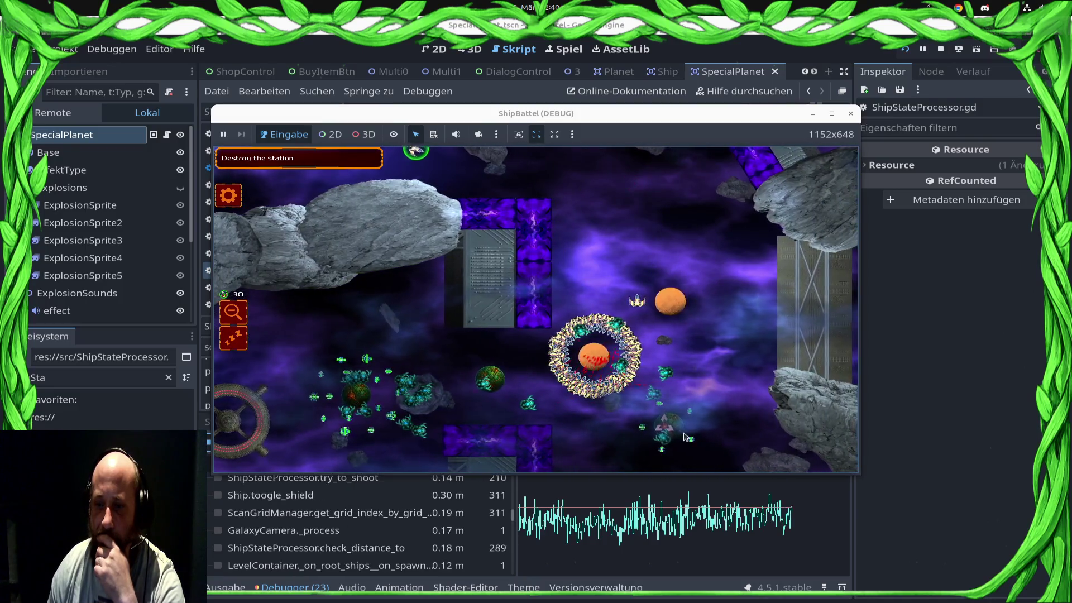
click(627, 391)
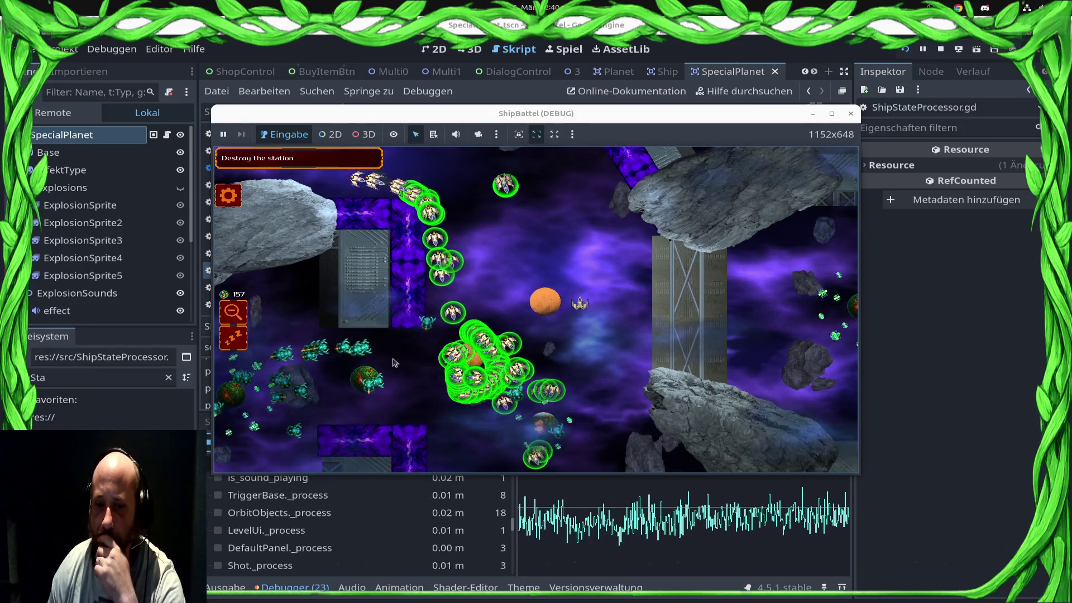
click(239, 347)
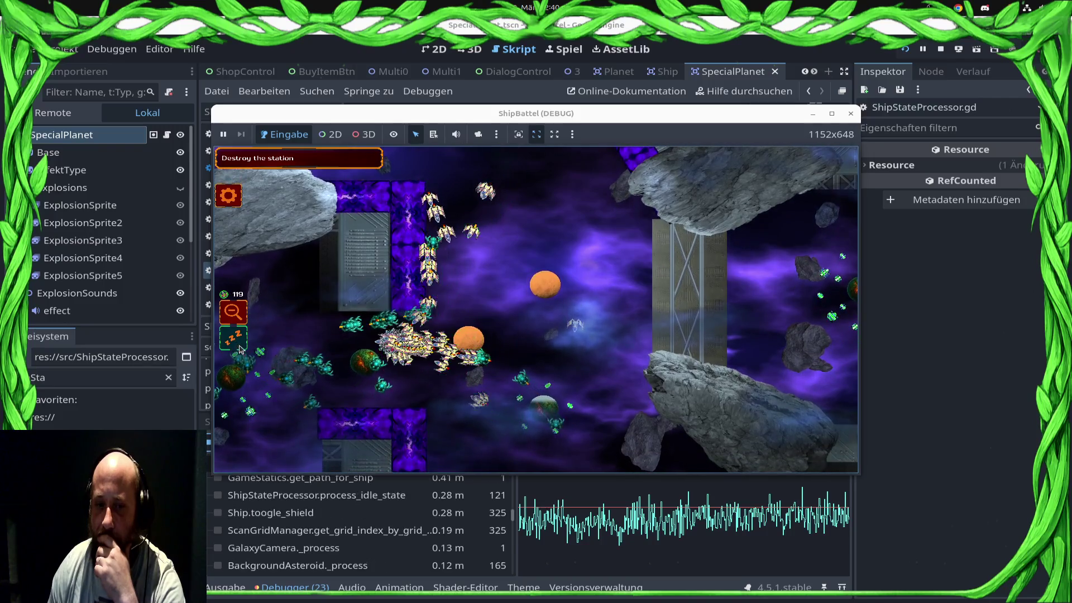
right_click(545, 336)
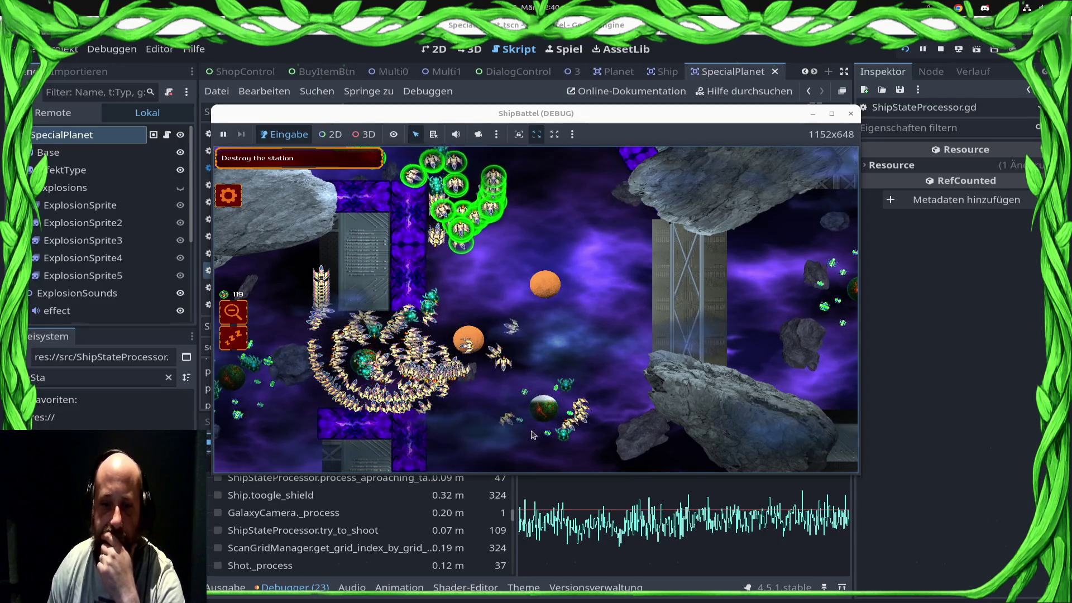
mouse_move(564, 287)
mouse_down()
mouse_move(492, 291)
mouse_move(390, 251)
mouse_move(313, 240)
mouse_up()
right_click(361, 390)
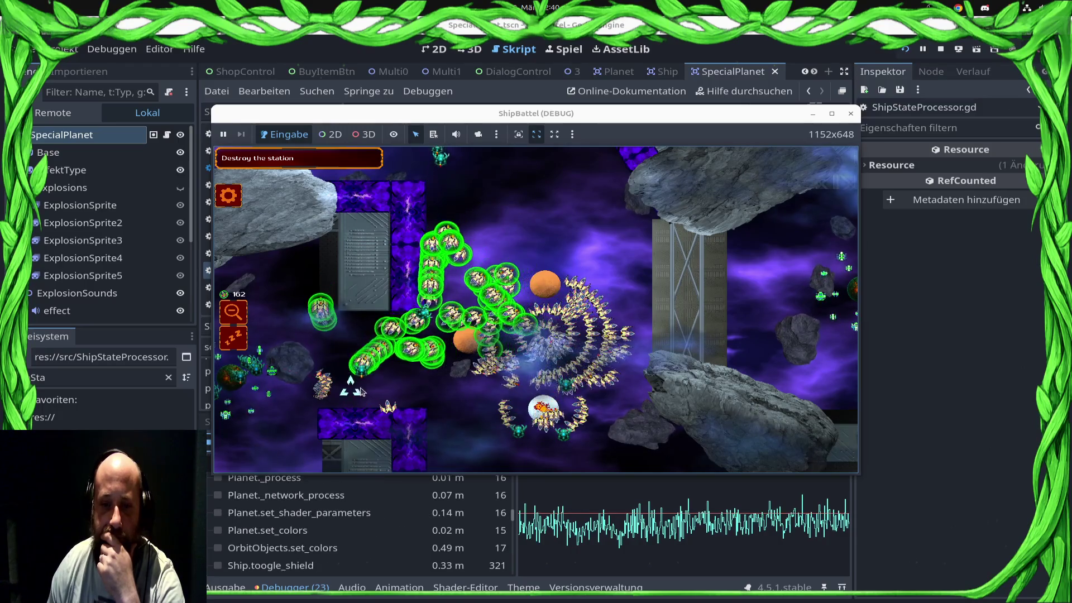
mouse_move(642, 262)
mouse_down()
mouse_move(657, 279)
mouse_move(536, 414)
mouse_up()
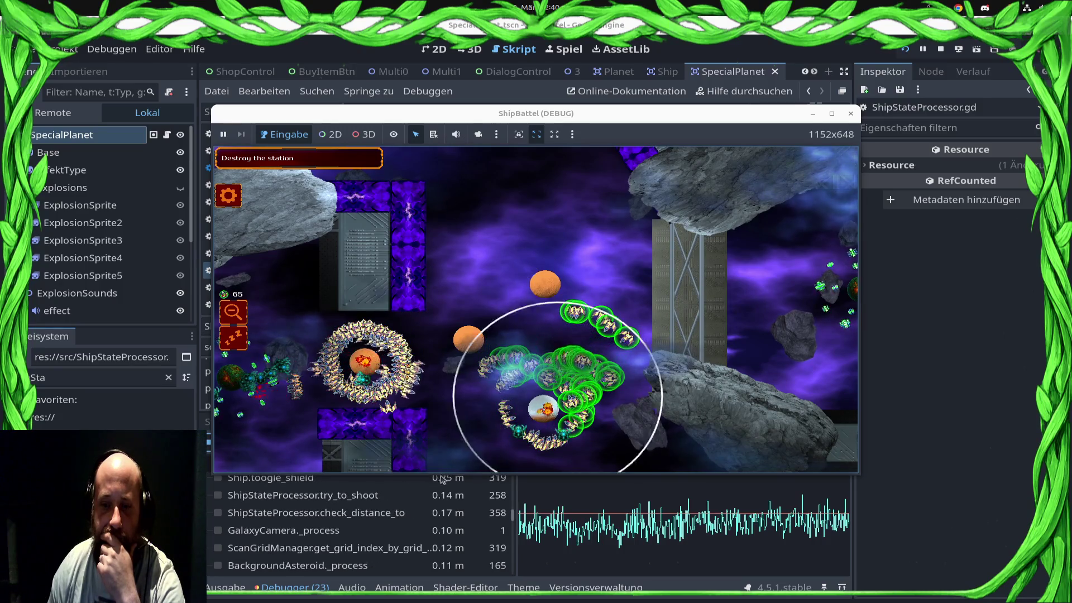
drag(470, 436, 698, 444)
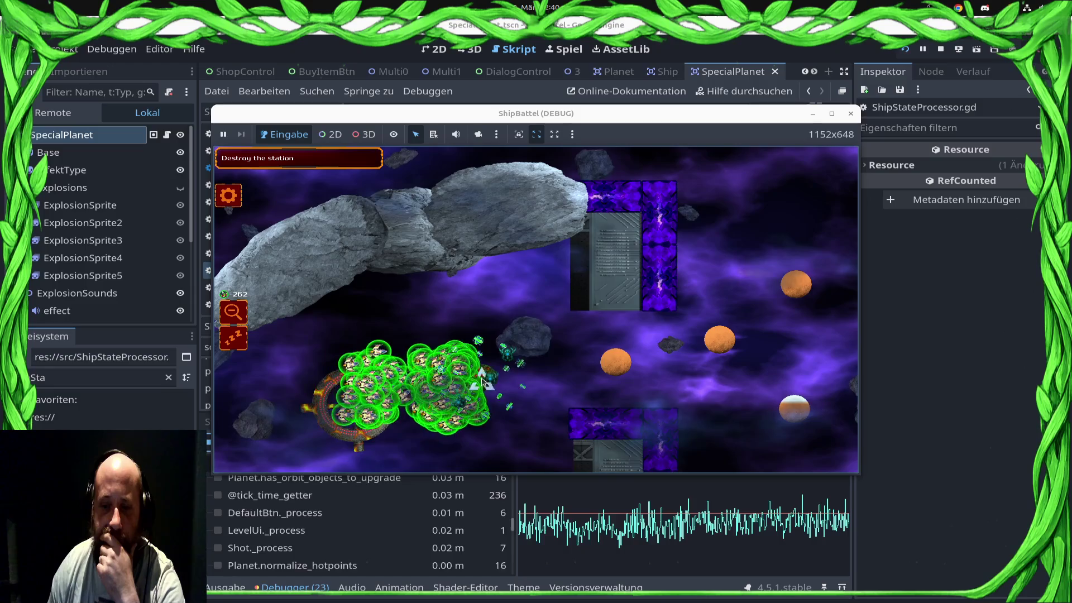
key(w)
key(w)
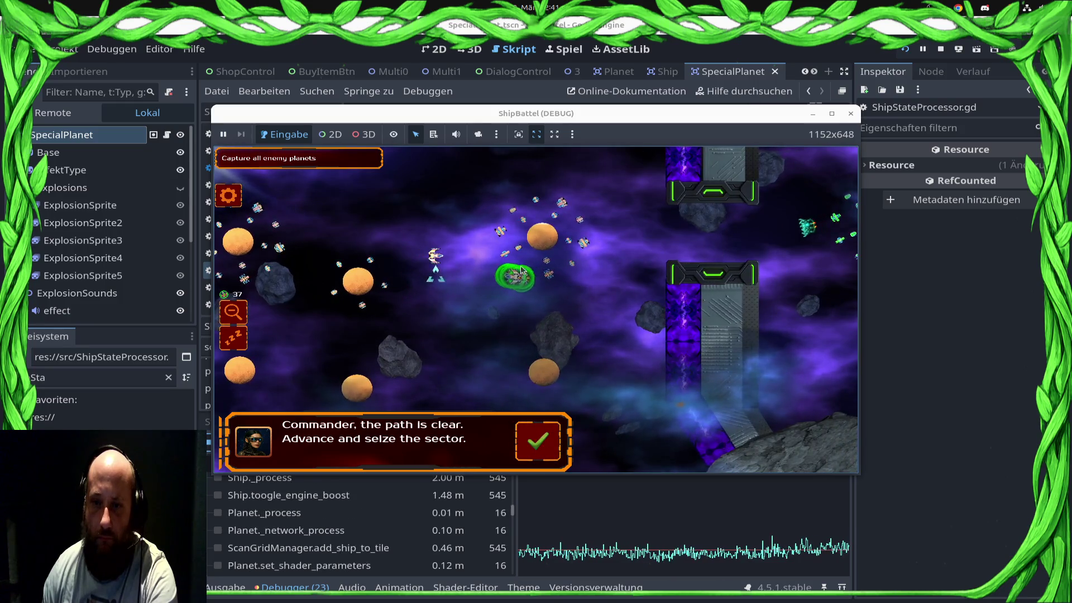
Dismiss the commander message, gather about 297 ships at one point, and stop the game
click(546, 448)
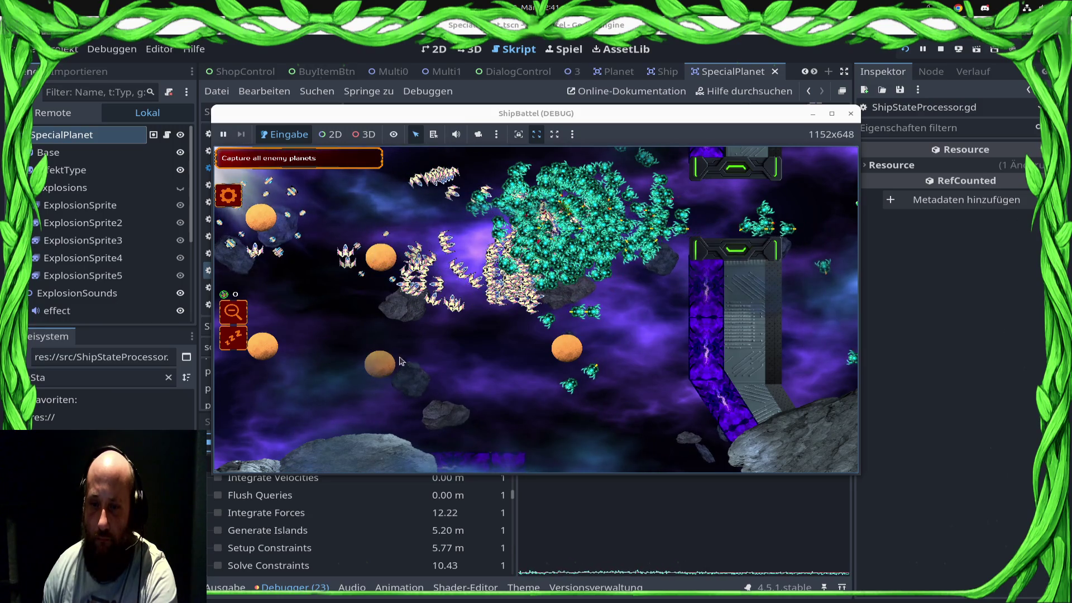
drag(498, 307, 696, 295)
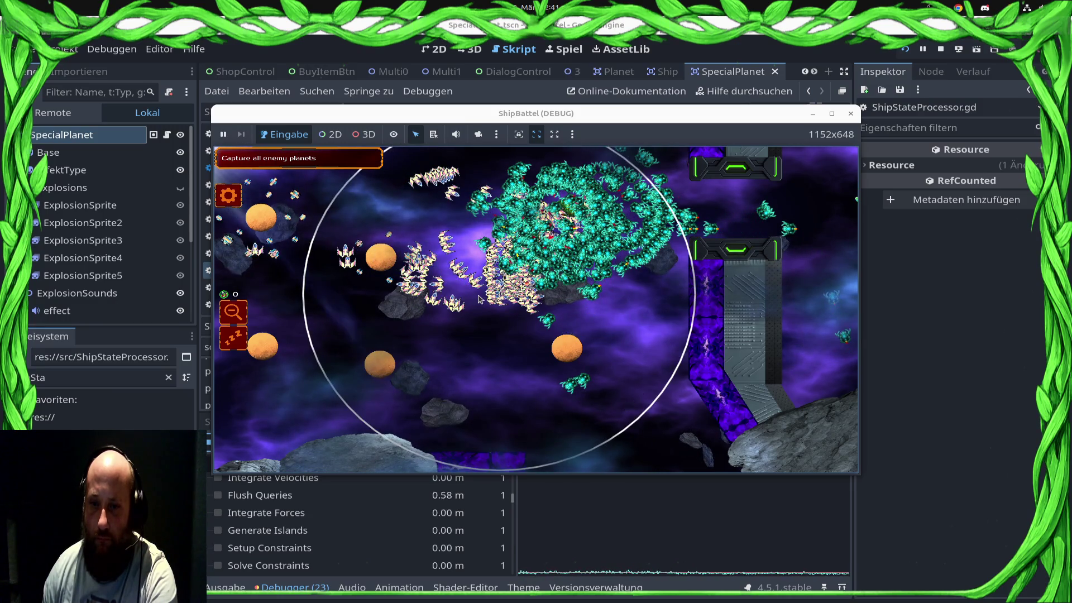
drag(478, 299, 478, 299)
mouse_move(563, 324)
mouse_down()
mouse_move(373, 323)
mouse_move(518, 330)
mouse_up()
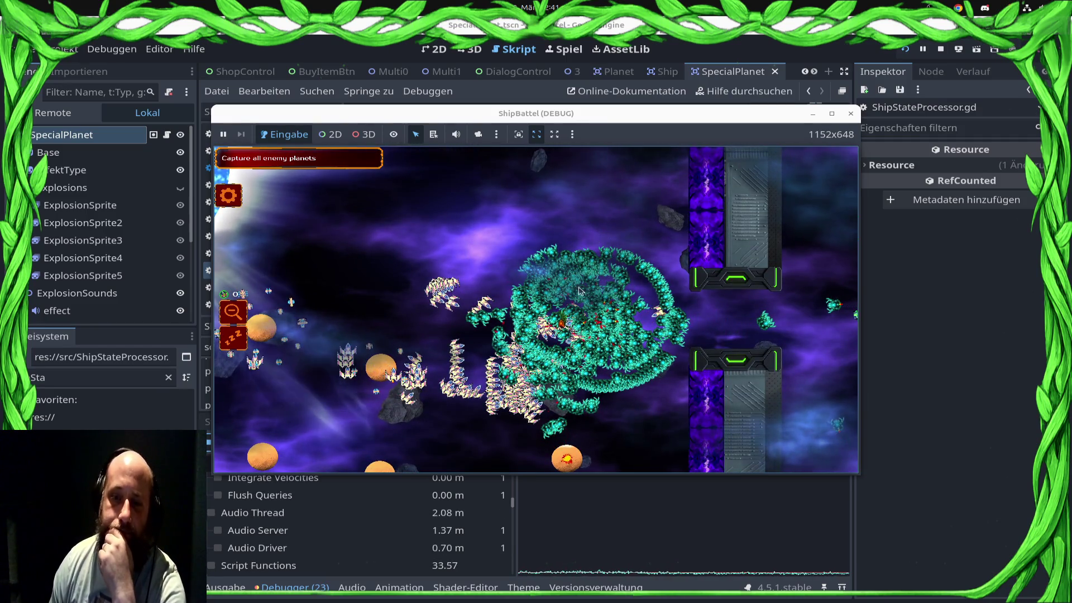
drag(472, 351, 320, 408)
right_click(381, 310)
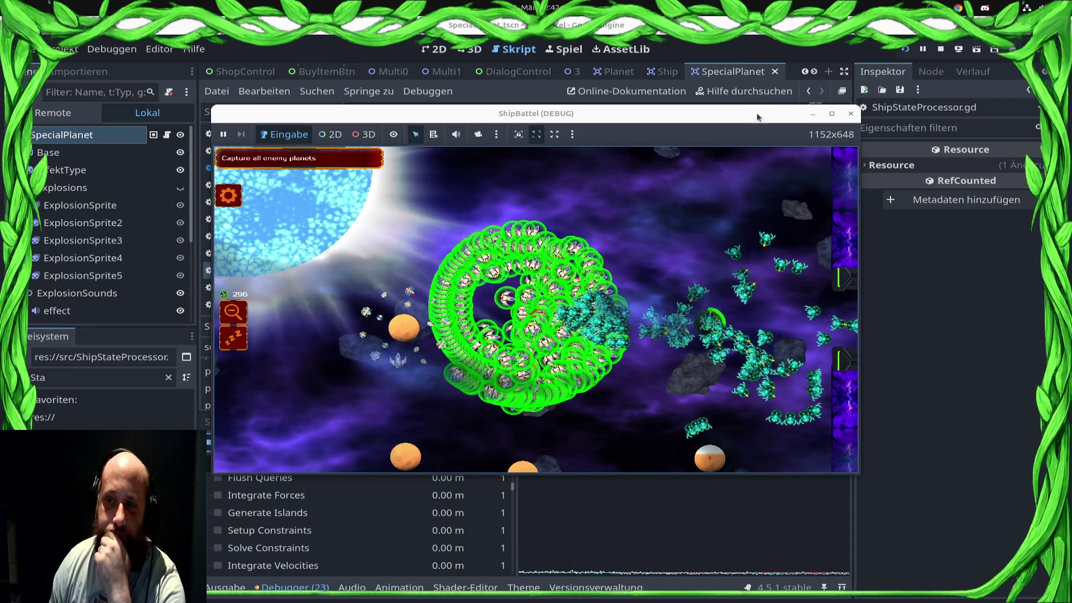
key(F8)
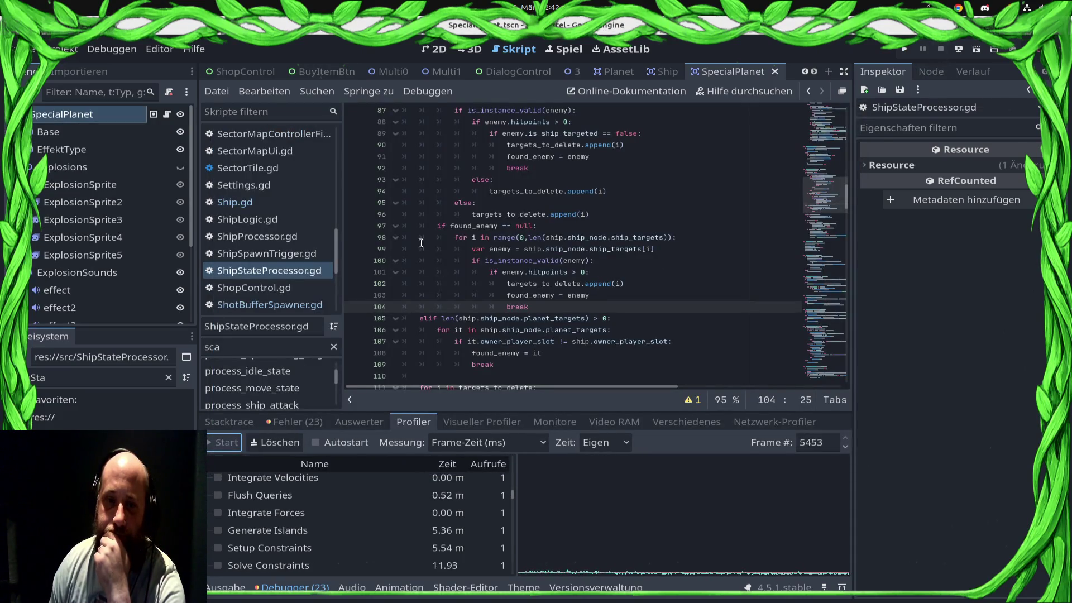
Look through ShotBufferSpawner.gd and Ship.gd, then return to ShipStateProcessor.gd
click(278, 309)
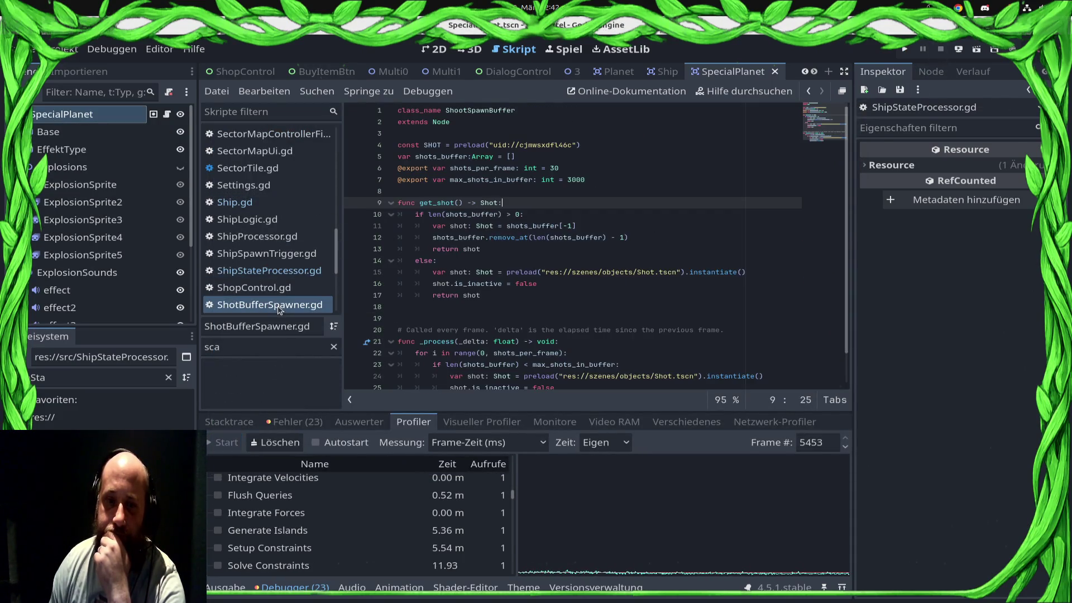
click(262, 202)
scroll(498, 275, down, 5)
scroll(348, 275, up, 10)
click(306, 269)
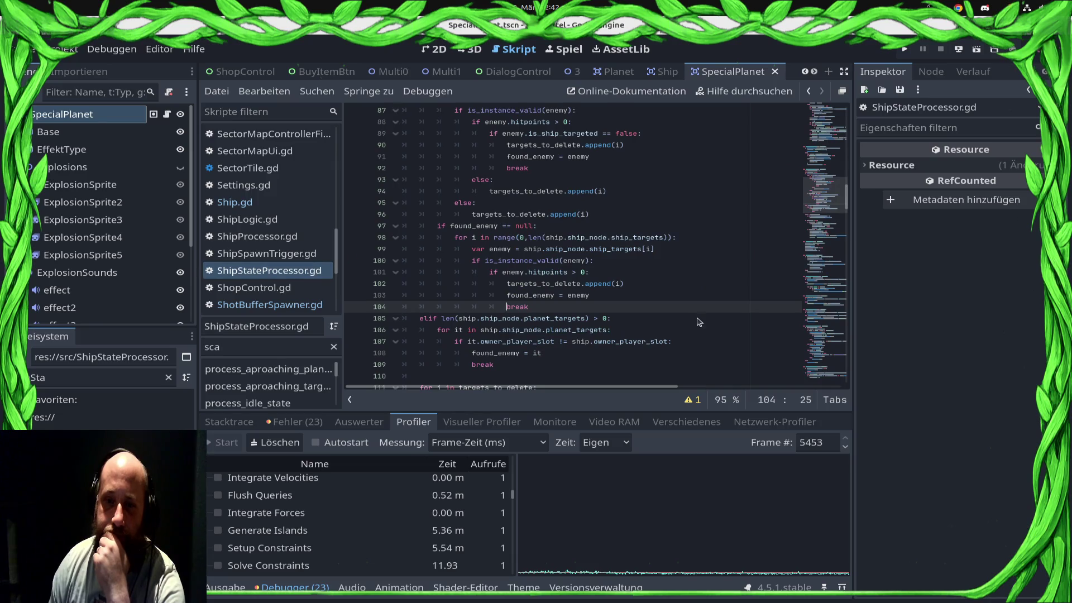
scroll(675, 318, up, 5)
Open Ship.gd and place the cursor on the owner-slot comparison line in _process
click(262, 202)
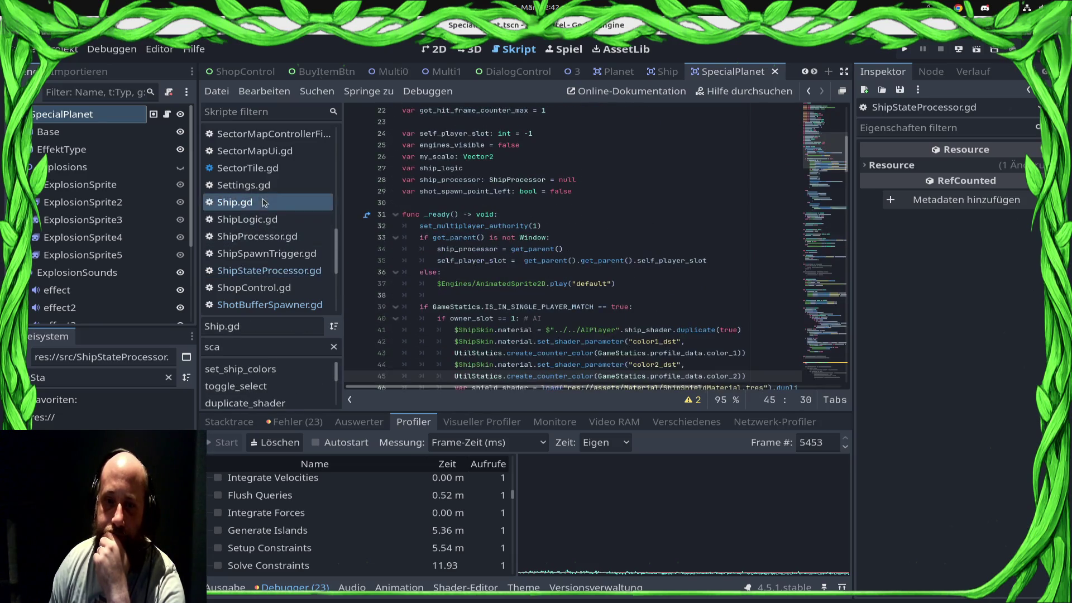
scroll(631, 273, down, 13)
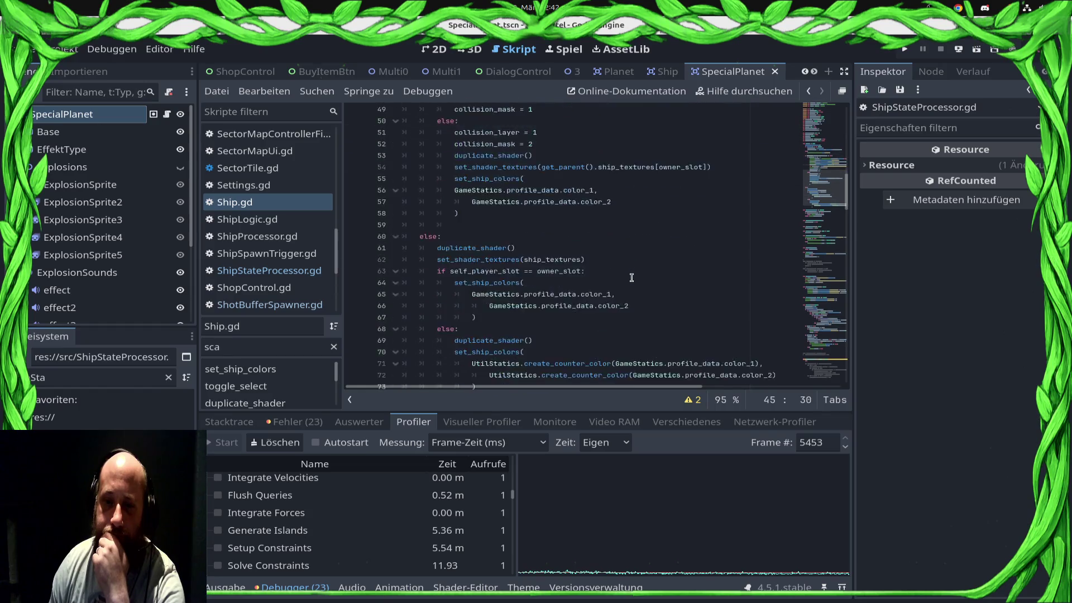
scroll(632, 278, up, 17)
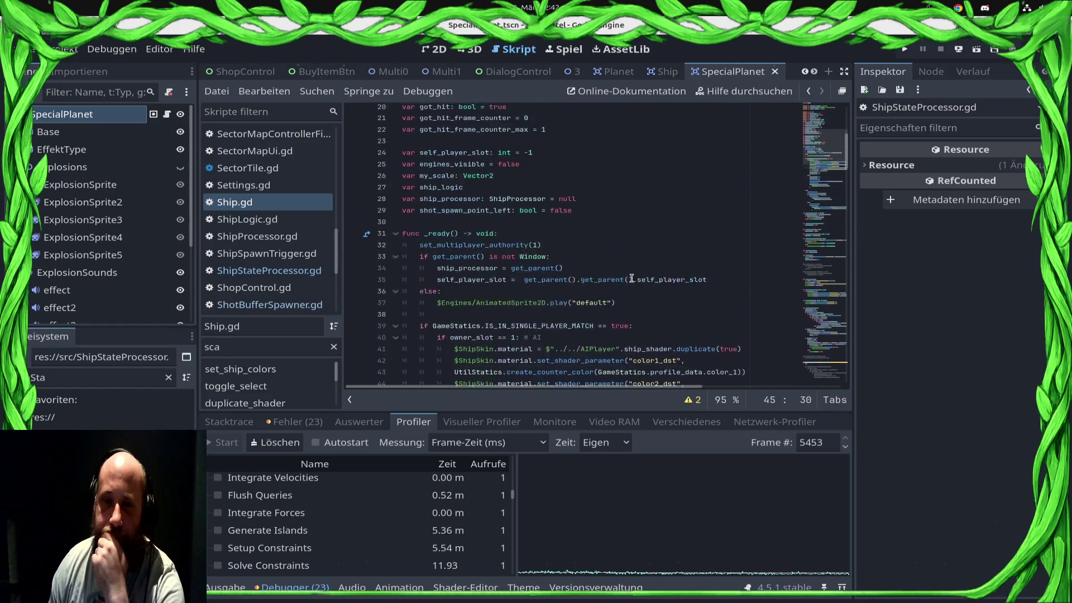
scroll(628, 284, down, 19)
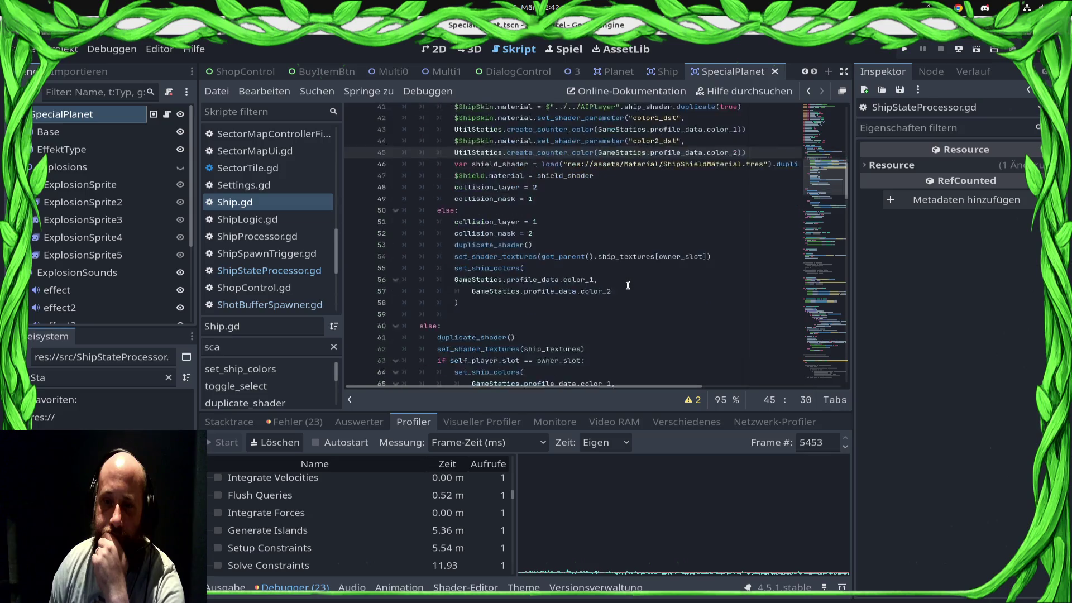
scroll(628, 284, down, 18)
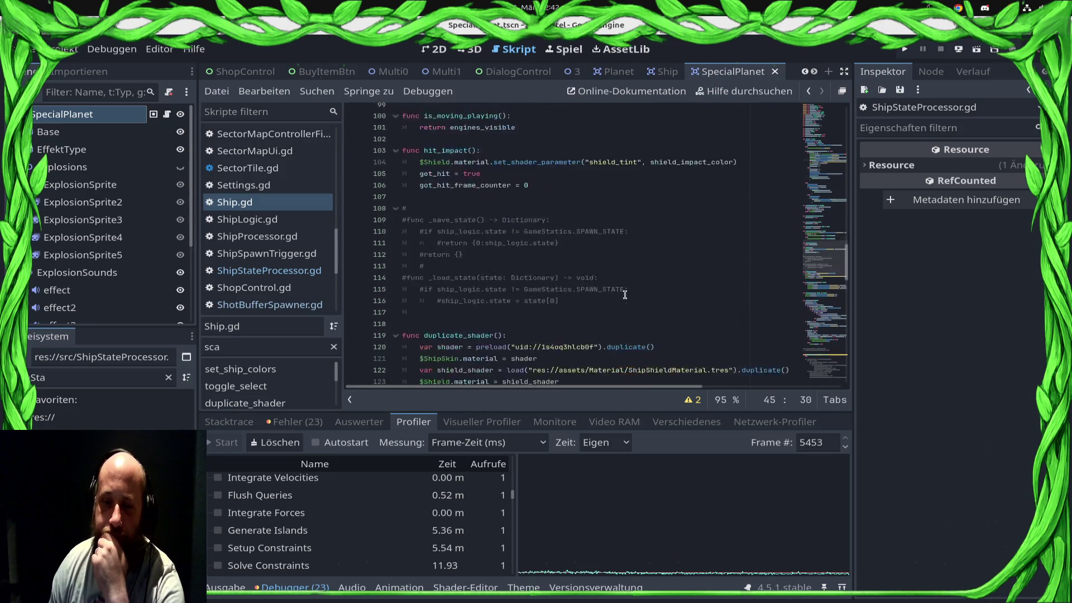
scroll(624, 295, down, 4)
click(601, 247)
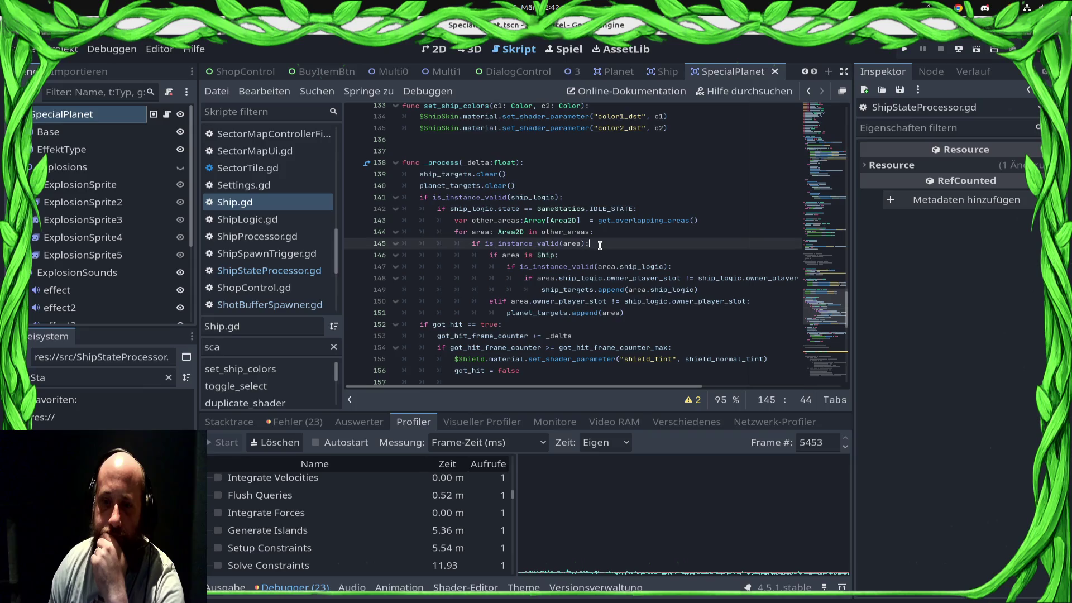
click(729, 270)
Insert 'if len(ship_targets) < 10:' above the append in Ship.gd, save, and run
click(721, 279)
key(End)
key(Return)
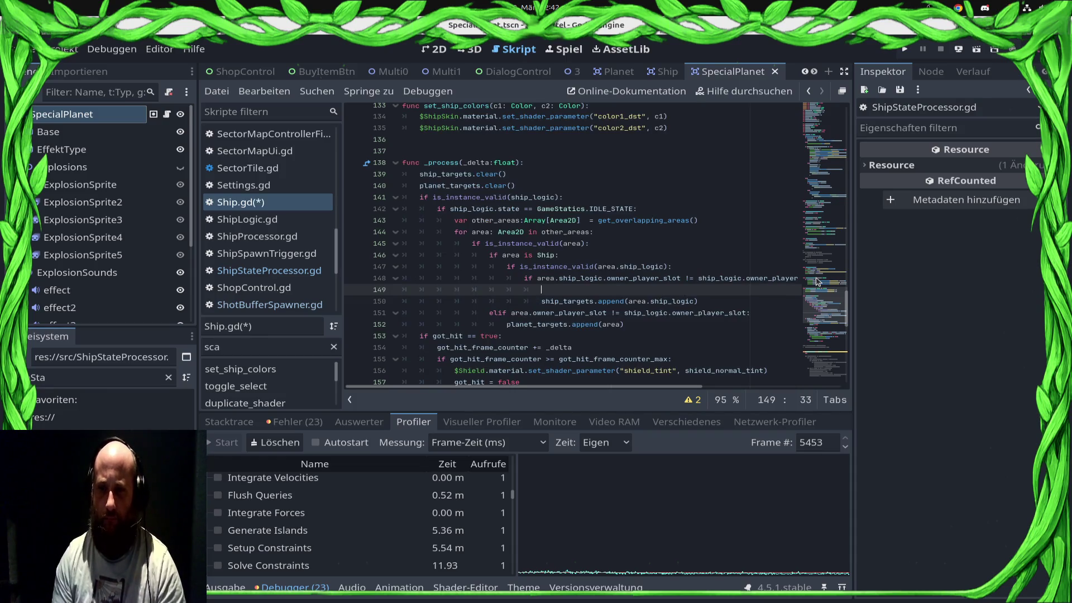
text(if len(ship_)
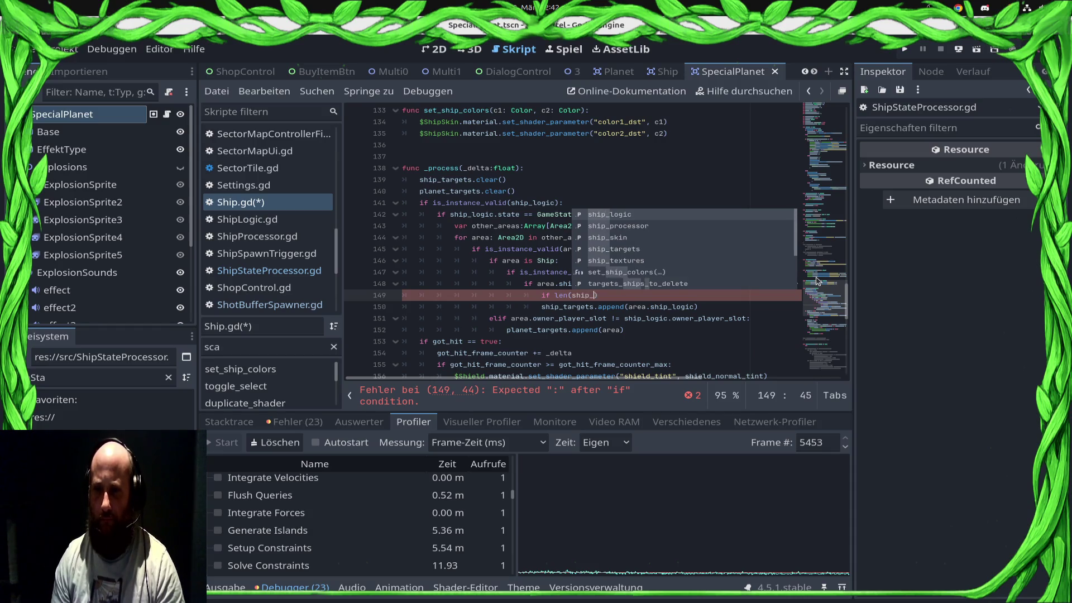
text(_t)
key(Return)
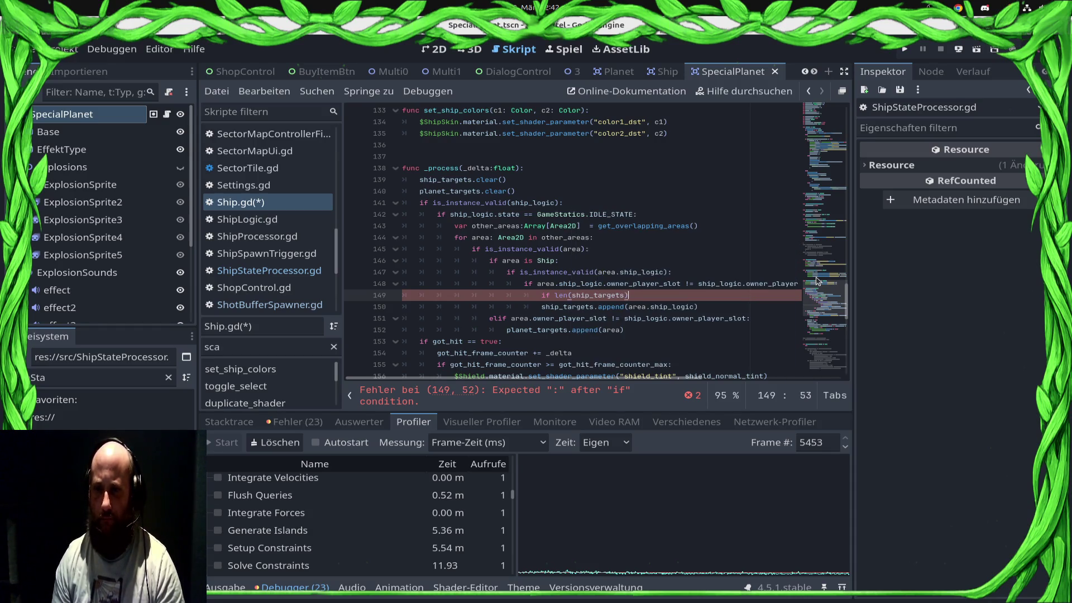
text(:)
key(Down)
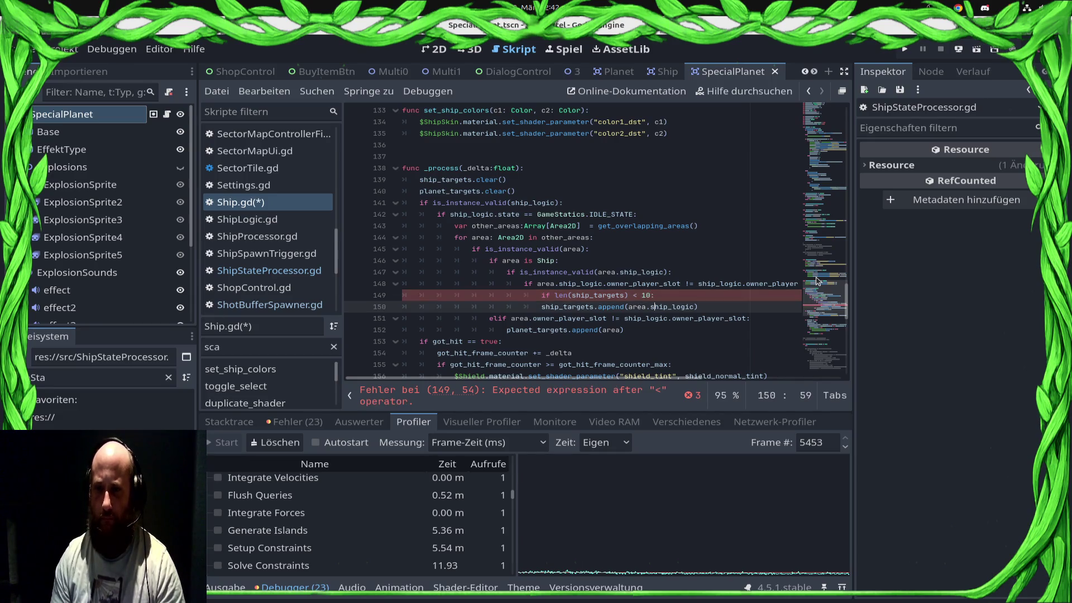
key(ctrl+s)
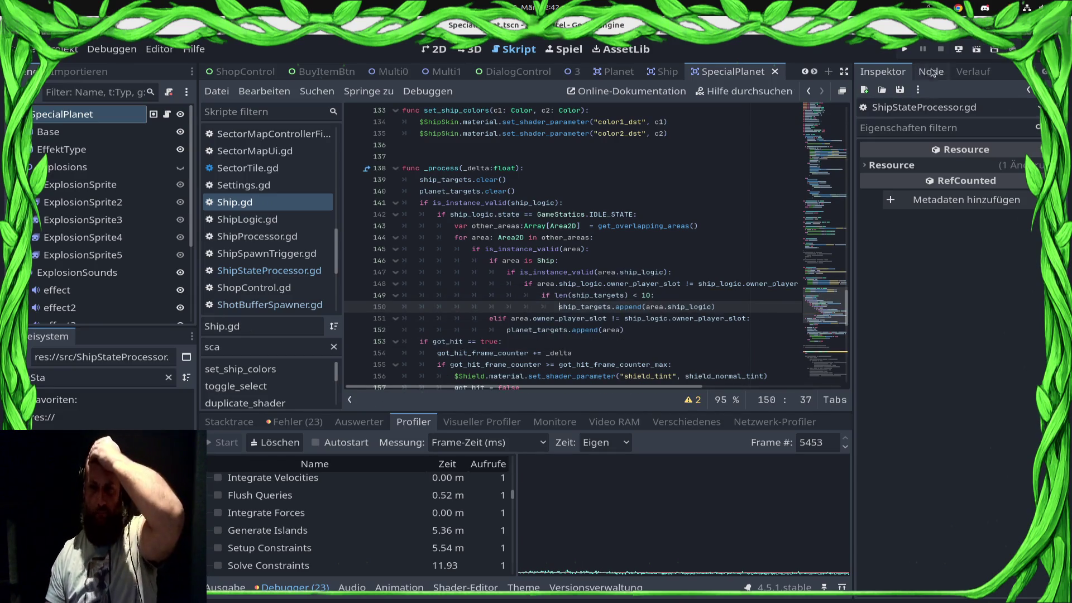
click(904, 49)
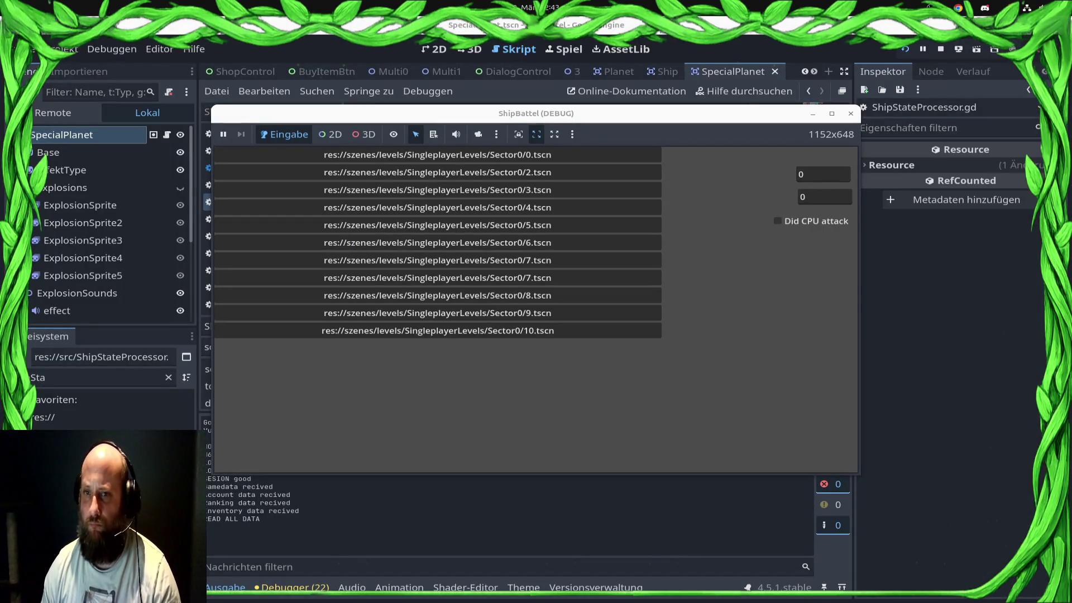
Start Sector0/2, surrender it from the gear menu, and start Sector0/3
click(581, 172)
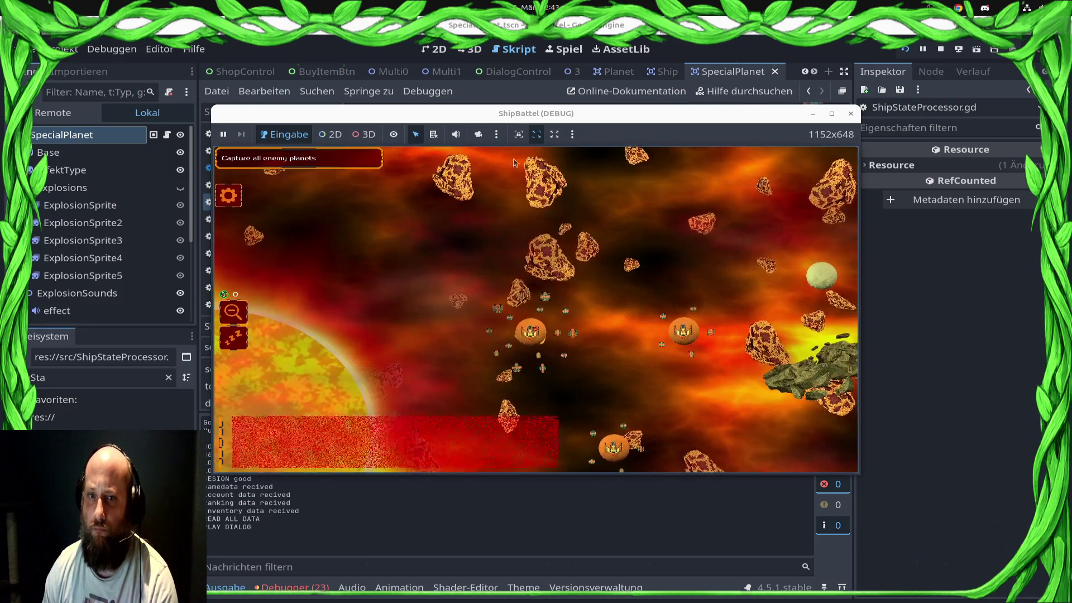
click(230, 196)
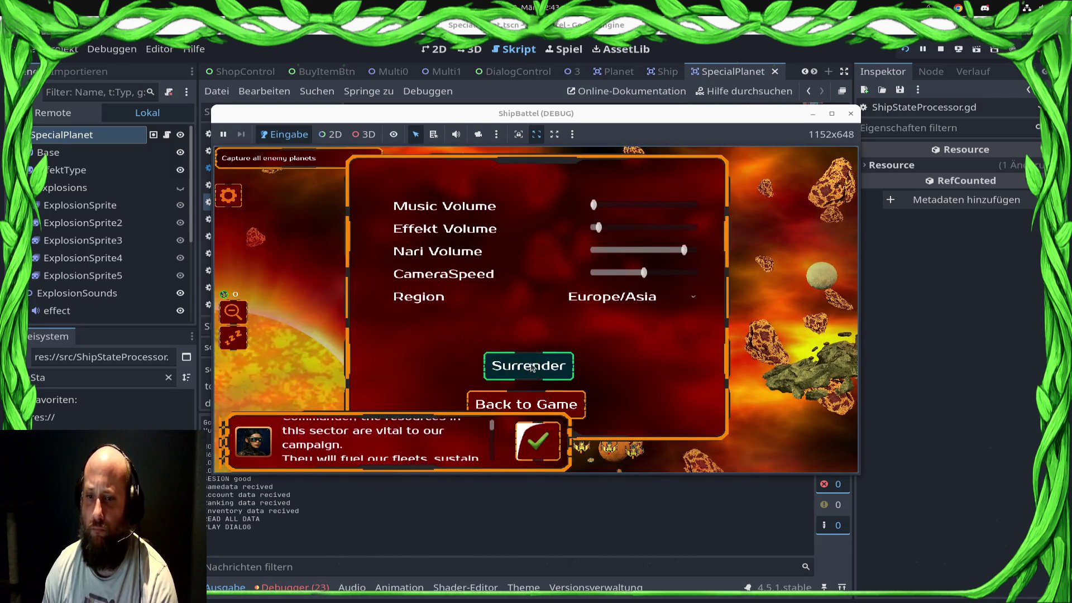
click(526, 364)
click(843, 443)
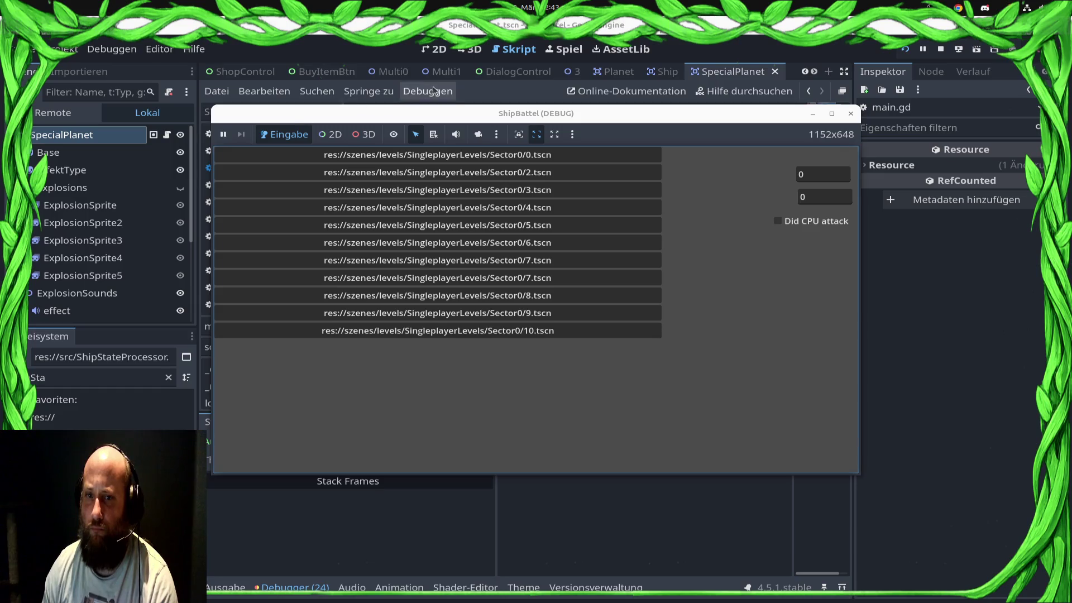
click(514, 191)
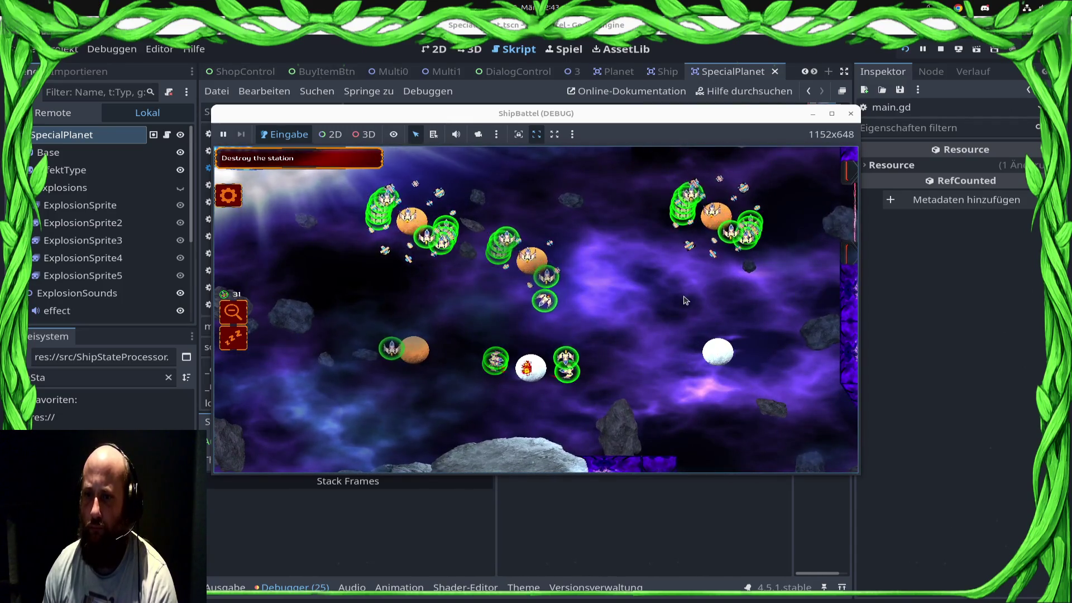
Start profiler recording in the Debugger and bring the game window back to front
click(298, 586)
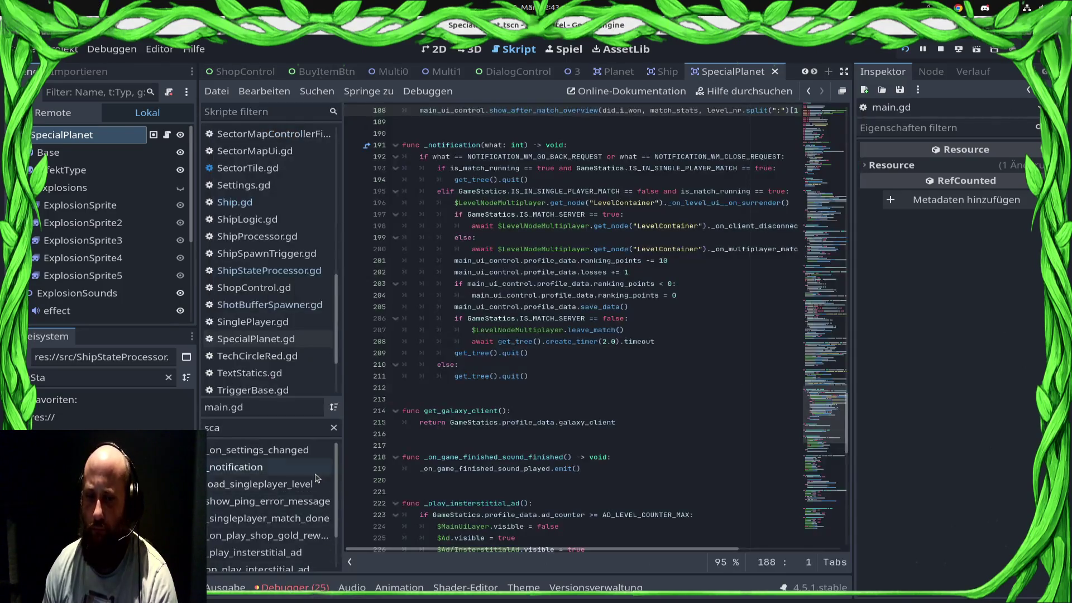
click(416, 423)
click(232, 442)
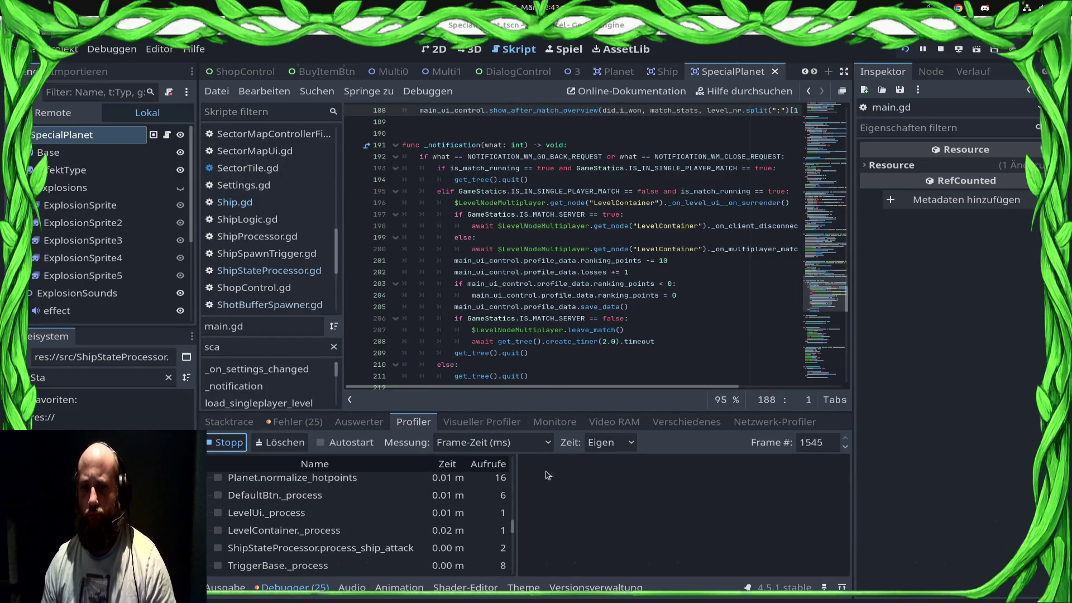
key(super)
click(608, 411)
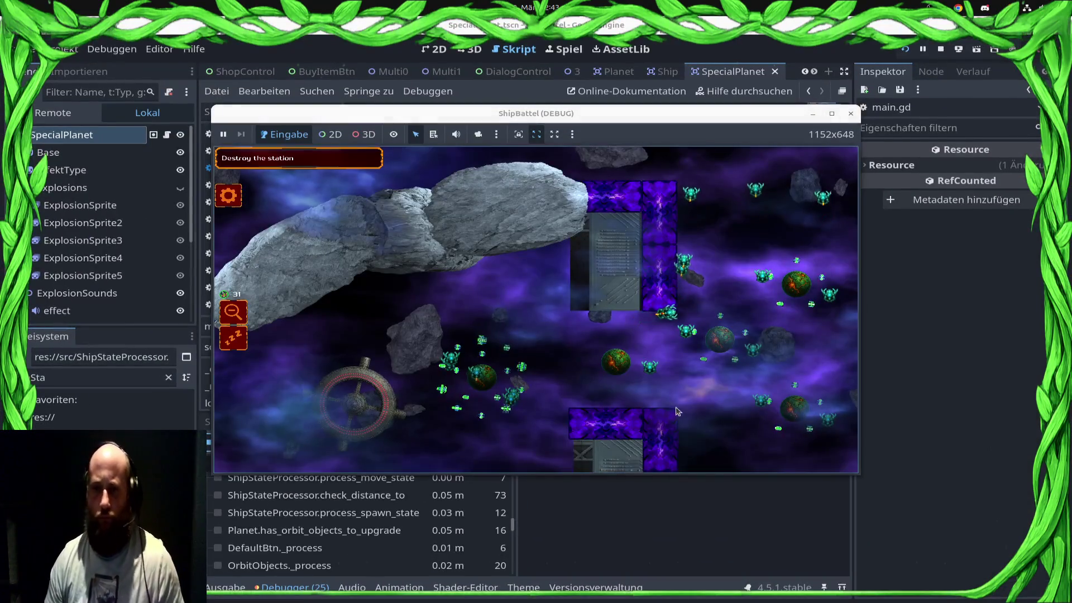
Select the central ships, line and spiral formation, and send them to new target spots
drag(584, 263, 594, 243)
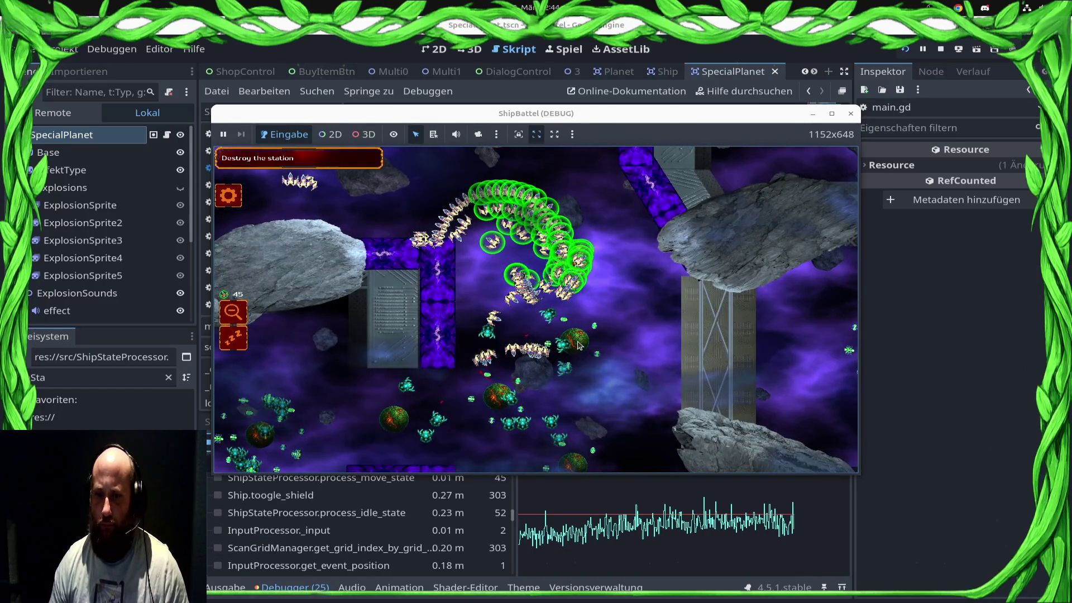
click(393, 233)
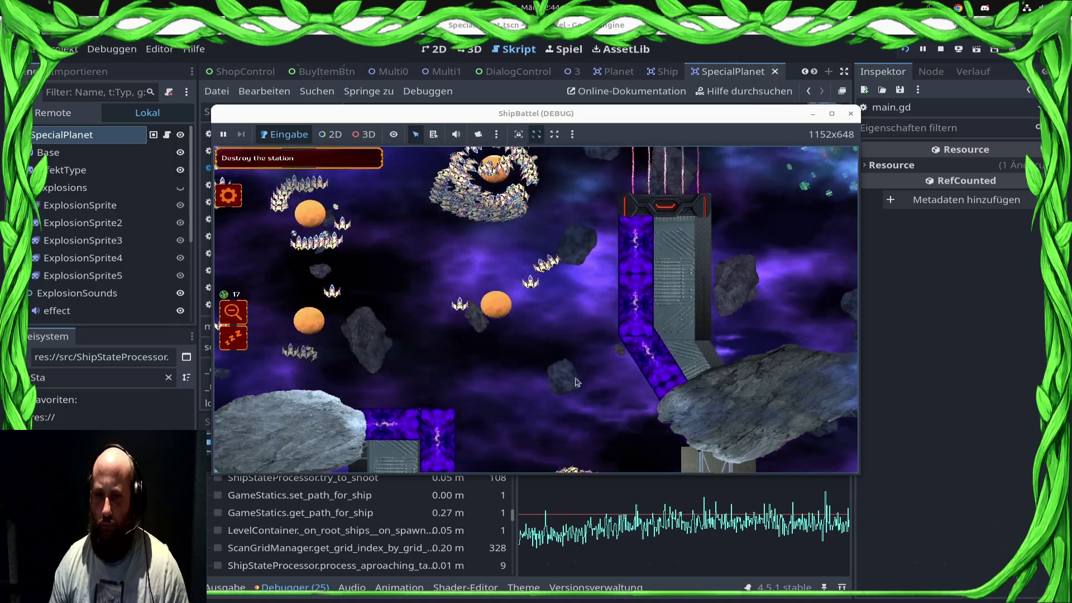
drag(633, 272, 406, 346)
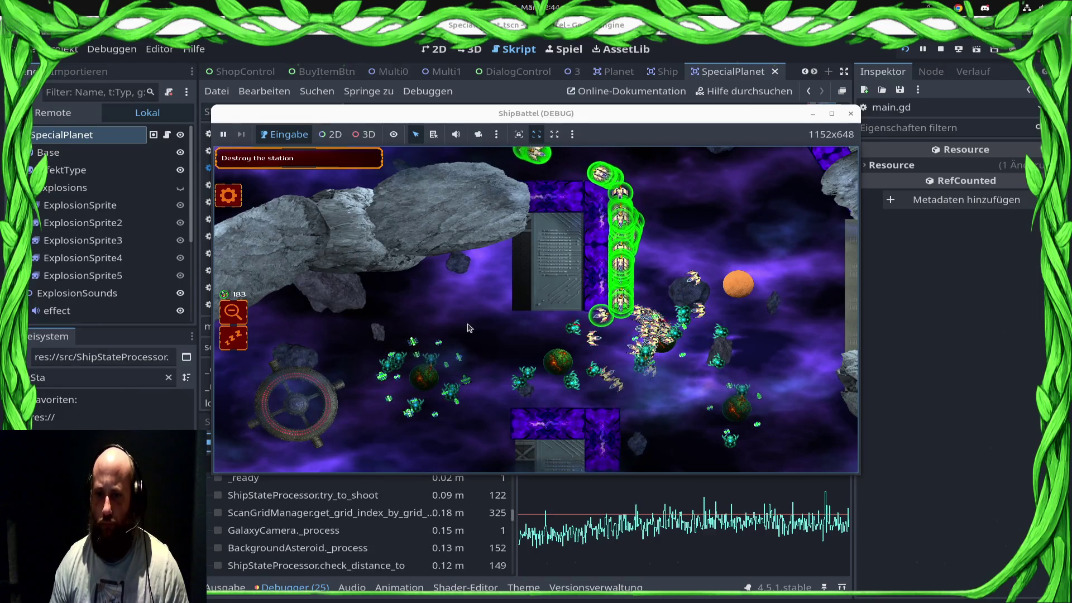
mouse_move(981, 318)
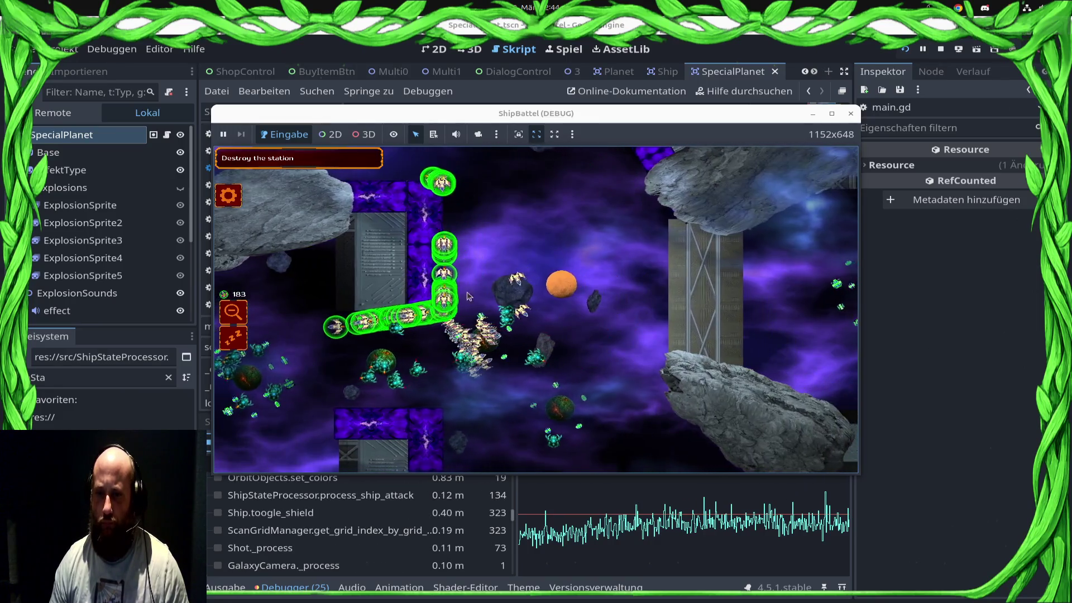
click(502, 328)
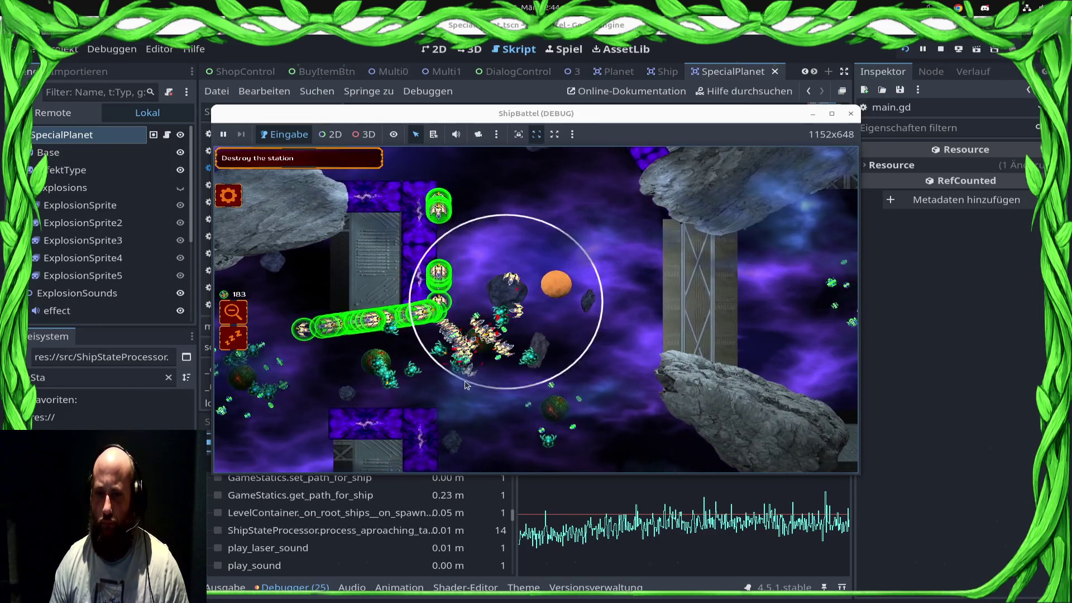
drag(517, 339, 484, 441)
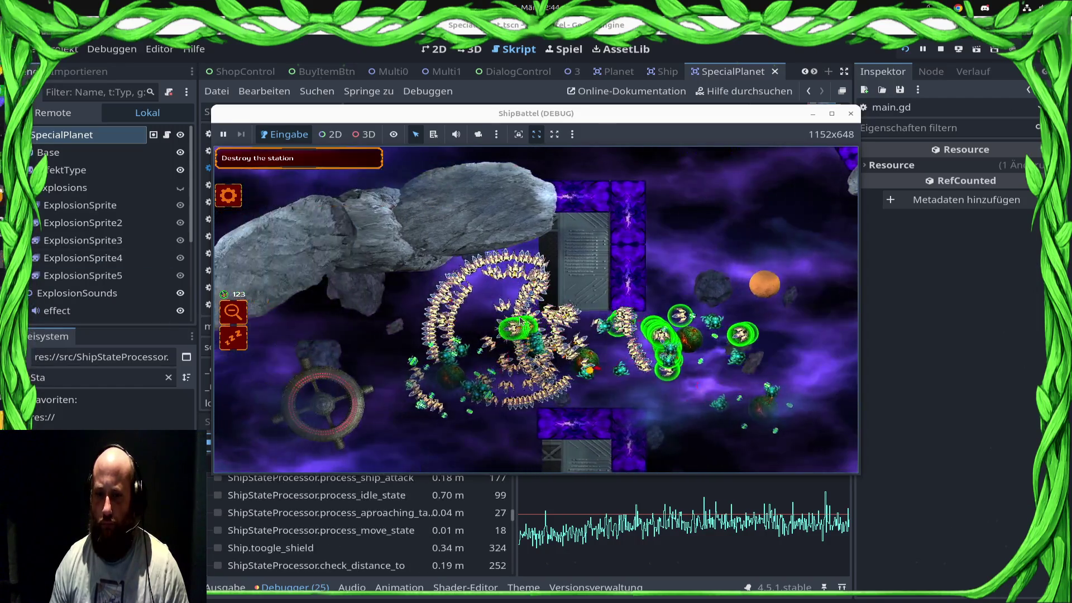
click(476, 347)
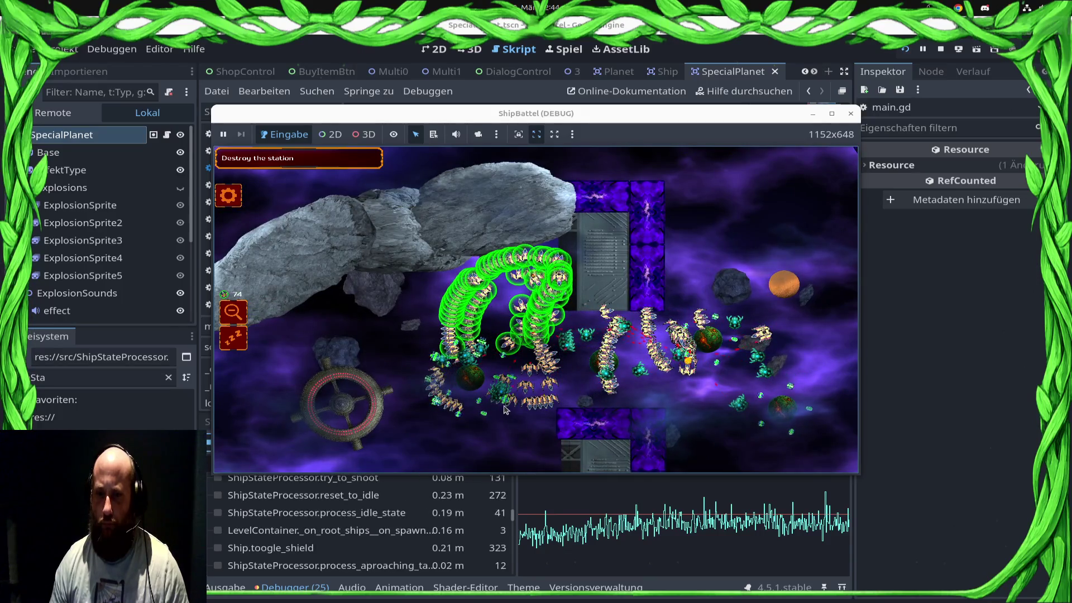
click(494, 246)
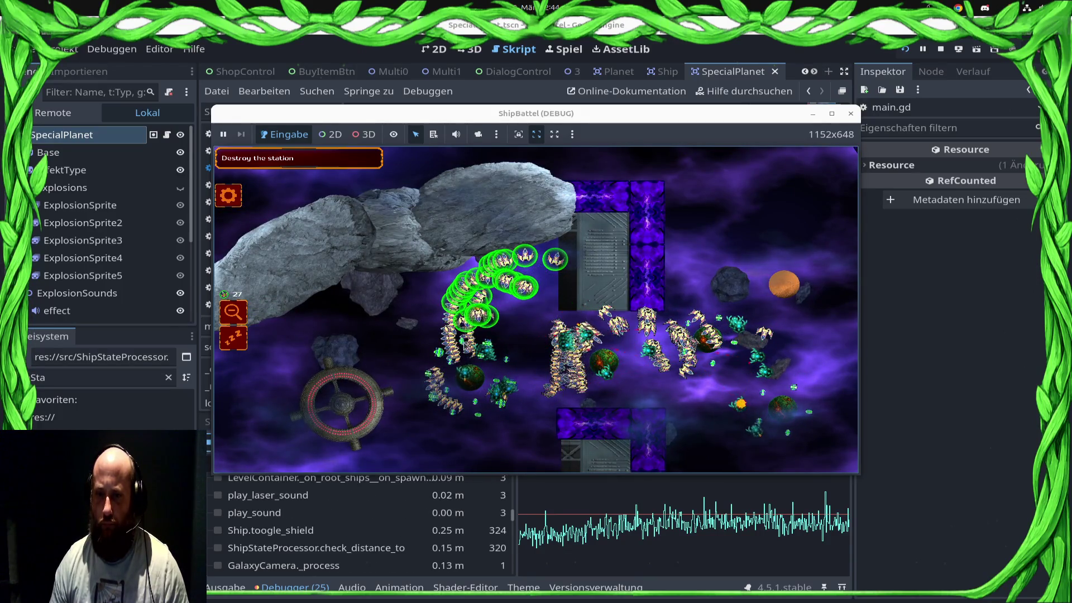
click(526, 250)
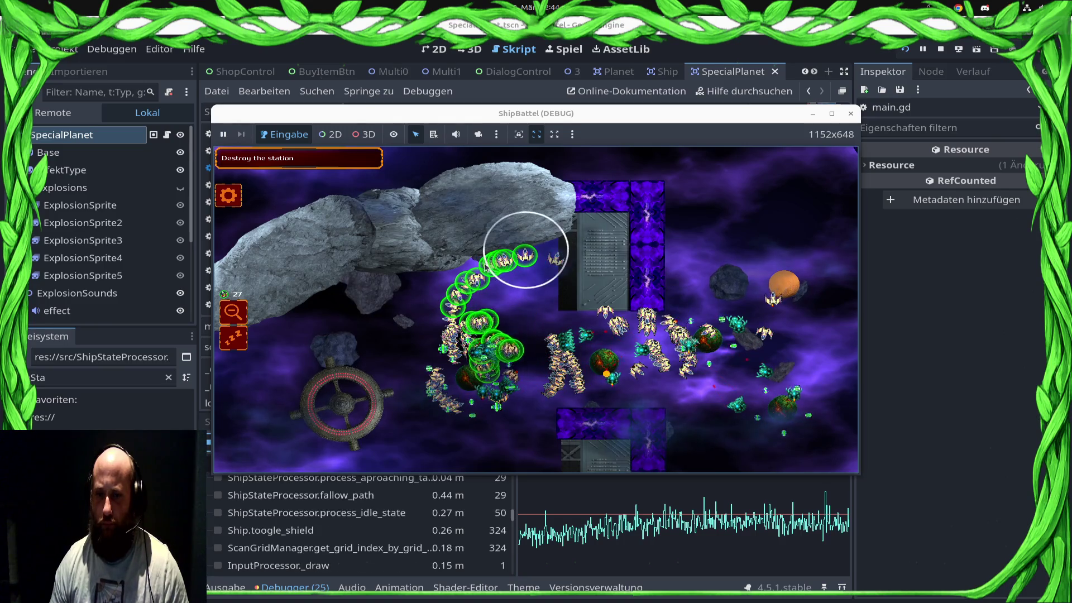
click(504, 314)
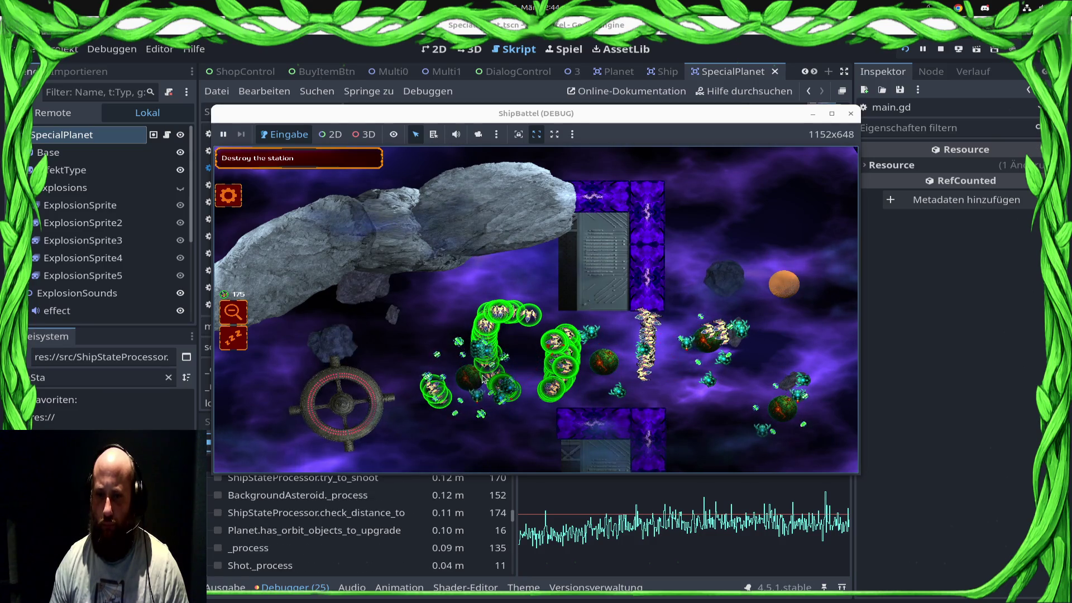
Move the right-hand and lower-planet fleets toward the station, then select all ships
click(697, 326)
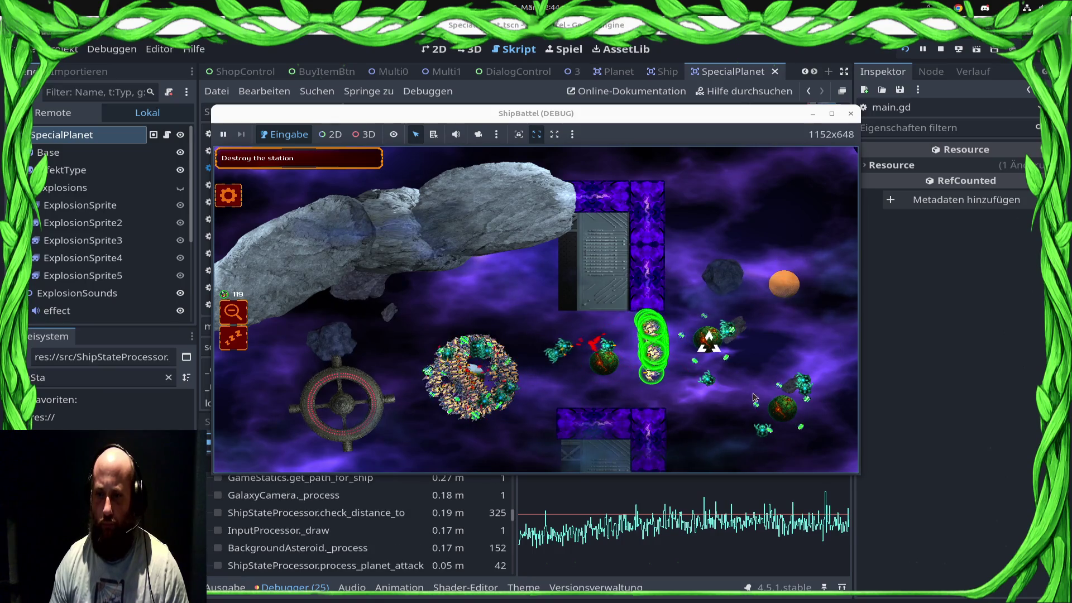
click(481, 322)
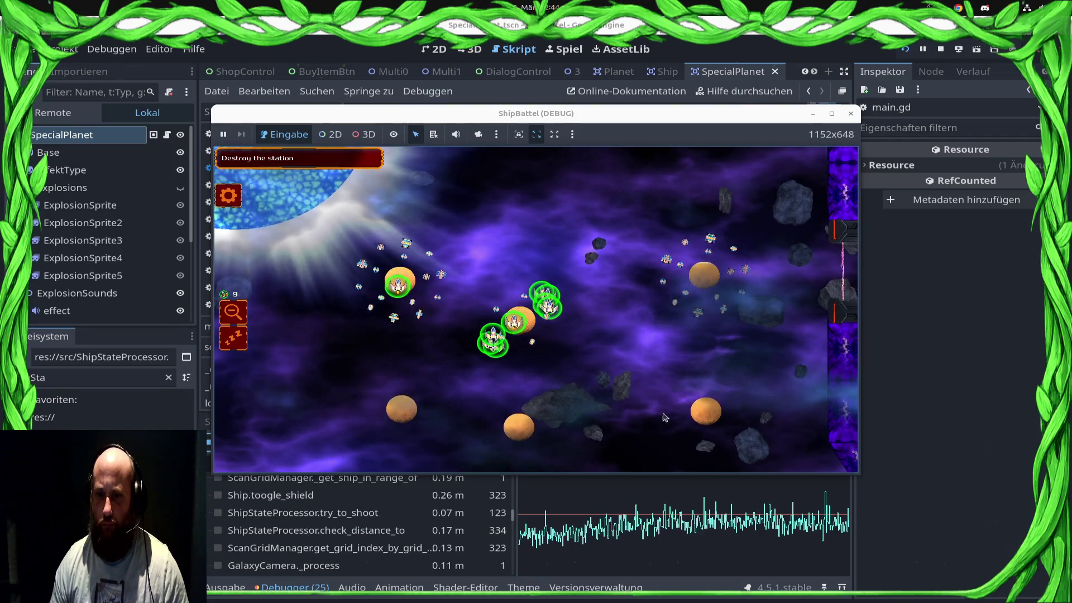
scroll(575, 416, up, 3)
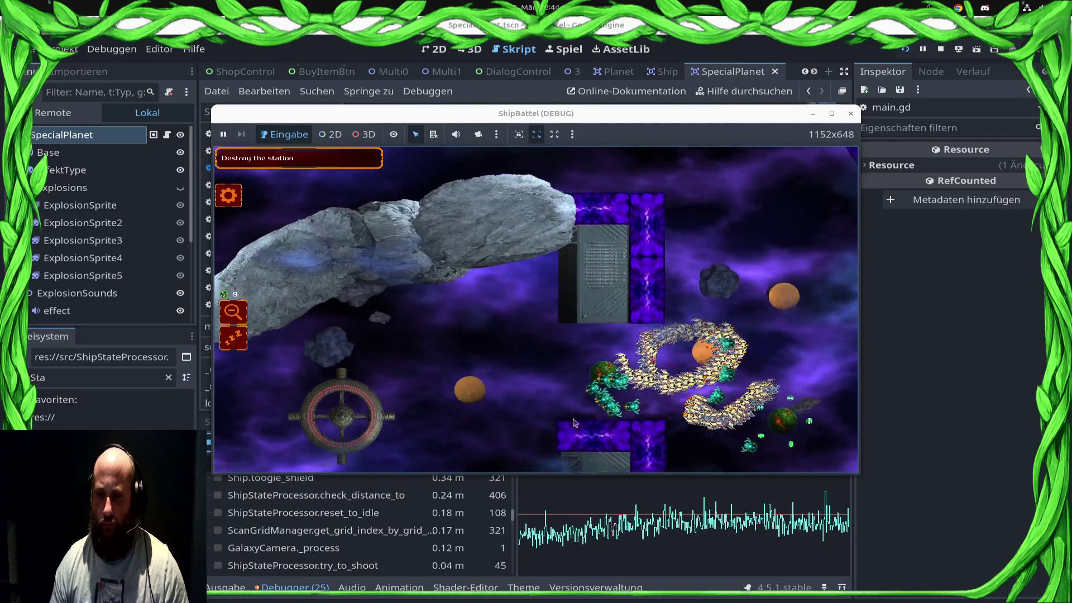
mouse_move(404, 152)
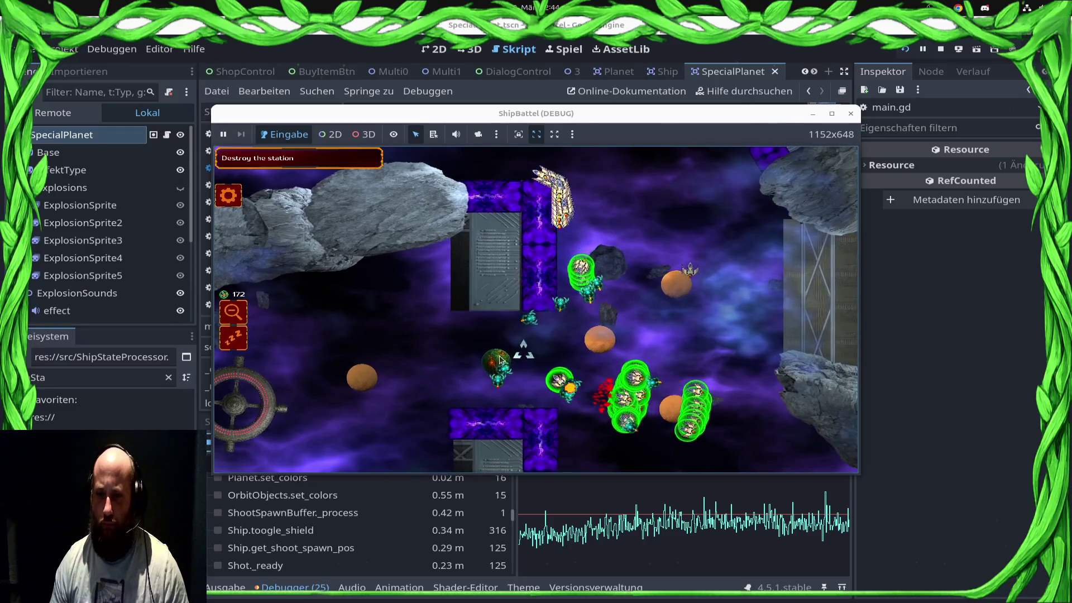
drag(376, 414, 272, 415)
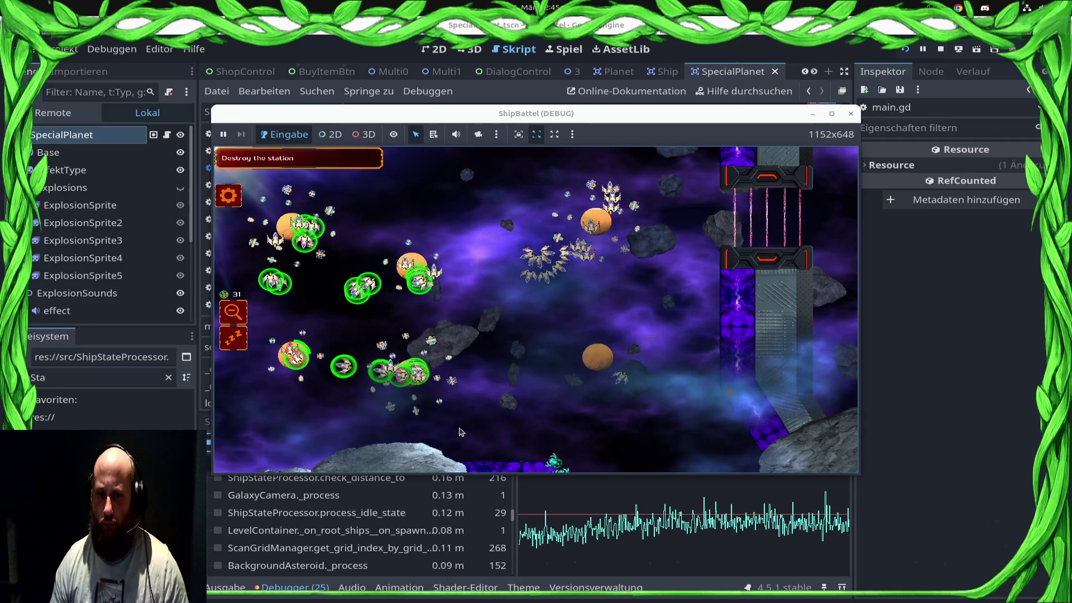
click(514, 234)
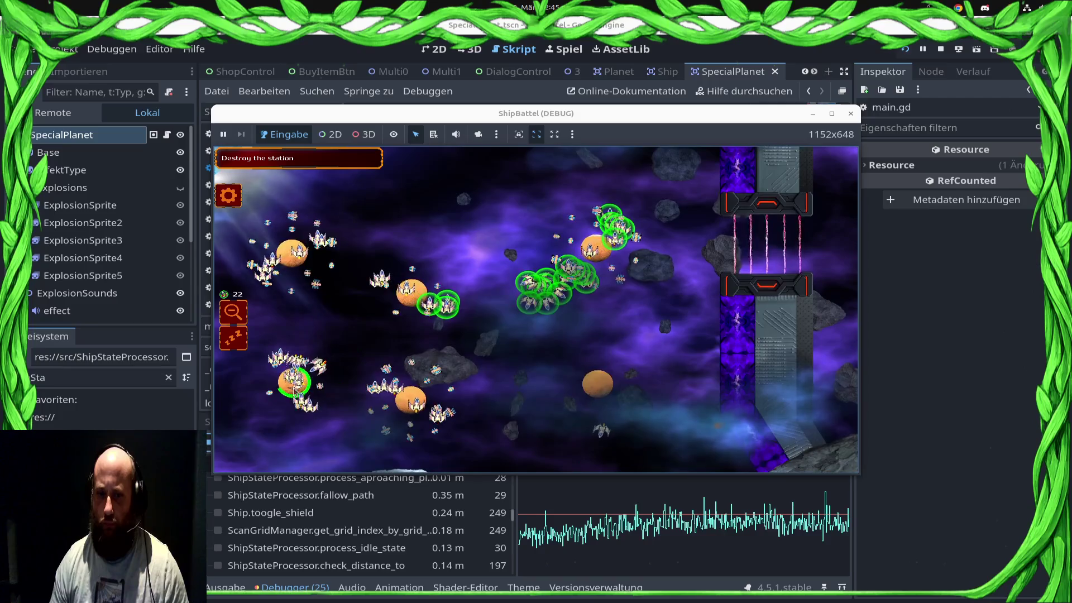
click(472, 276)
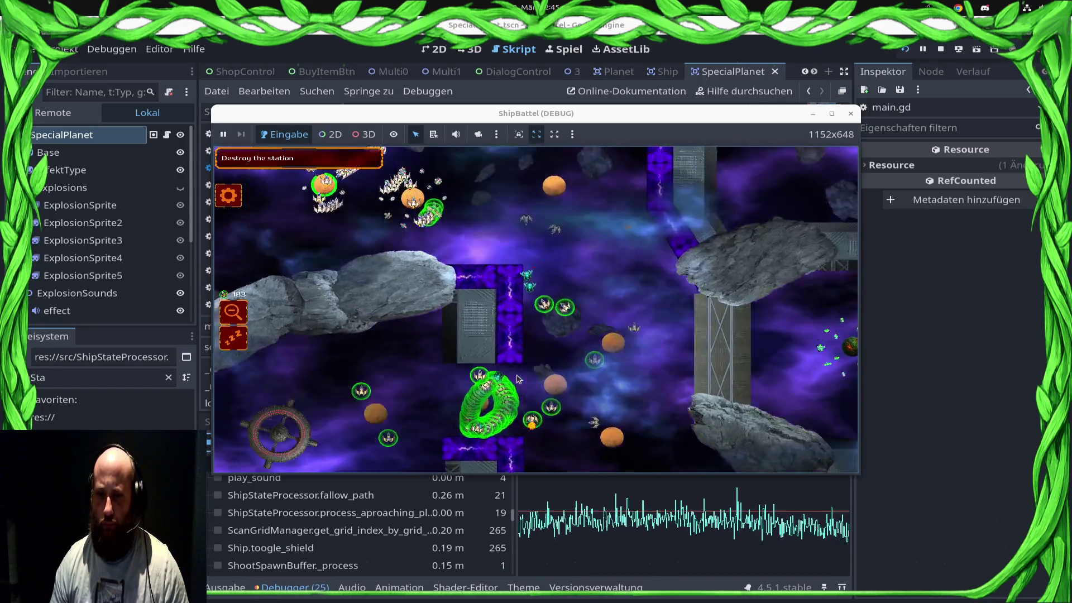
click(657, 245)
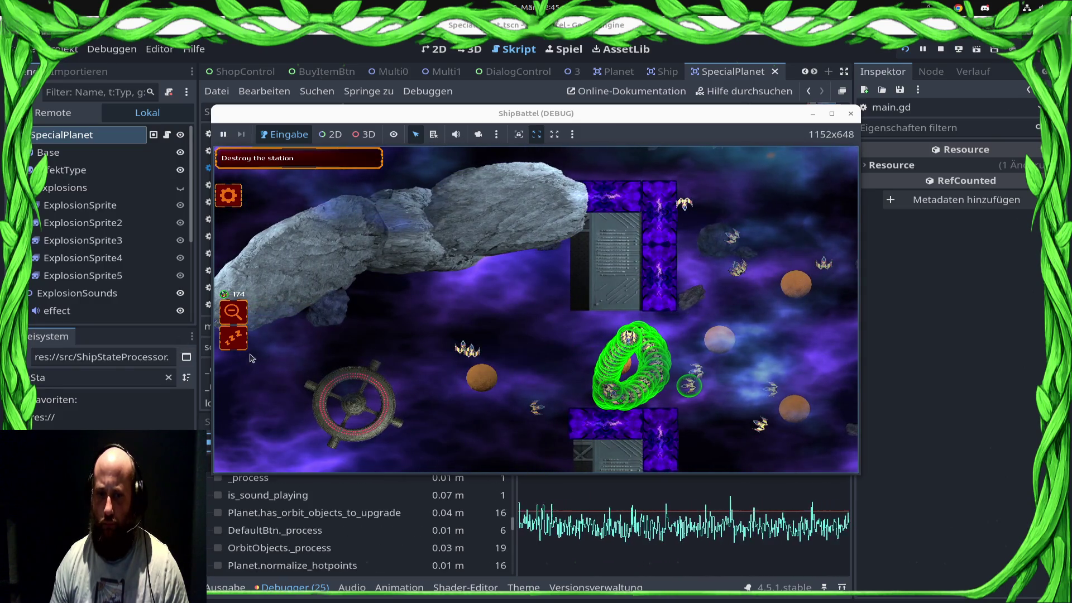
drag(472, 314, 487, 330)
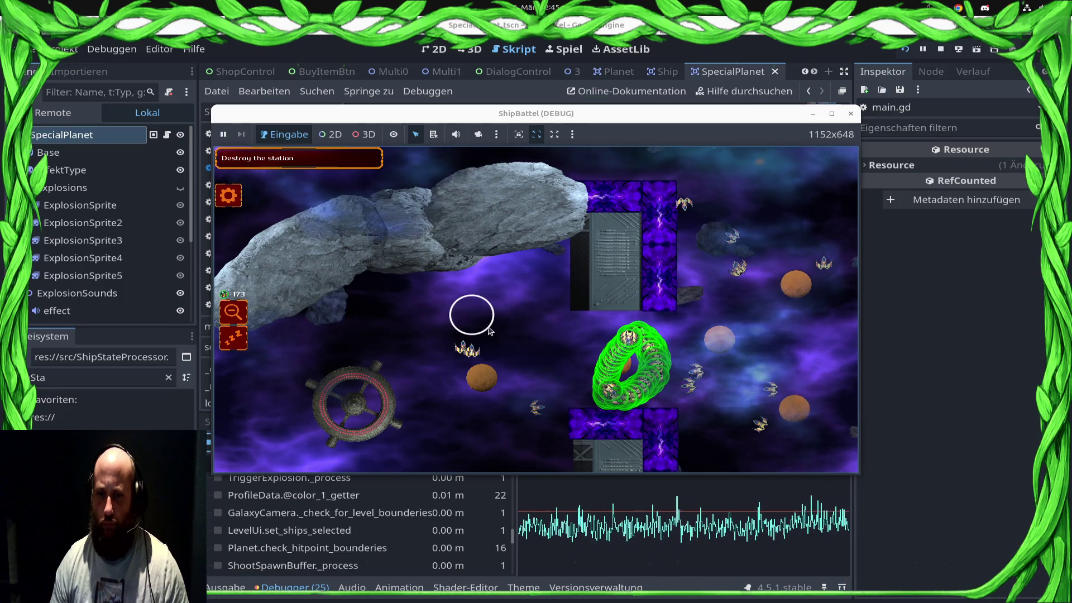
key(ctrl+a)
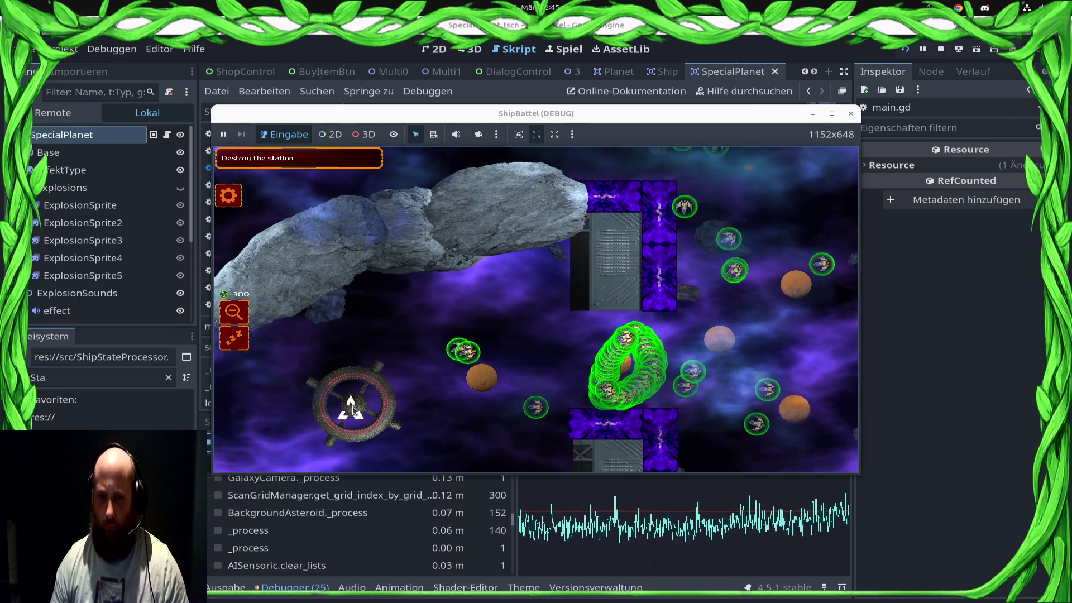
mouse_move(302, 2)
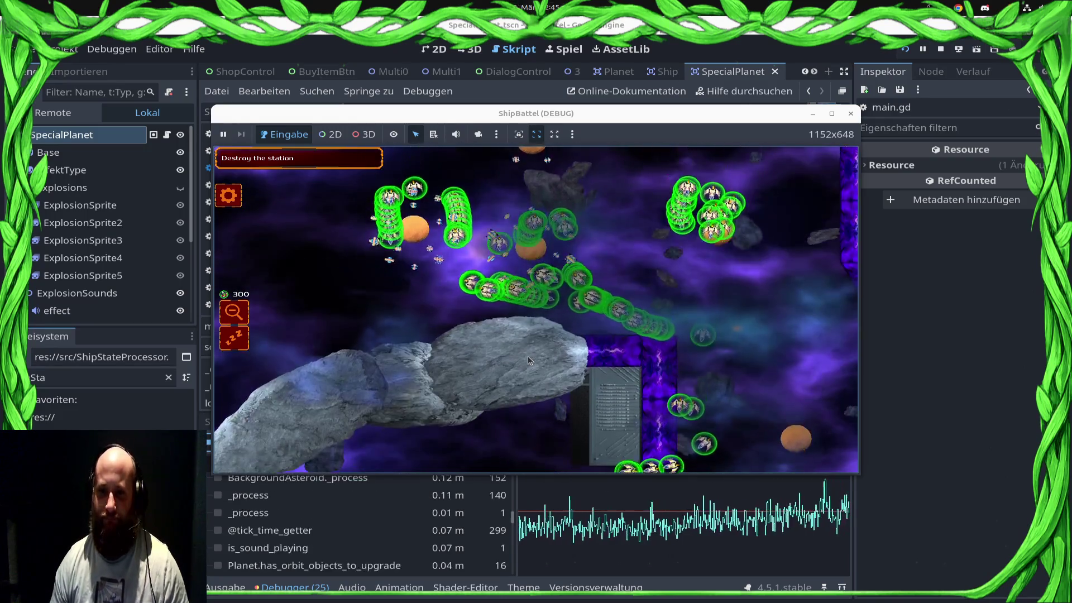
mouse_move(558, 602)
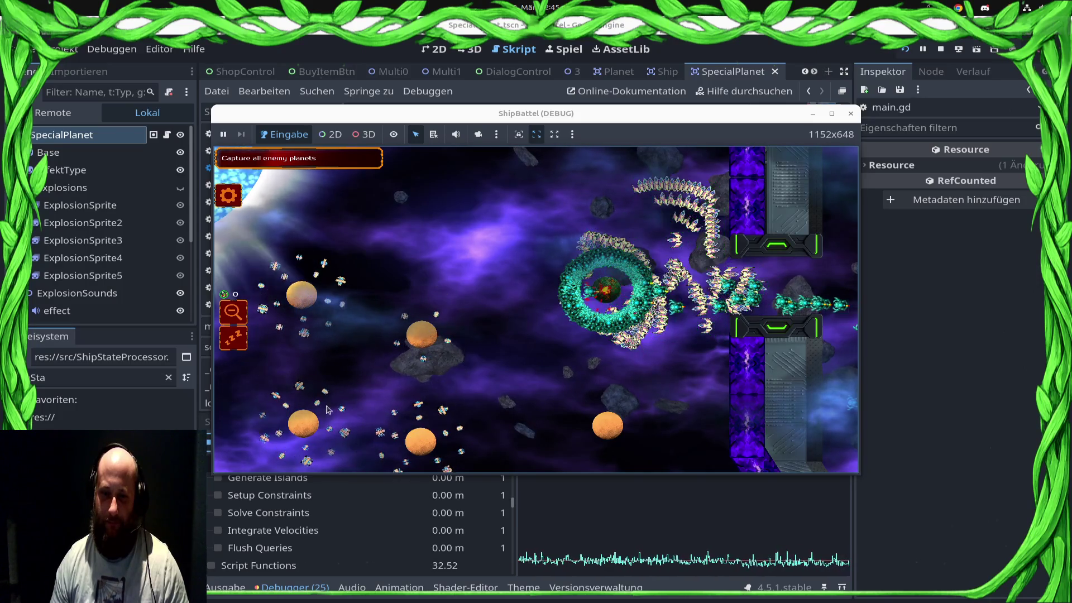
Select the ship arc near the enemy plus nearby ships, then pan the camera
click(617, 223)
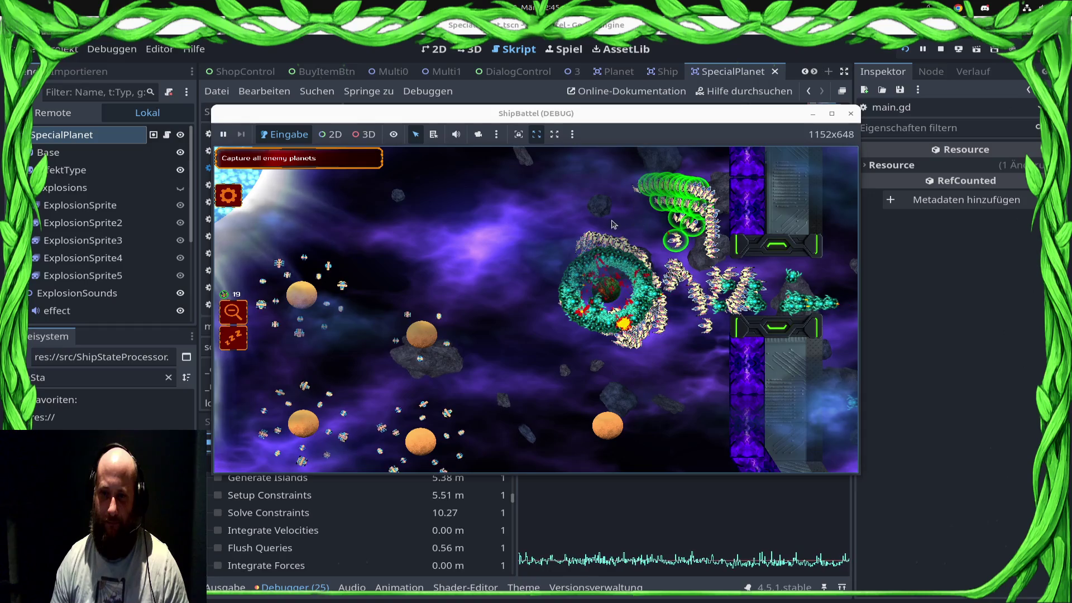
click(721, 322)
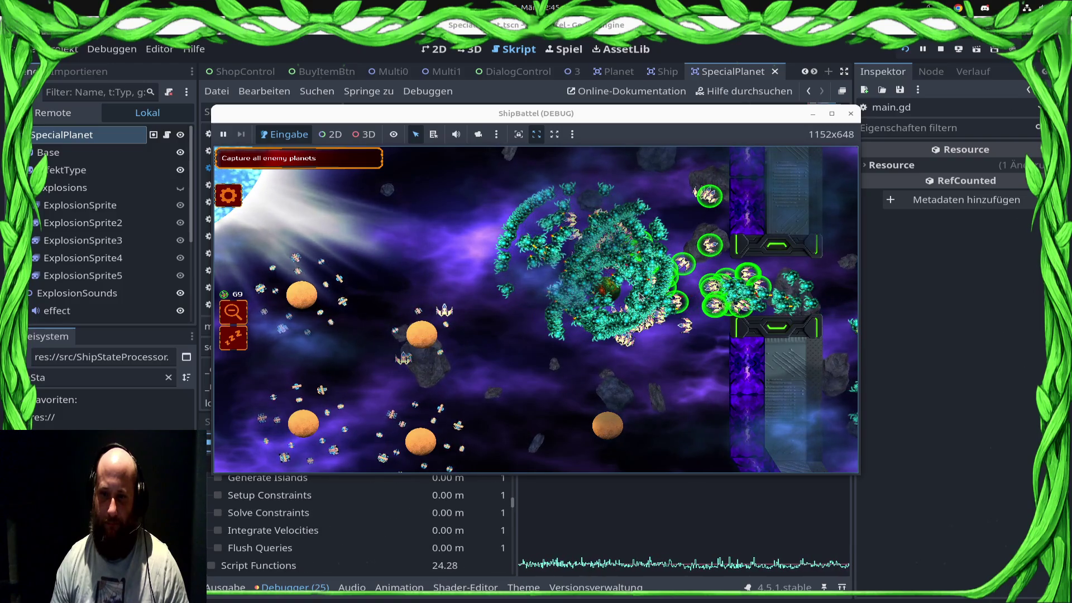
scroll(638, 286, down, 1)
scroll(638, 286, up, 1)
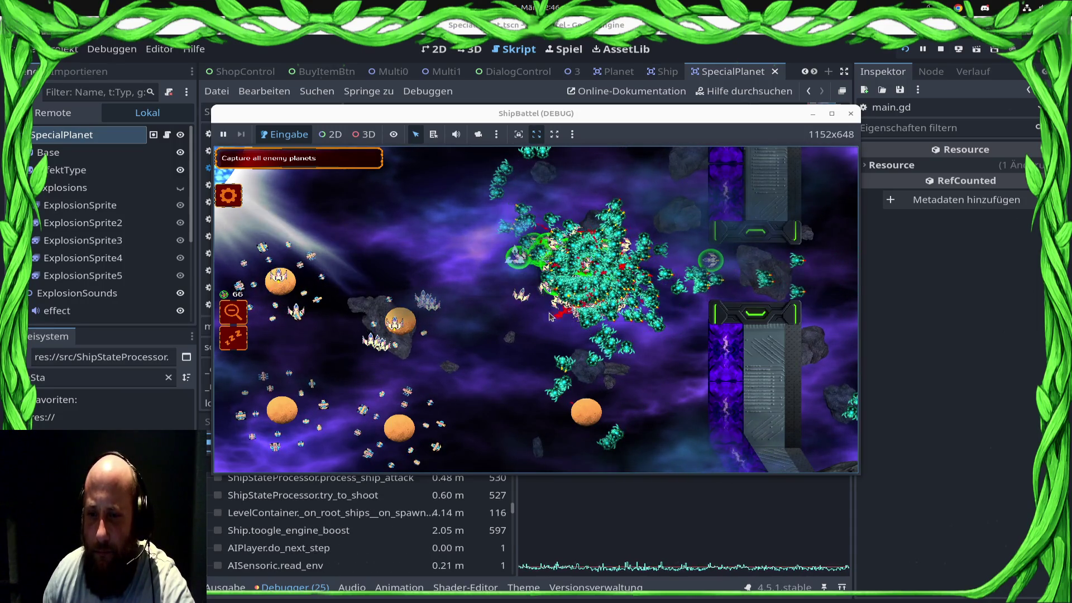
key(Down)
key(Left)
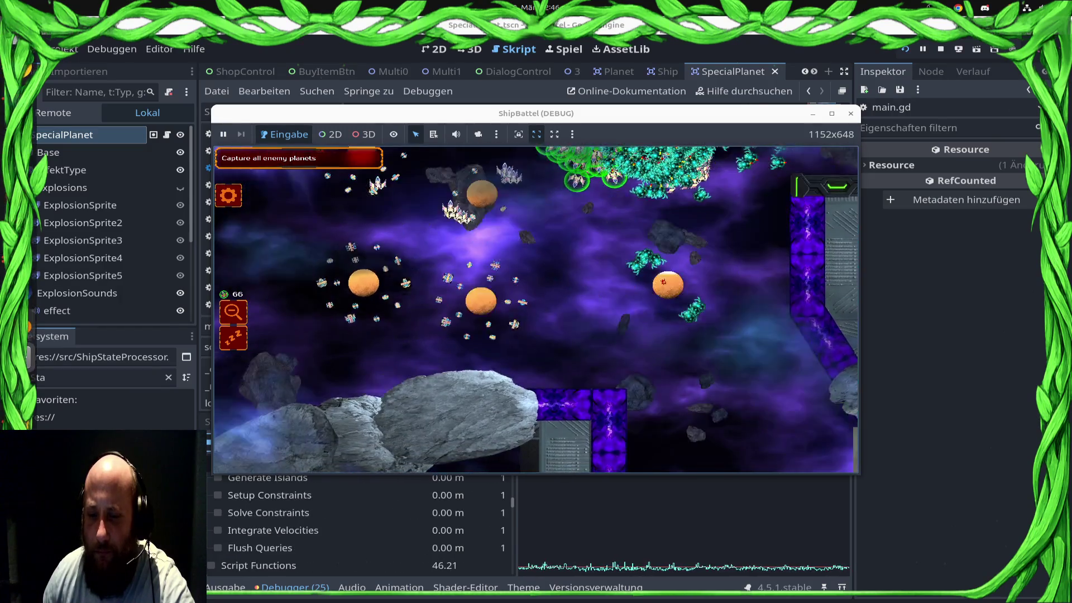
key(Up)
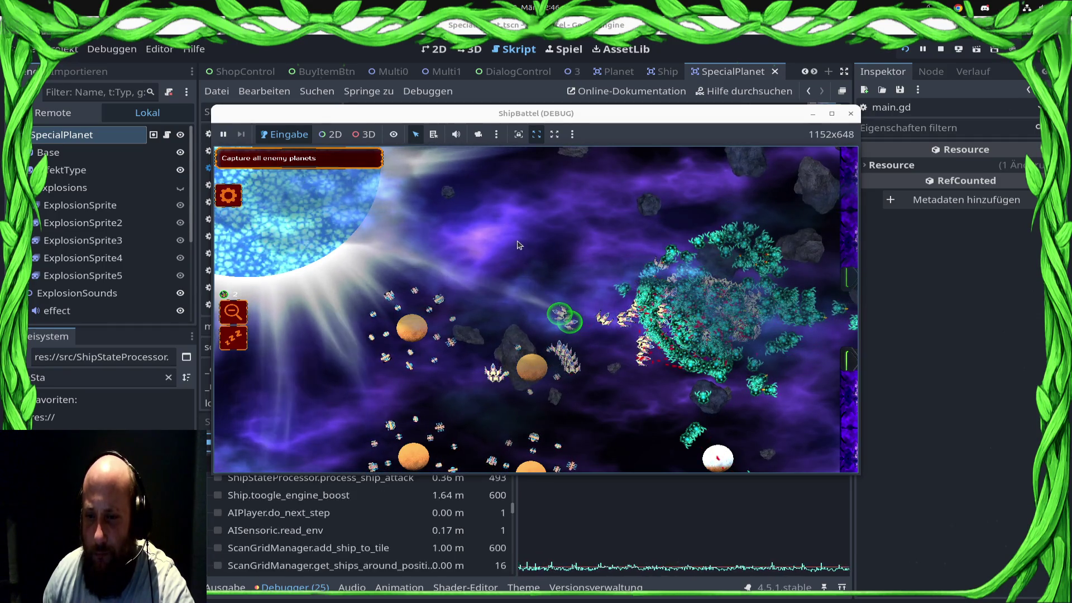
Select the central group, send it into the enemy cluster, and circle-select more ships
click(545, 317)
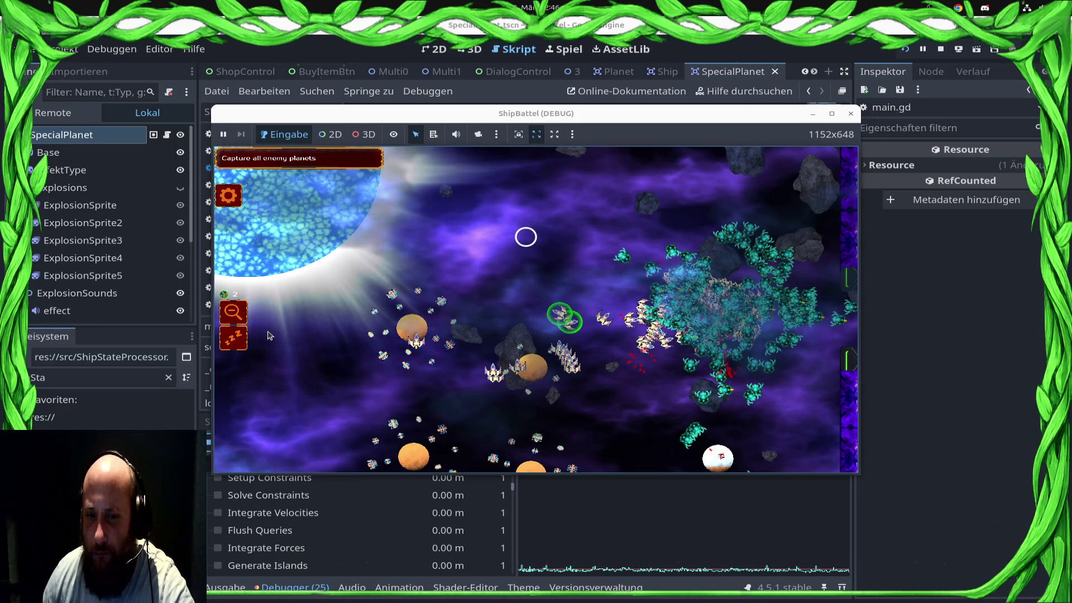
click(238, 347)
key(ctrl+a)
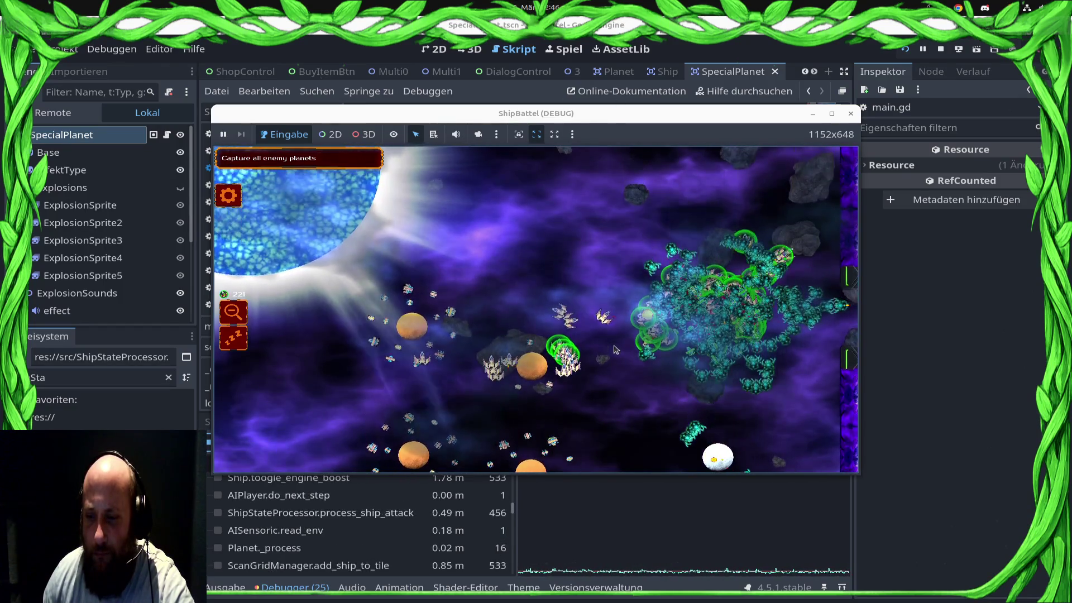
click(503, 360)
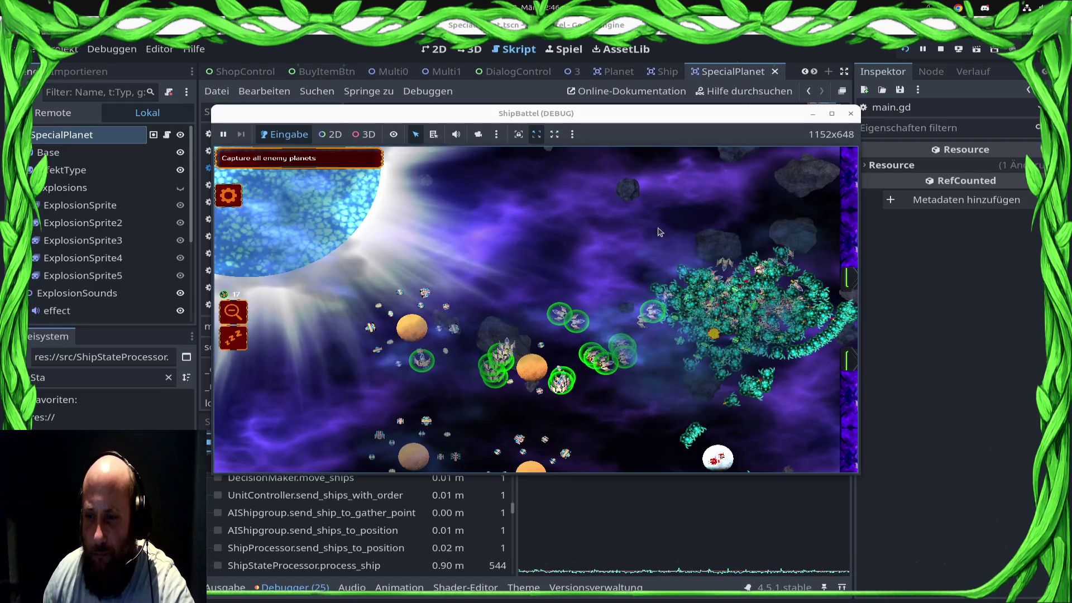
click(694, 251)
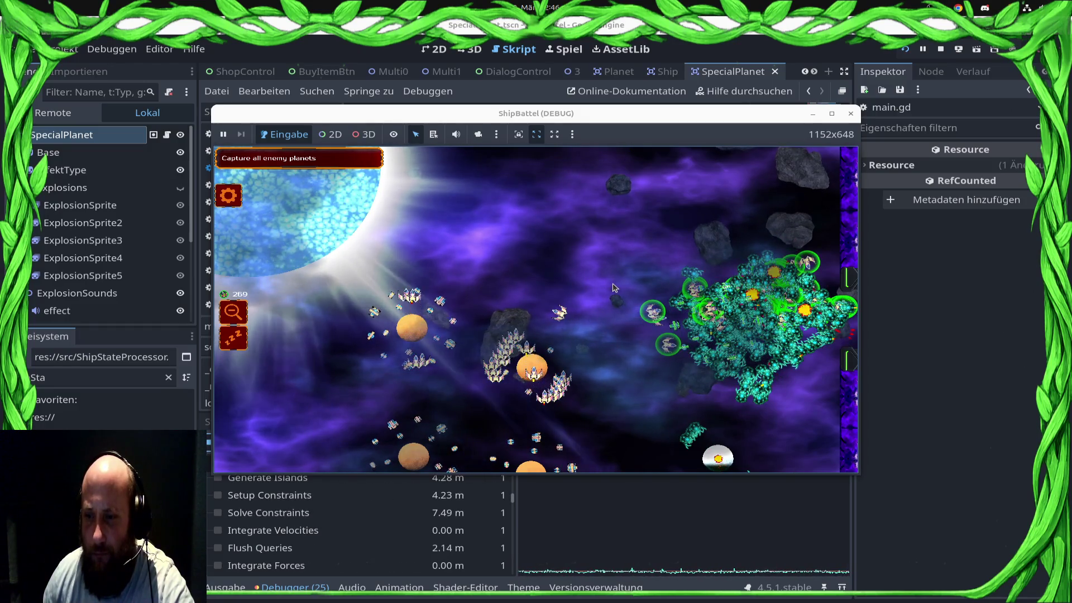
click(567, 323)
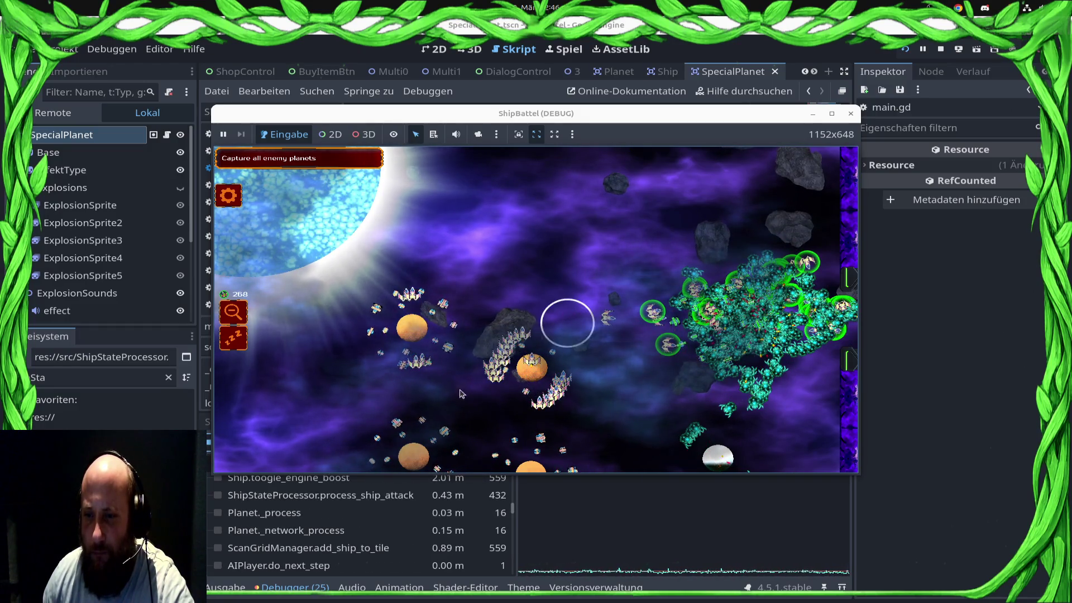
click(374, 391)
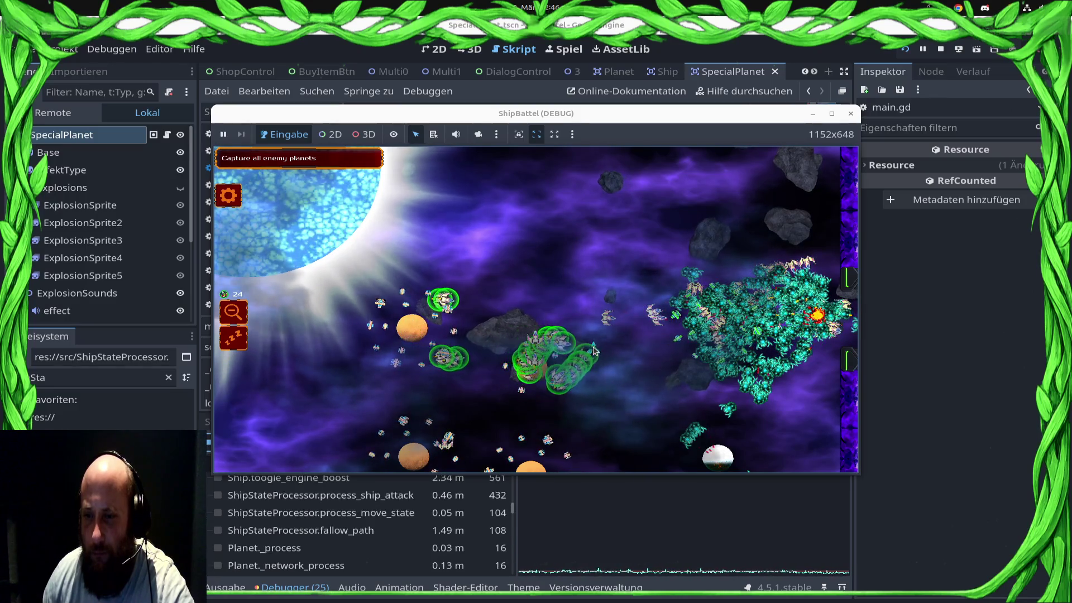
drag(700, 346, 578, 333)
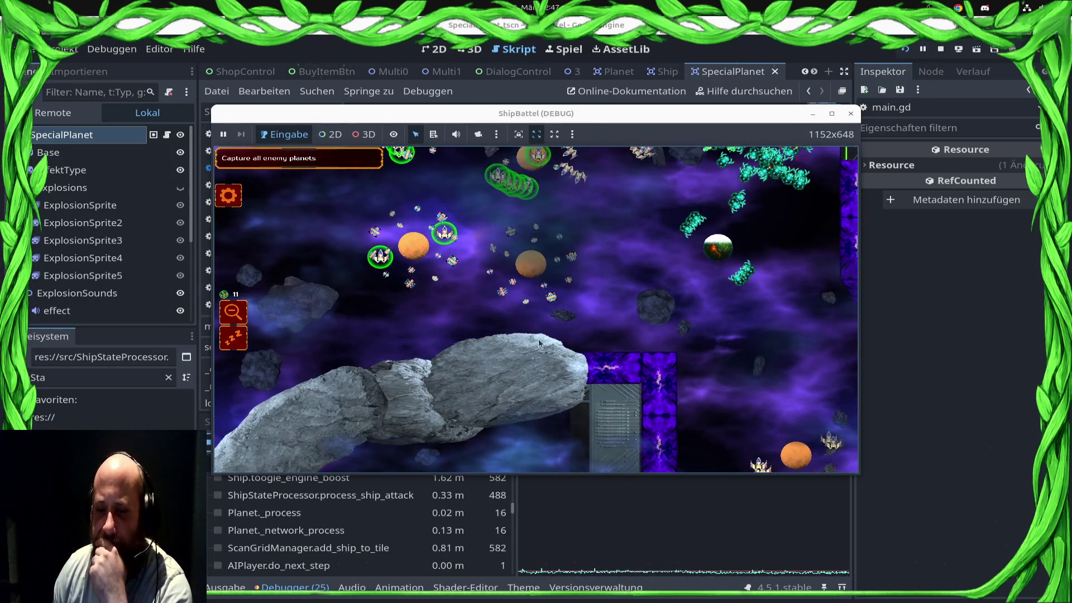
Stop the running debug game and switch the profiler to show total times
click(850, 114)
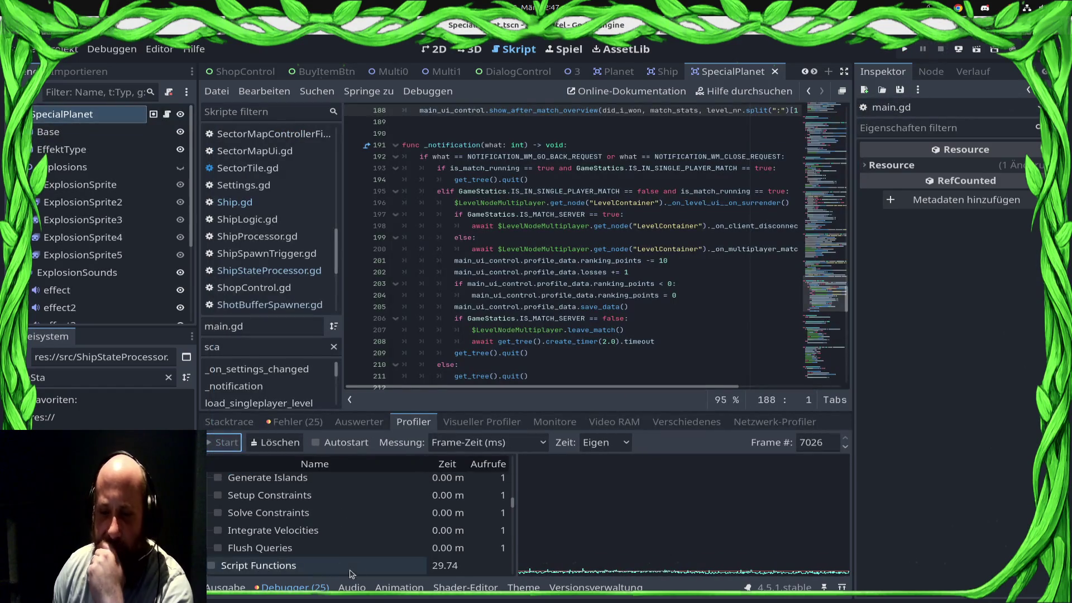
scroll(381, 545, up, 5)
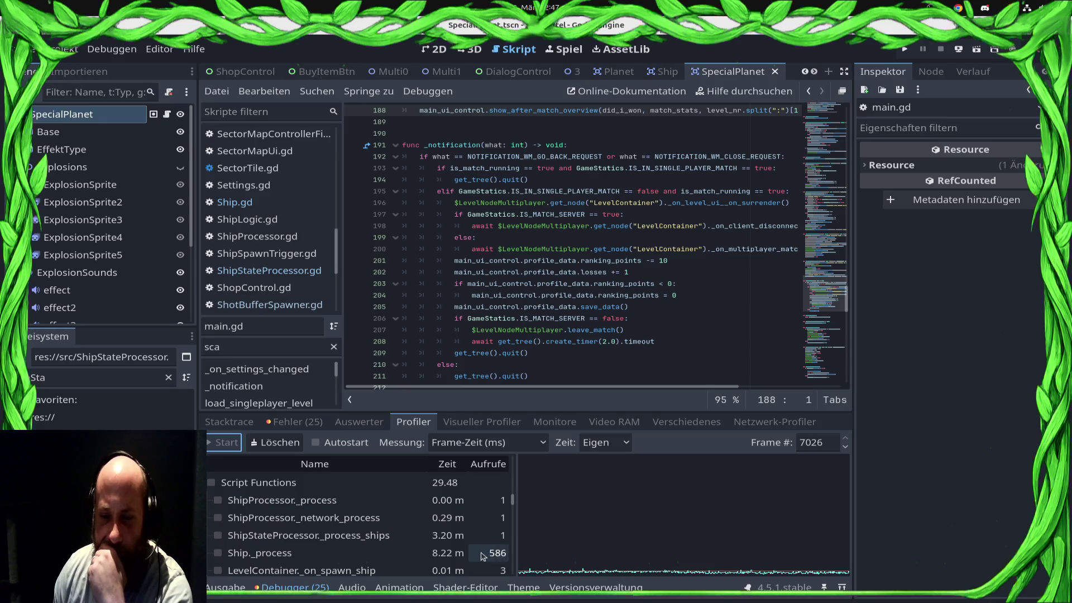
click(606, 442)
click(598, 461)
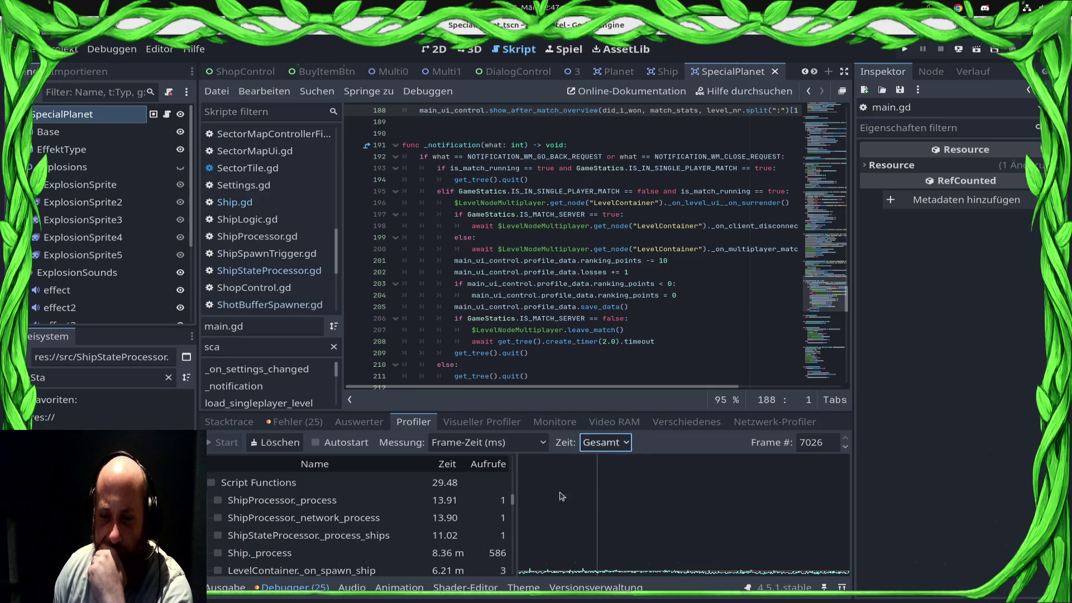
Inspect Ship._process's total time, briefly plotting it on the profiler graph
click(462, 554)
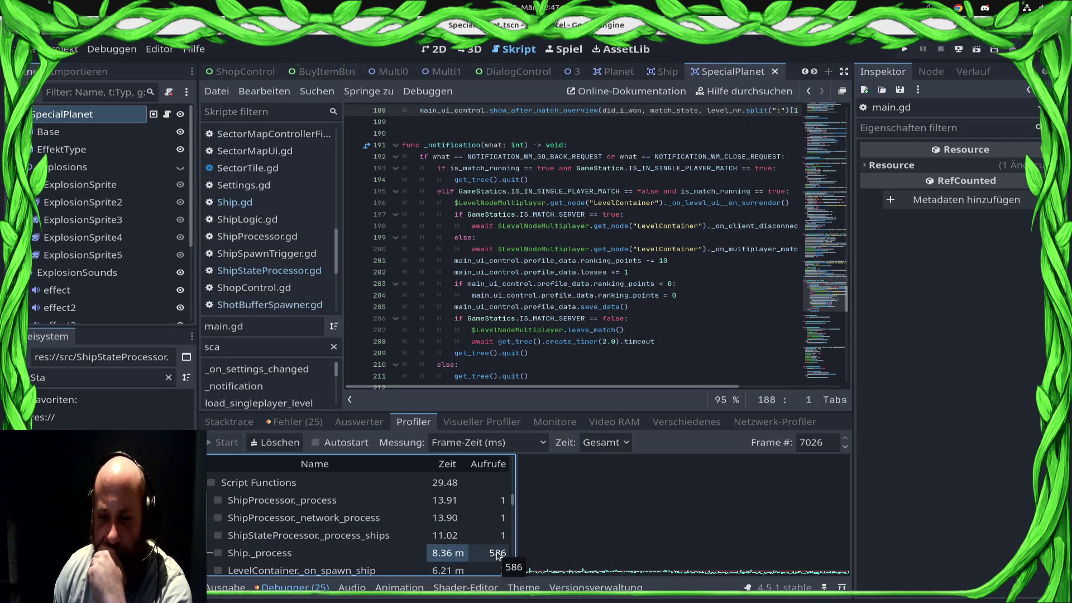
scroll(417, 318, up, 4)
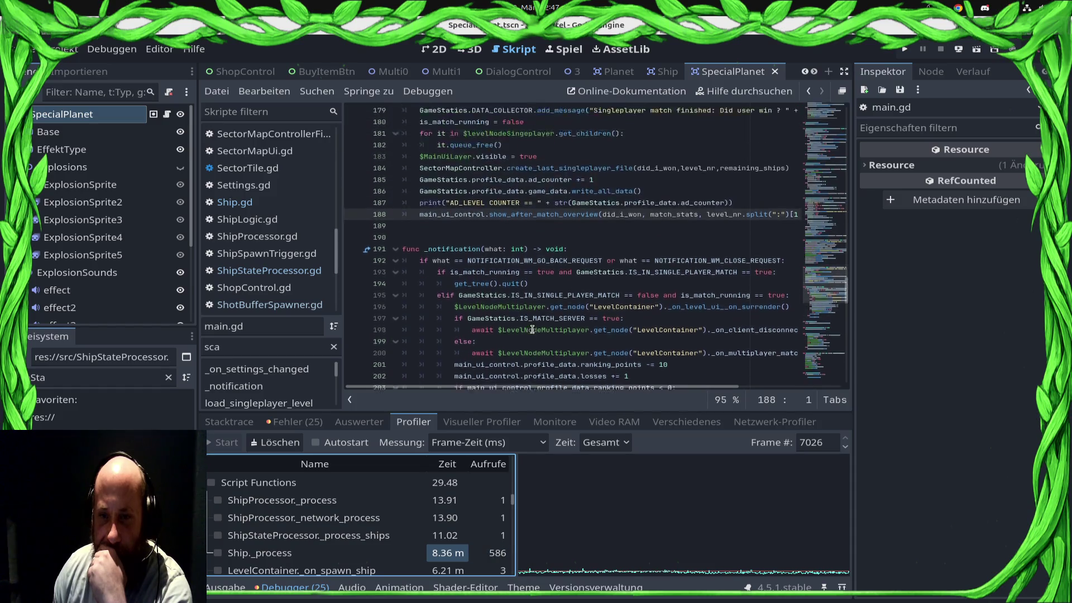
scroll(529, 346, down, 9)
scroll(530, 347, down, 10)
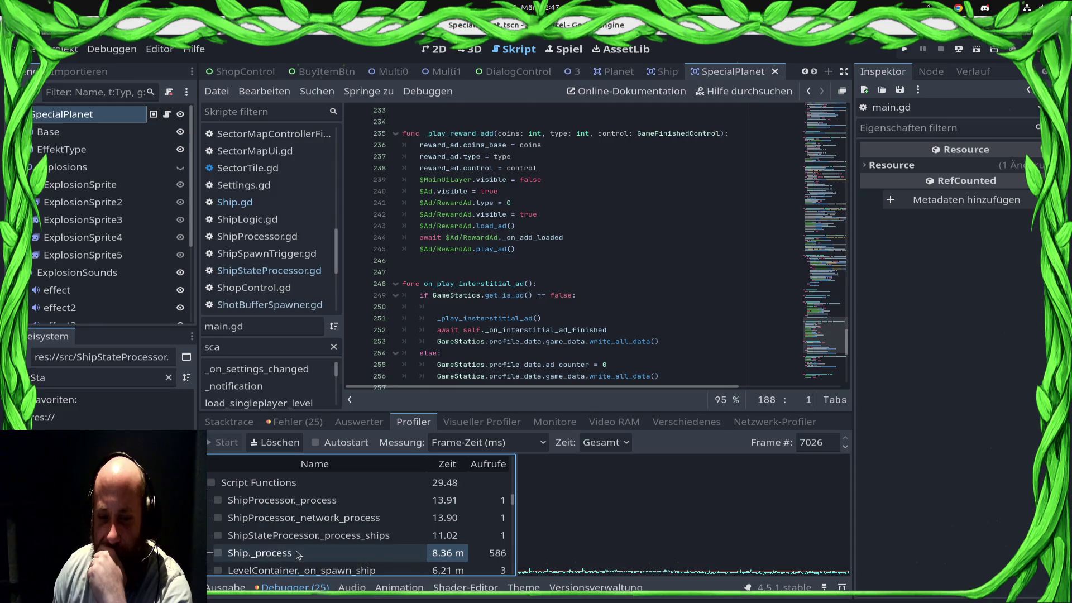
click(217, 553)
click(217, 553)
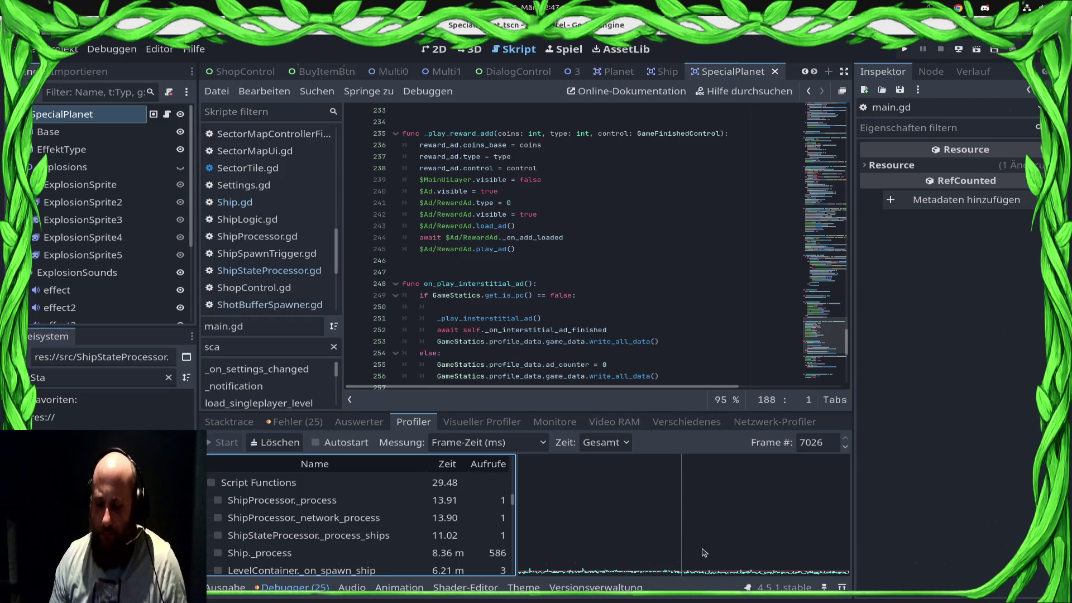
Select an earlier profiled frame and browse its function timings
click(584, 571)
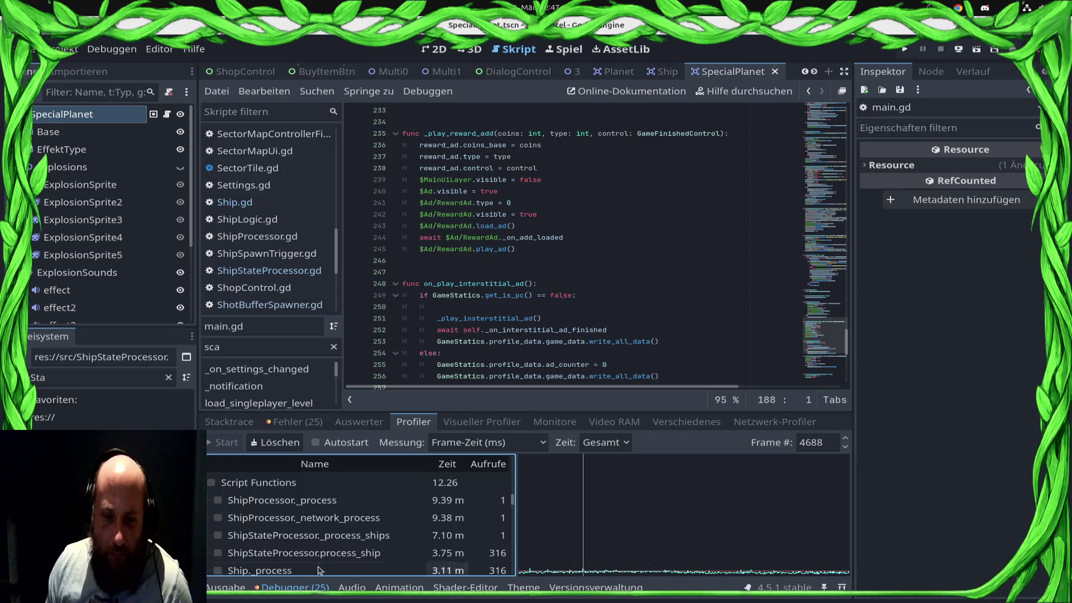
scroll(351, 530, down, 5)
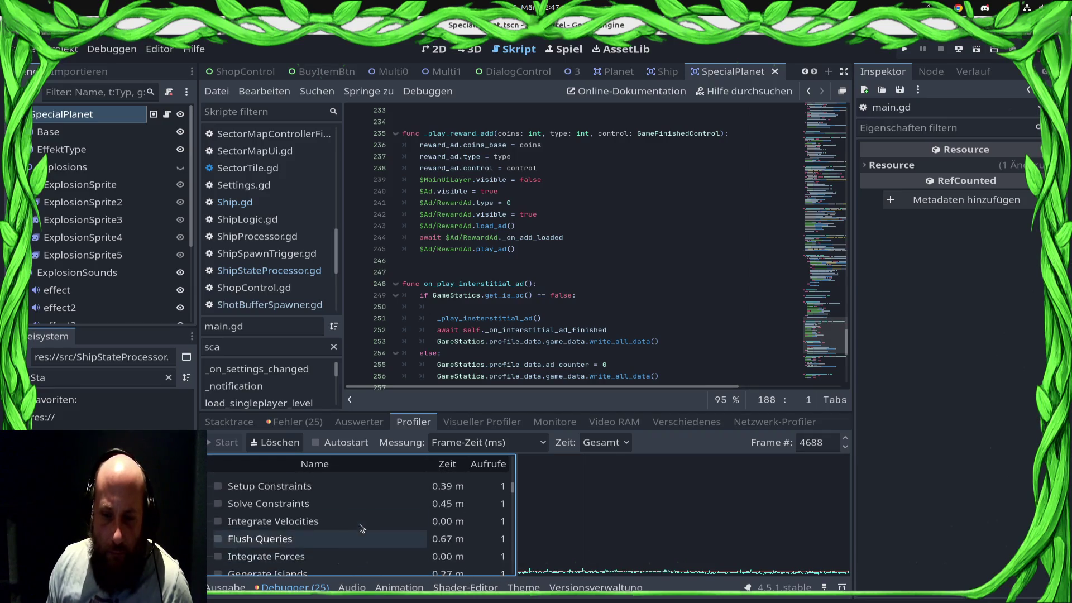
scroll(359, 526, up, 5)
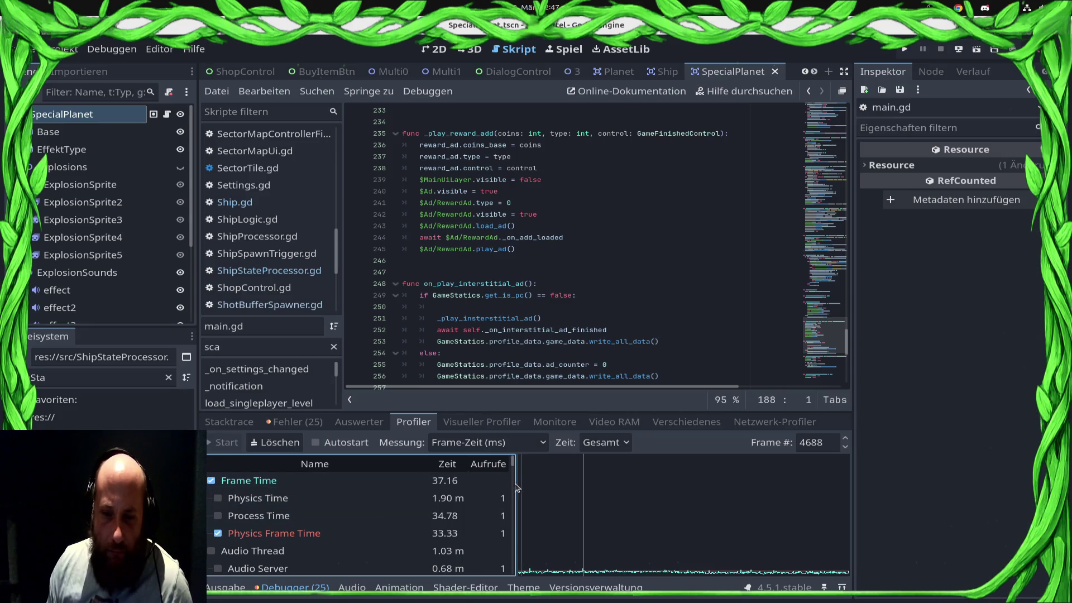
drag(514, 468, 513, 511)
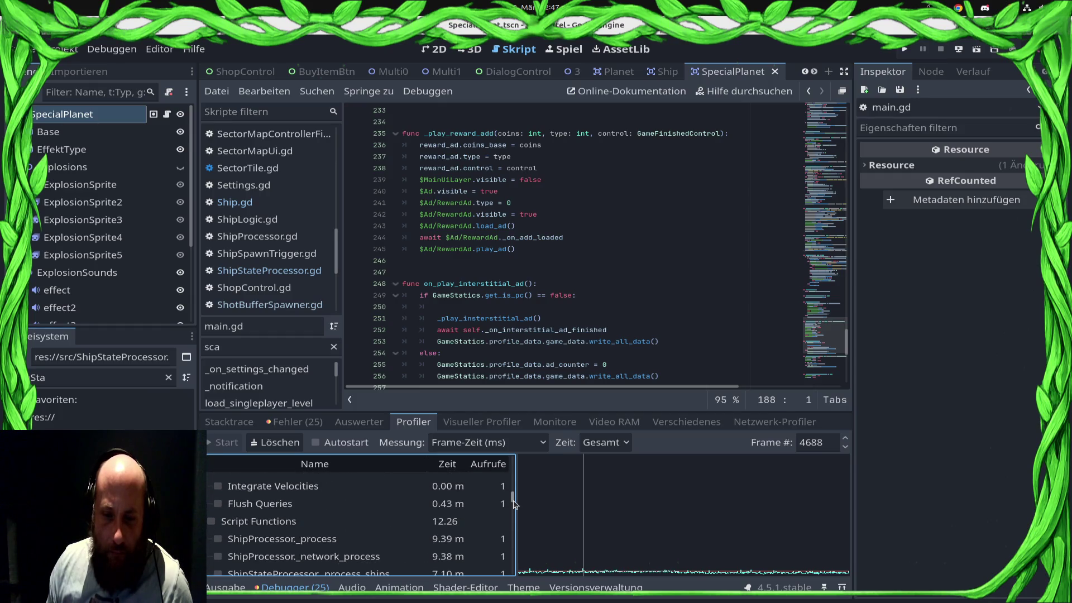
scroll(513, 505, down, 3)
scroll(511, 508, up, 2)
scroll(510, 510, down, 1)
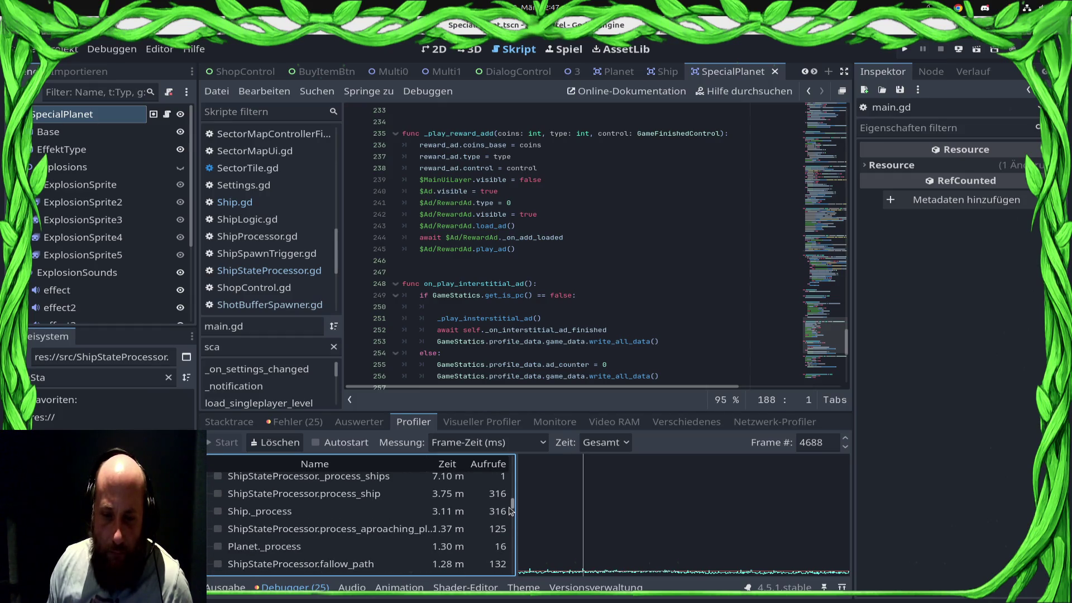
scroll(509, 509, up, 3)
scroll(508, 508, down, 3)
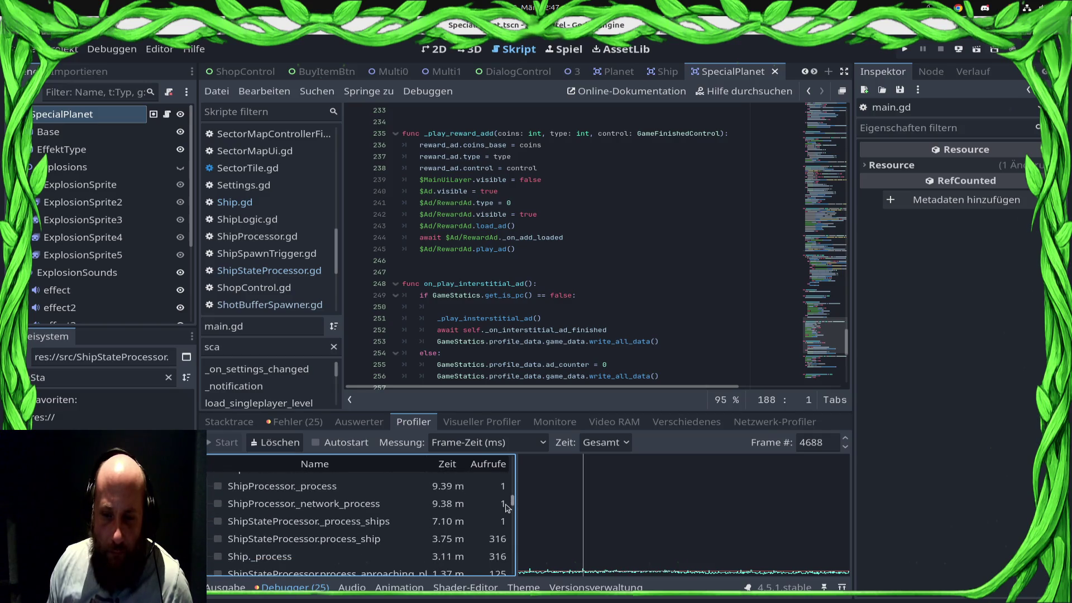
scroll(506, 510, up, 1)
Briefly graph ShipStateProcessor._process_ships, review the timings, then right-click the DialogControl scene tab
click(385, 534)
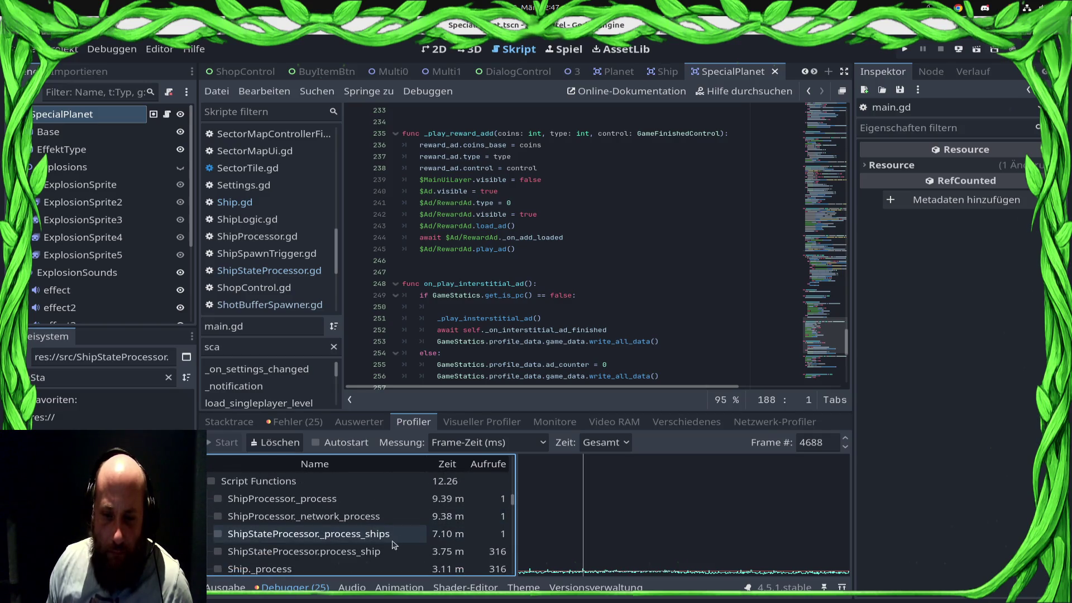
click(394, 540)
scroll(395, 545, down, 2)
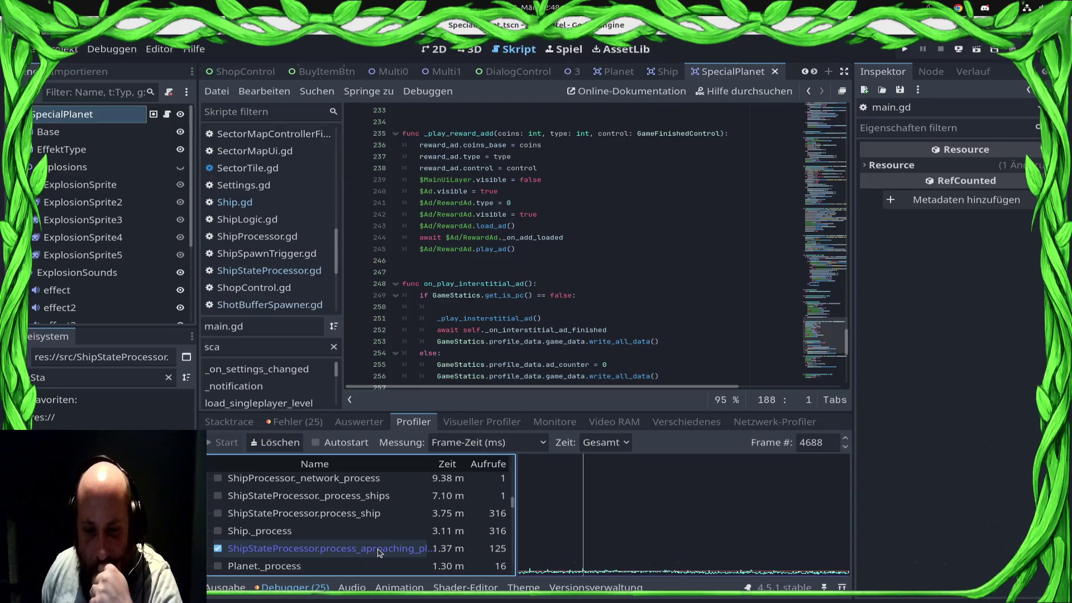
scroll(394, 567, down, 2)
scroll(402, 558, up, 8)
scroll(407, 553, up, 1)
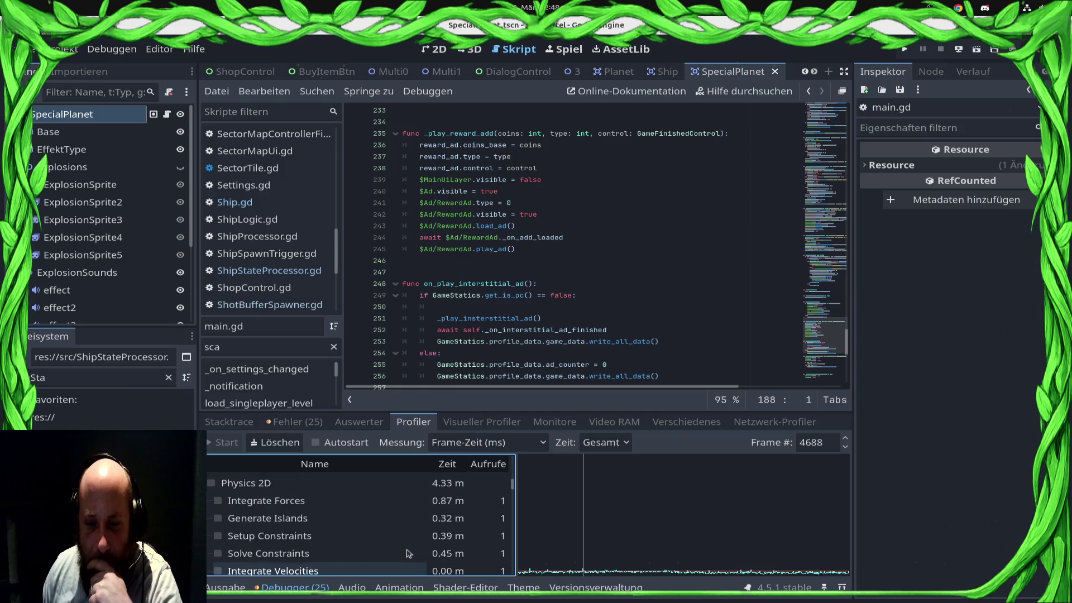
scroll(407, 553, down, 2)
scroll(407, 553, up, 1)
scroll(407, 553, down, 5)
scroll(407, 553, down, 3)
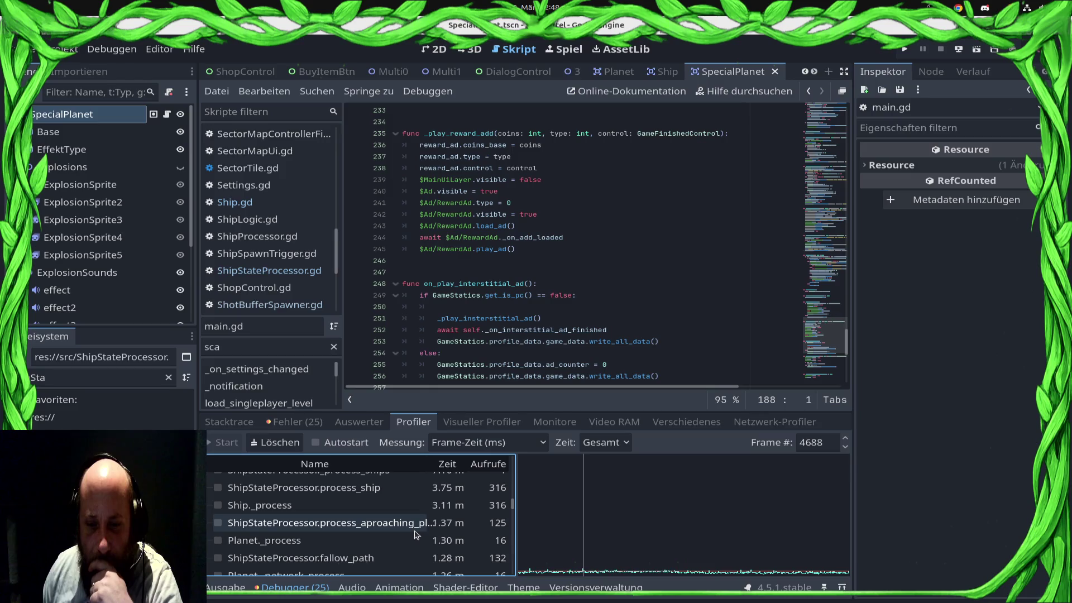
scroll(415, 535, down, 5)
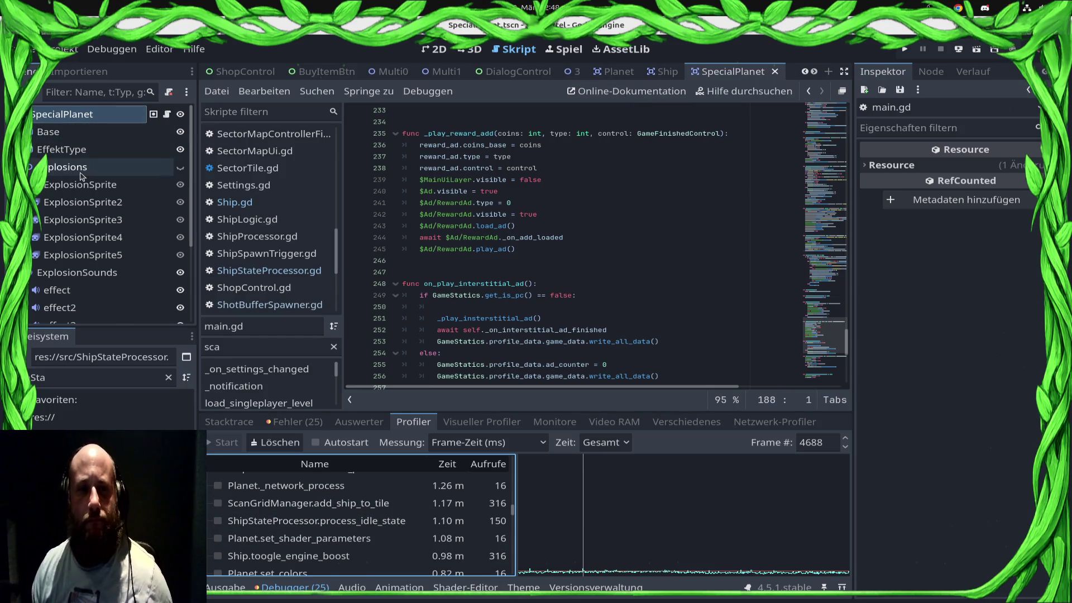
right_click(525, 72)
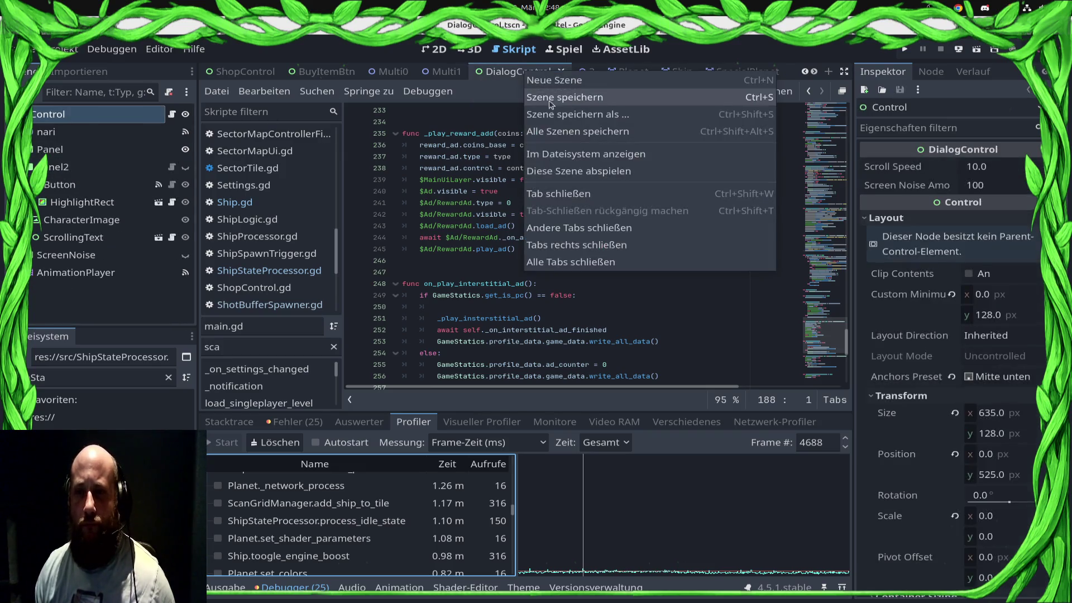
Switch to the LevelContainer scene and open the Scangrid node's script
click(576, 71)
click(577, 72)
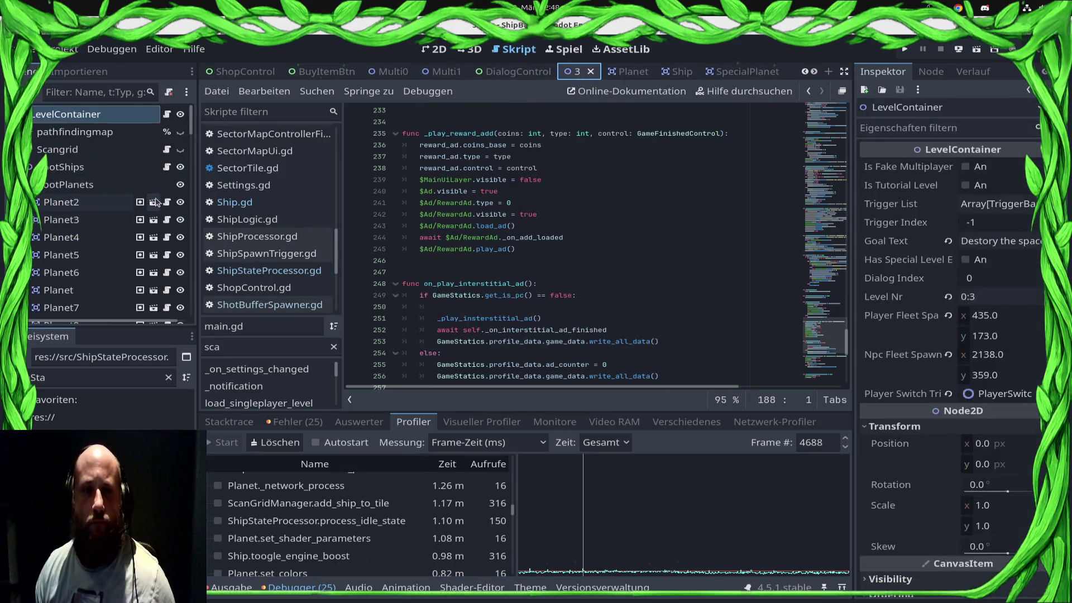
click(109, 134)
click(138, 151)
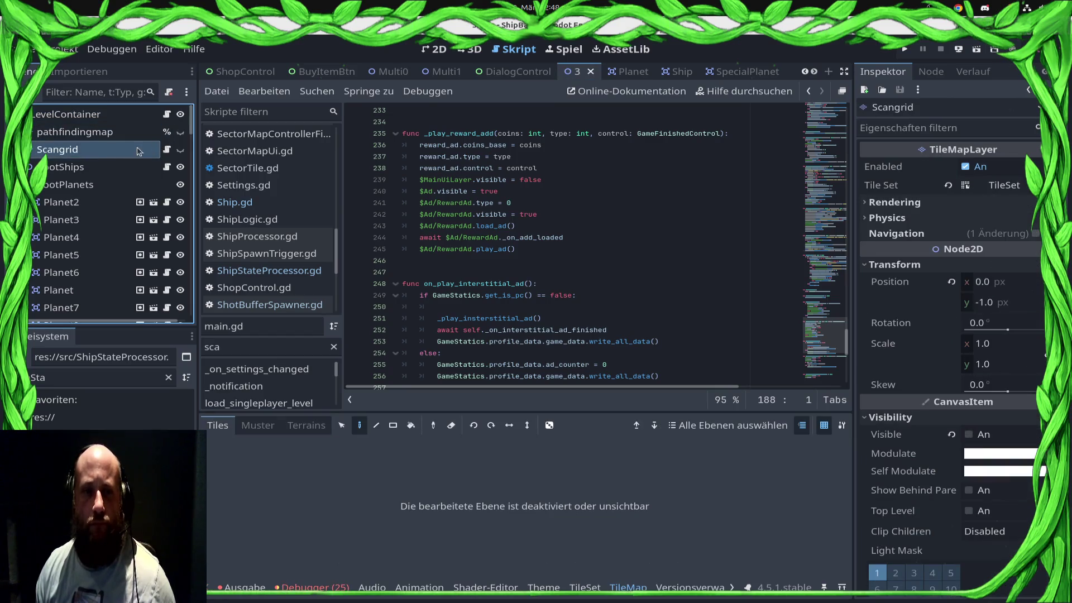
click(166, 149)
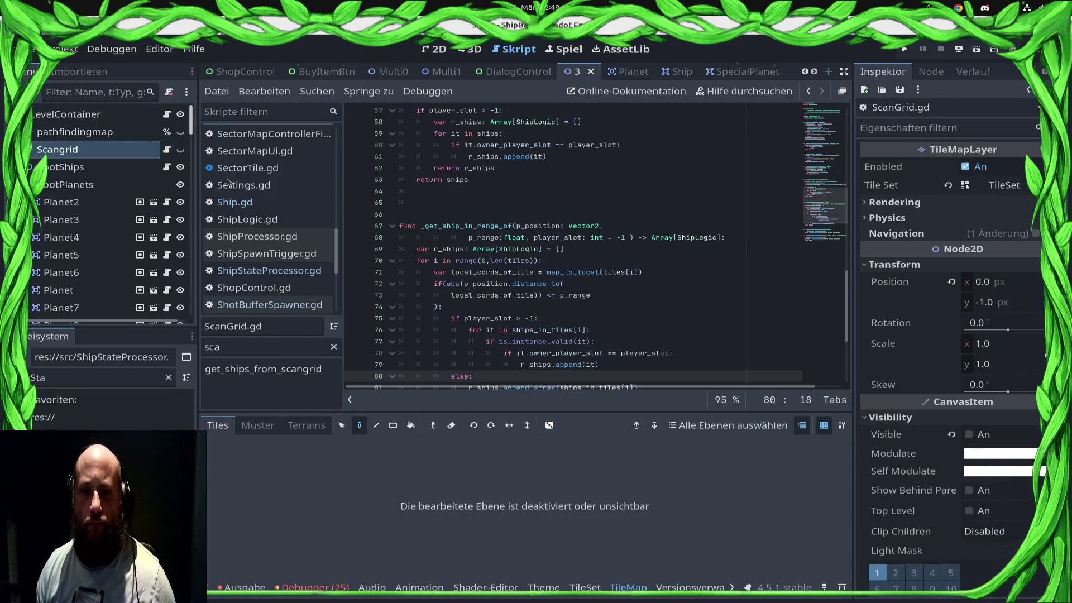
Search all project files for _get_ship_in_range_of
double_click(471, 226)
click(317, 91)
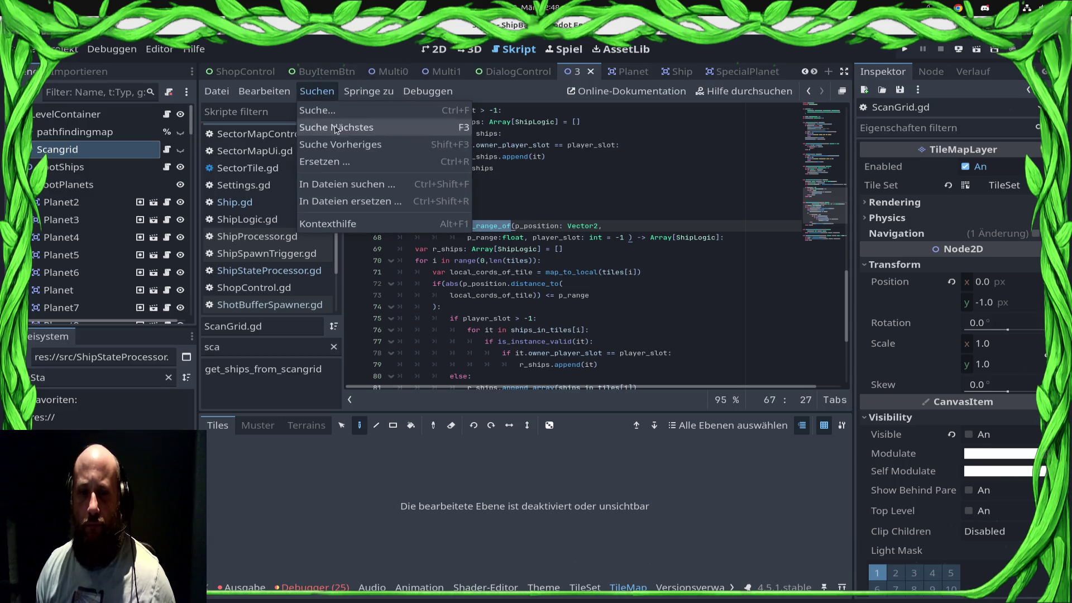
click(335, 185)
key(Return)
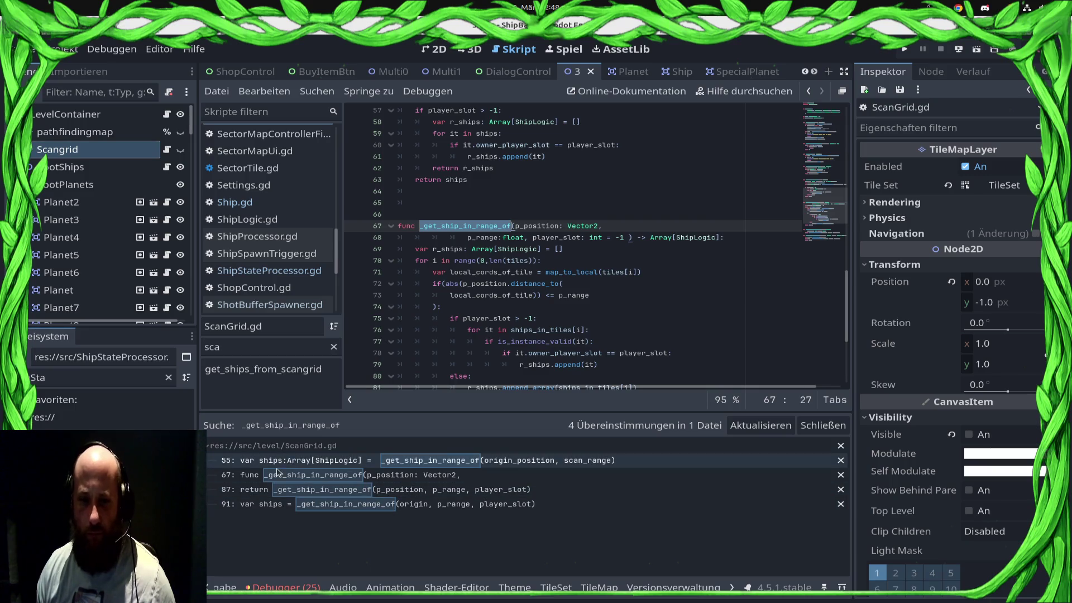
scroll(463, 365, down, 5)
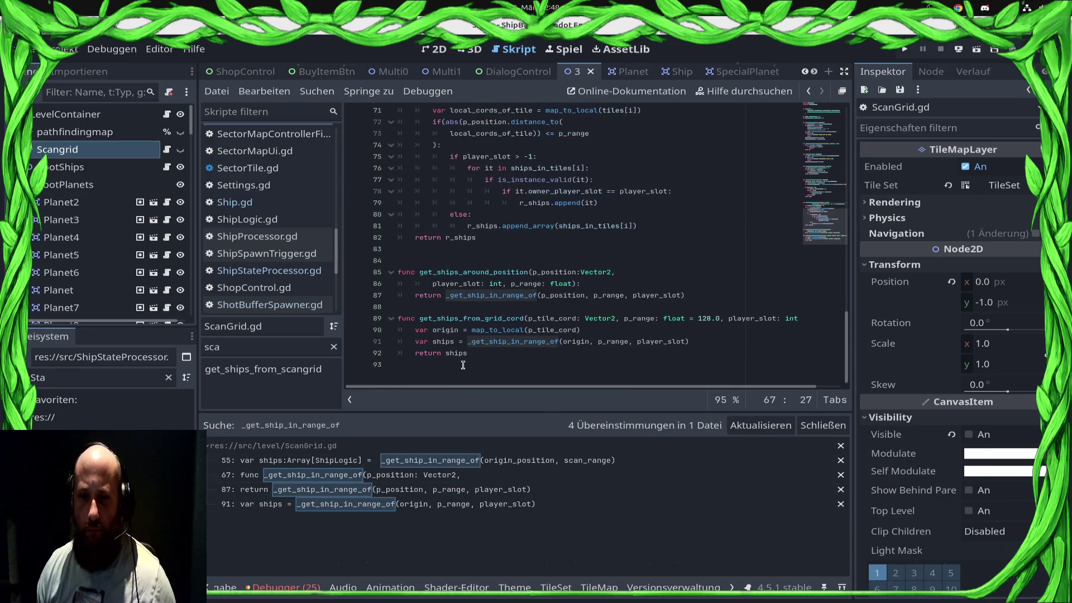
Search all project files for get_ships_around_position, finding 9 matches in 5 files
double_click(475, 272)
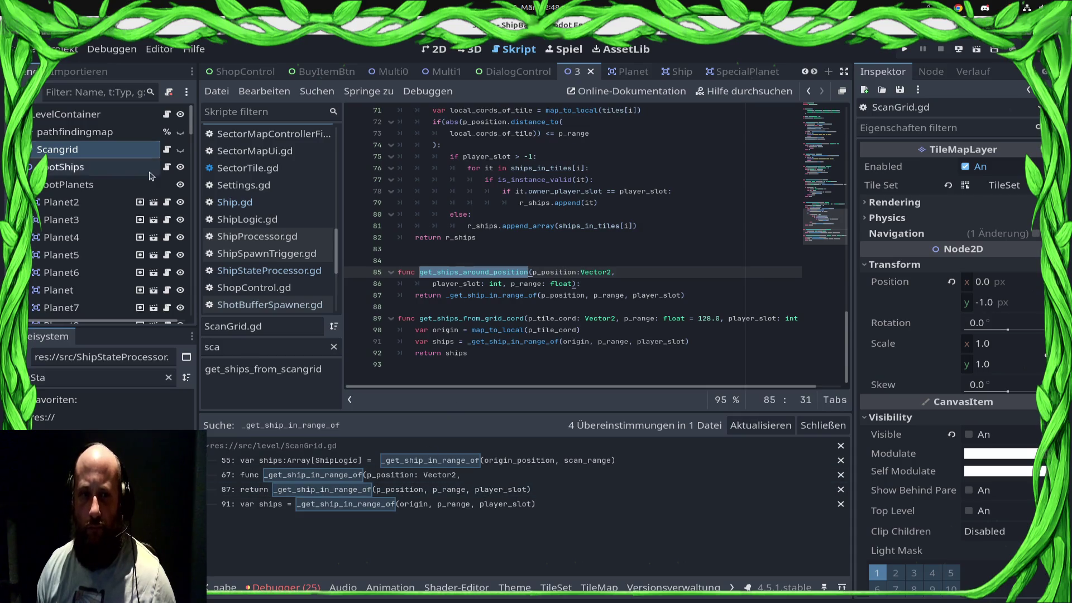
click(83, 90)
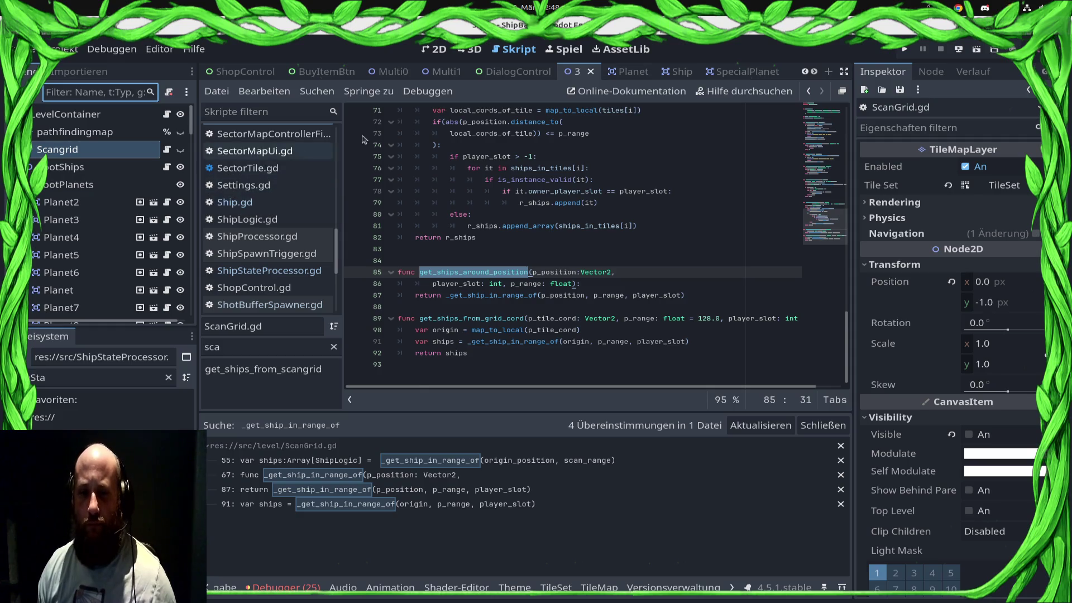
click(316, 91)
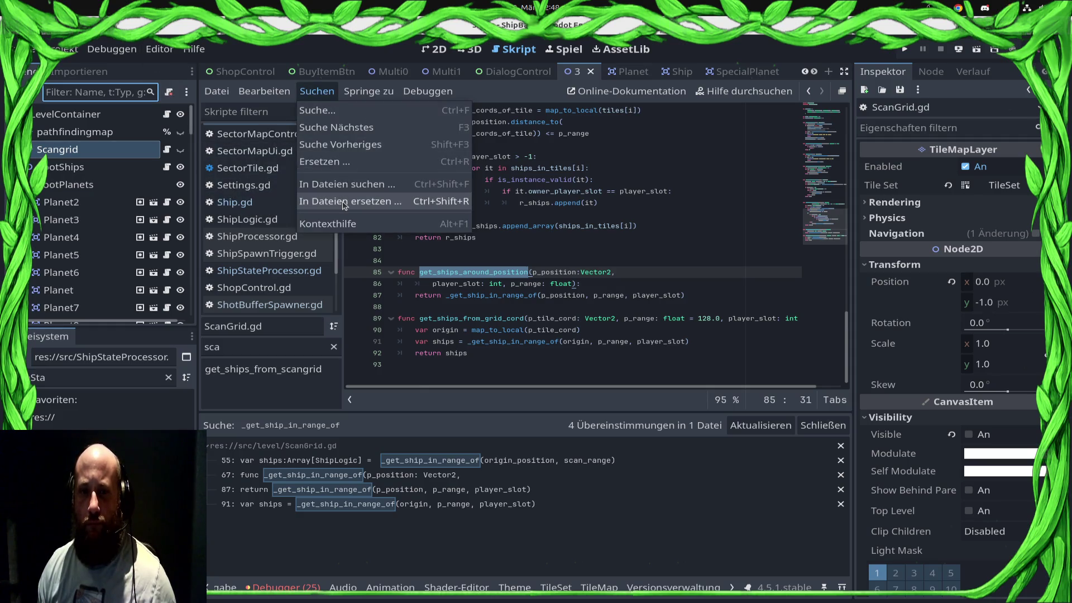
click(343, 184)
key(Return)
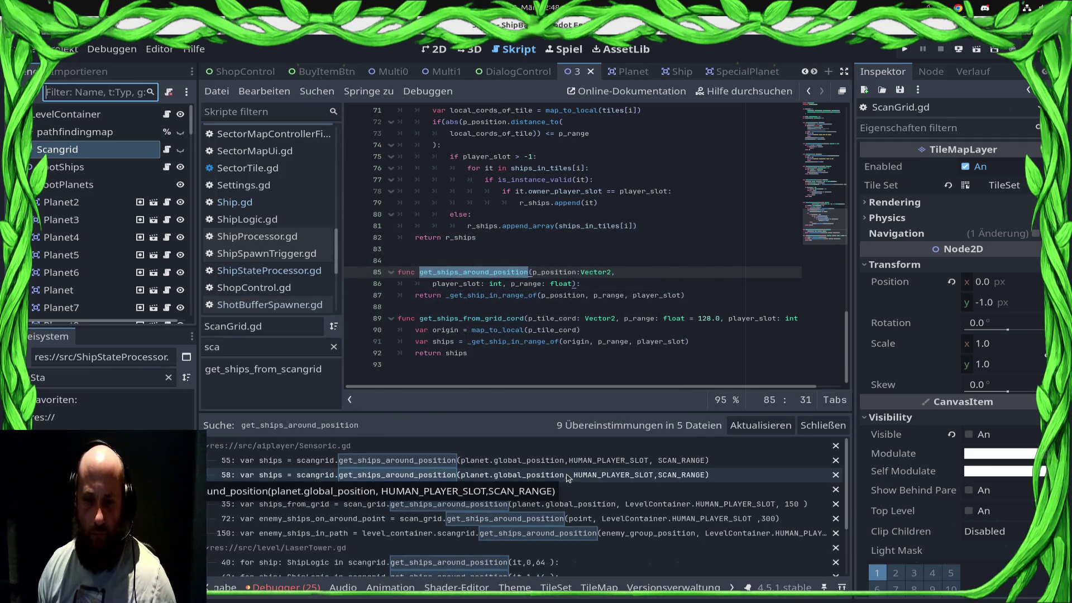
Scroll the search results, then return to the profiler showing ScanGridManager.add_ship_to_tile at 1.17 ms
scroll(564, 486, down, 3)
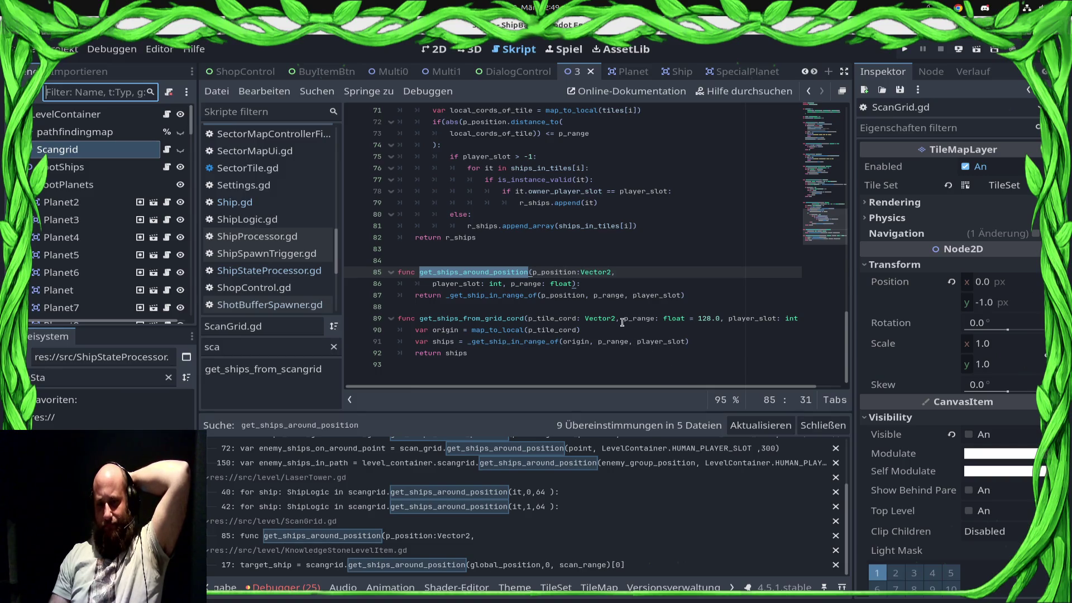
click(286, 587)
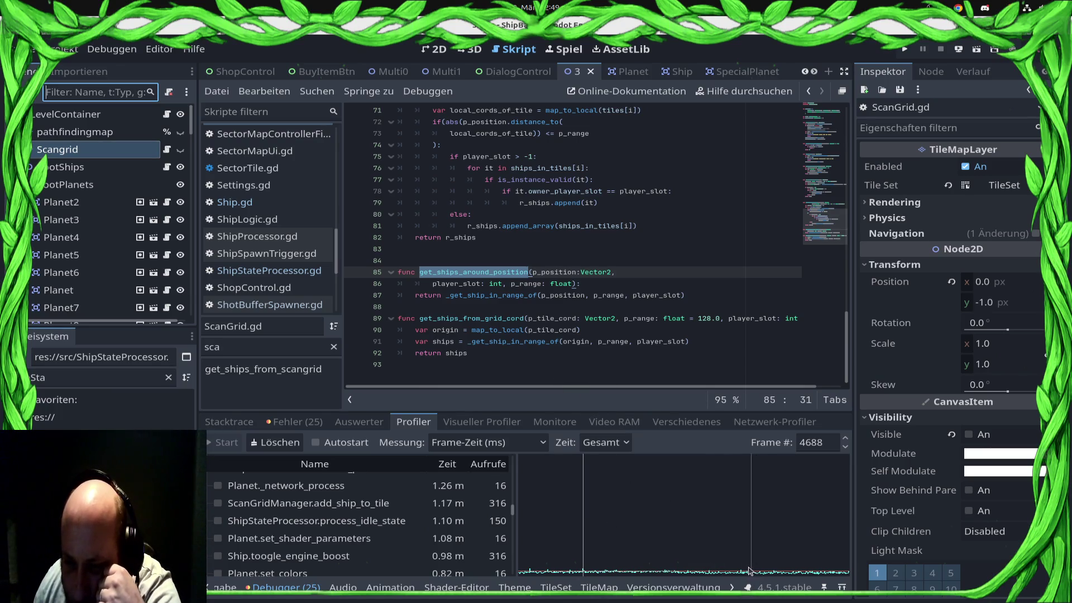
Switch the profiler's time measurement from total to Eigen (self time)
mouse_move(517, 514)
mouse_down()
mouse_move(519, 462)
mouse_move(515, 555)
mouse_move(513, 512)
mouse_up()
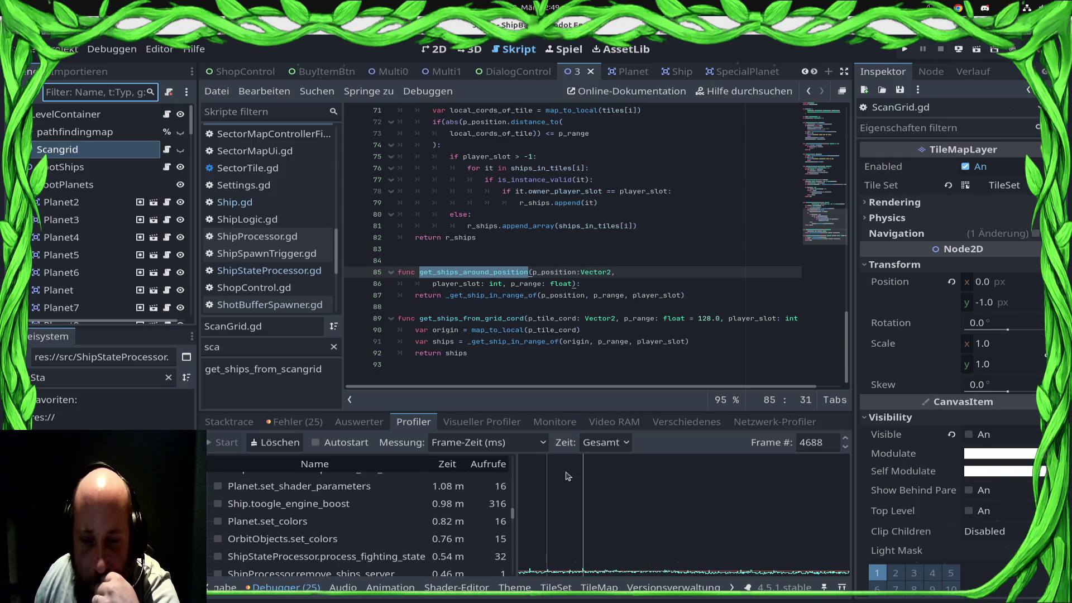
click(606, 442)
click(606, 479)
scroll(501, 515, up, 2)
scroll(501, 515, up, 4)
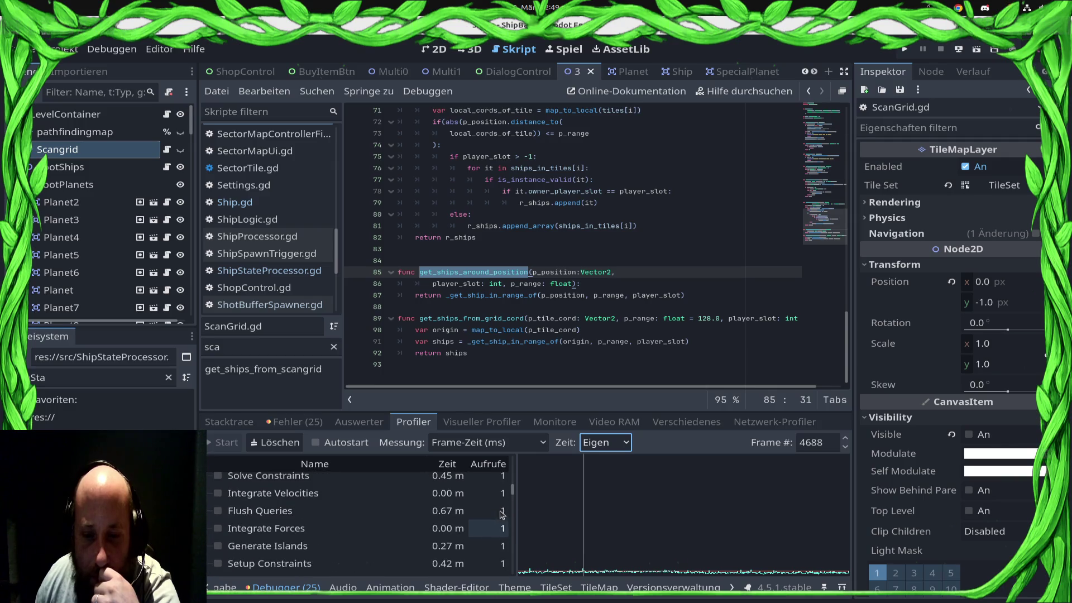
click(451, 466)
Make the debugger panel taller and briefly plot Ship._process on the profiler graph
drag(491, 412, 492, 228)
scroll(485, 391, down, 3)
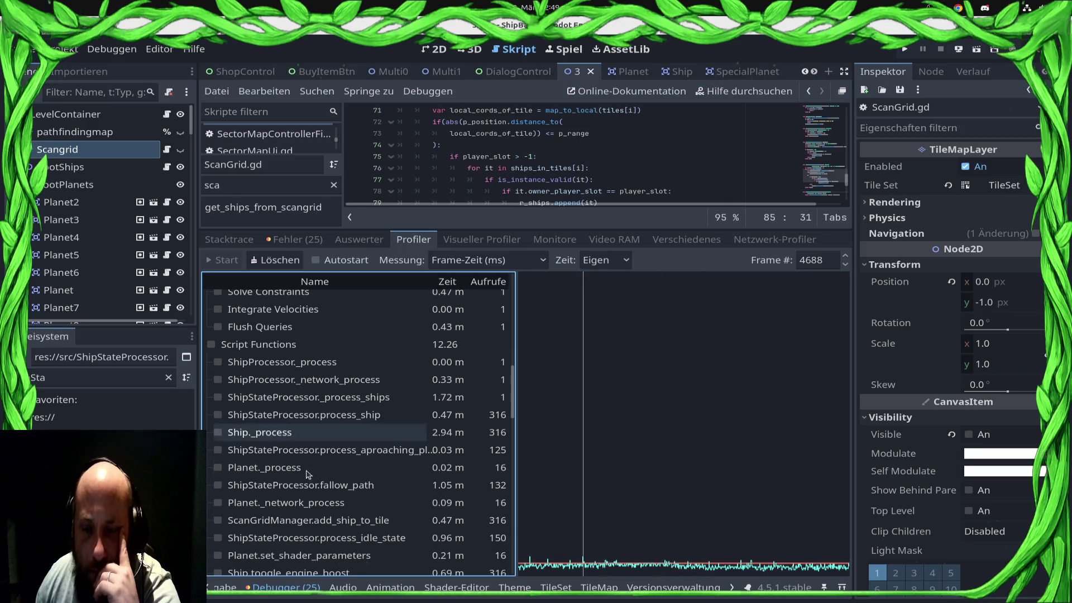
scroll(356, 486, up, 1)
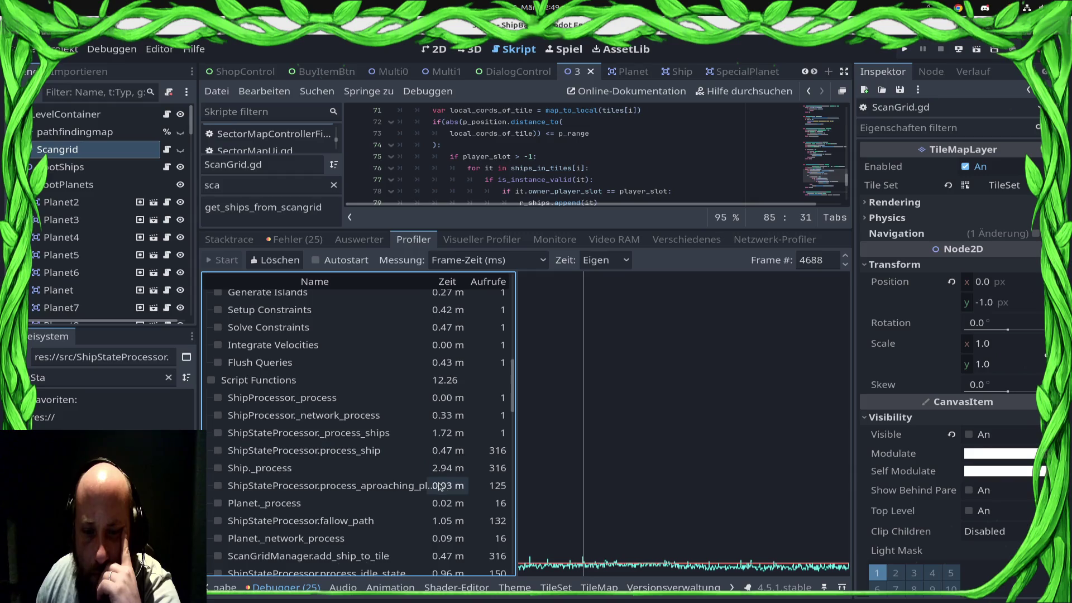
click(411, 475)
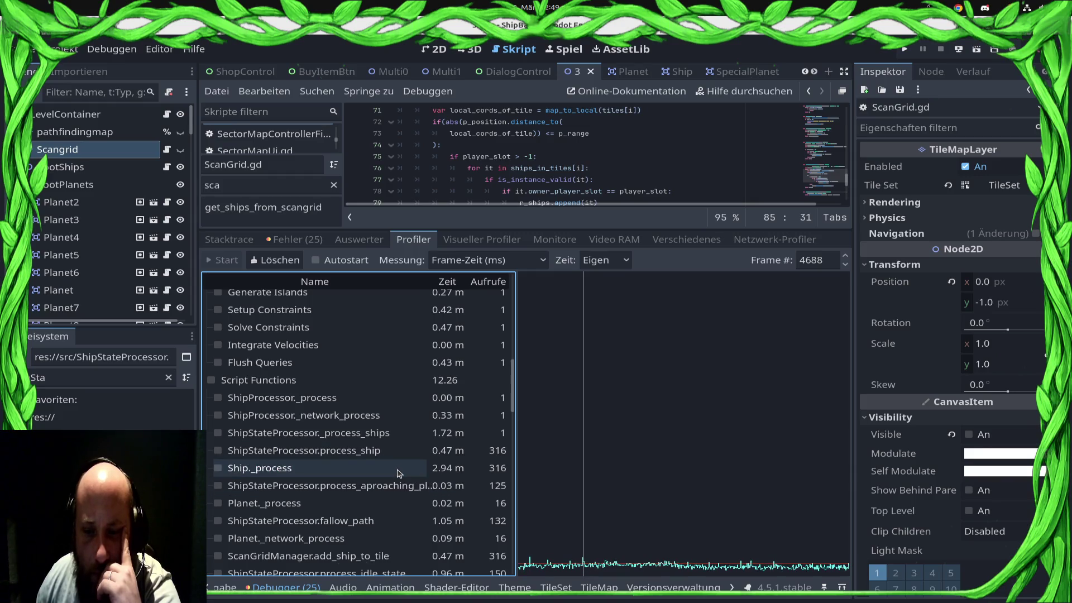
click(398, 473)
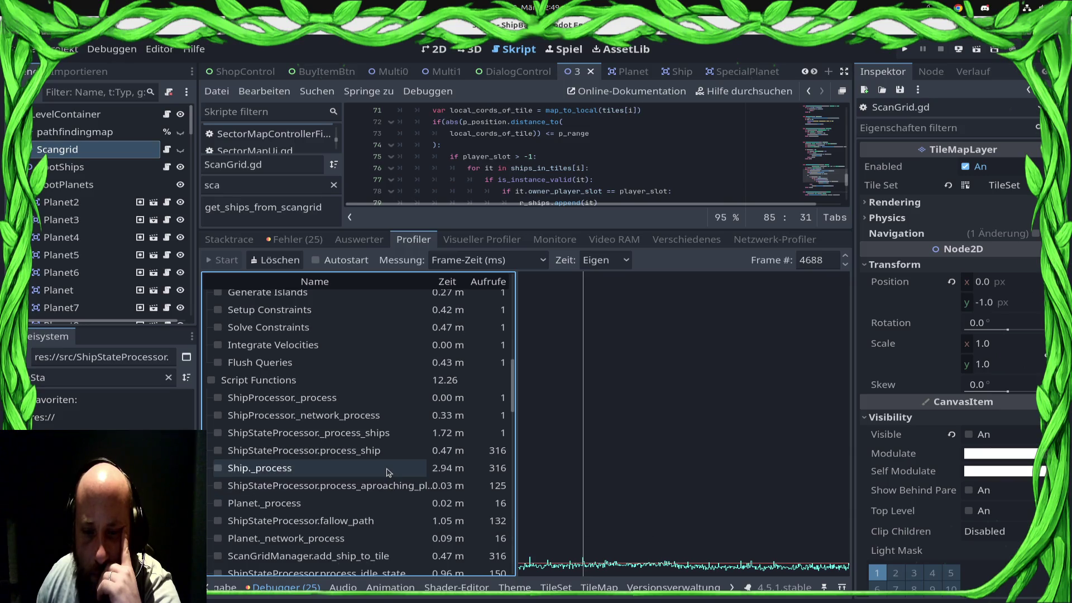
scroll(468, 444, down, 10)
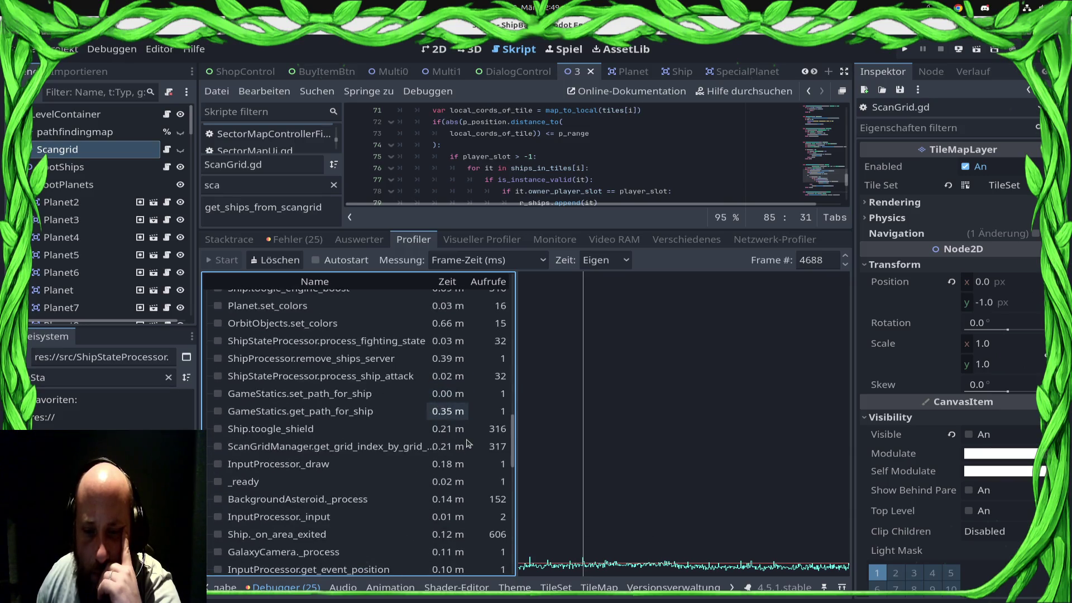
click(825, 261)
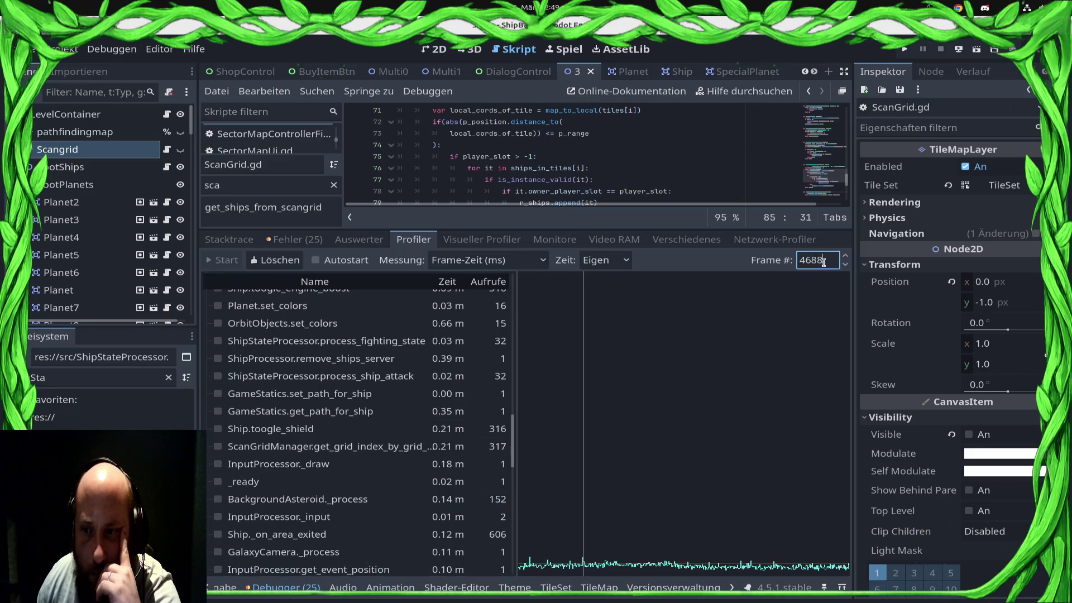
Step the profiled frame between 4687, 4688 and 4689
key(Up)
key(Down)
key(Down)
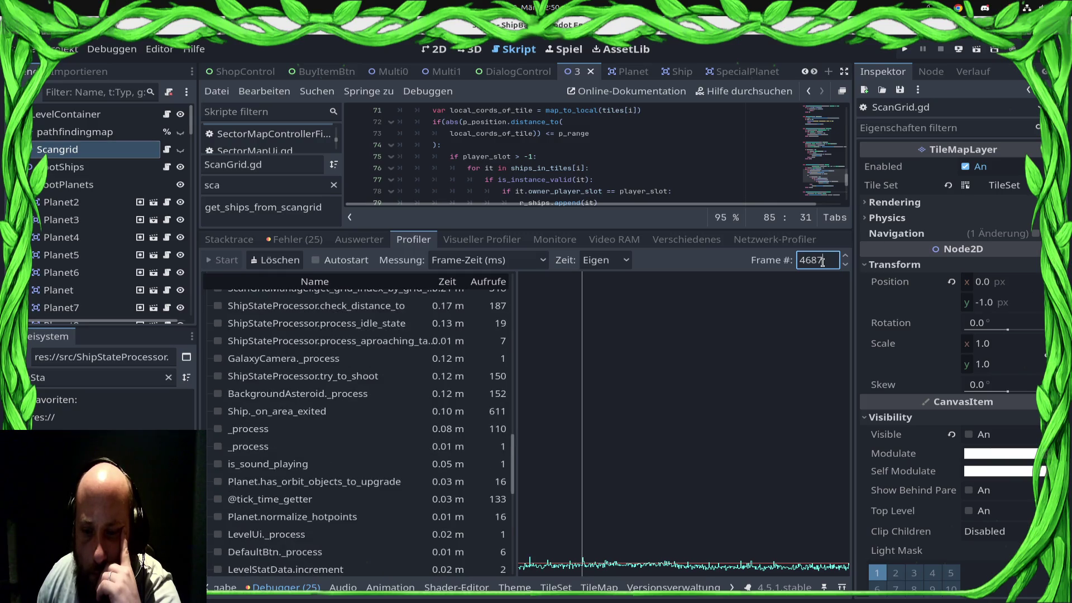
key(Up)
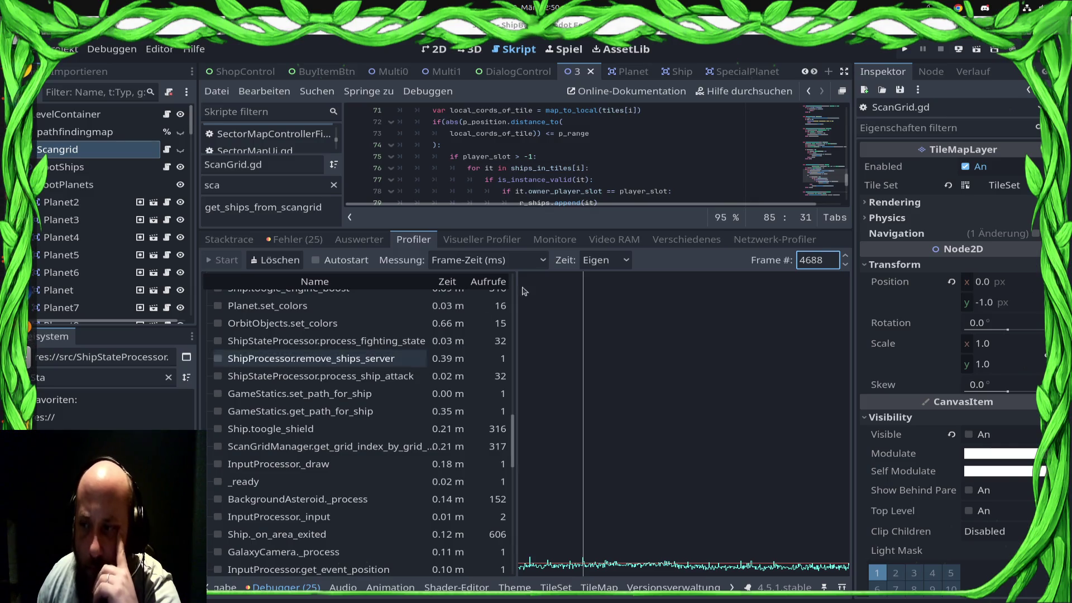
key(Up)
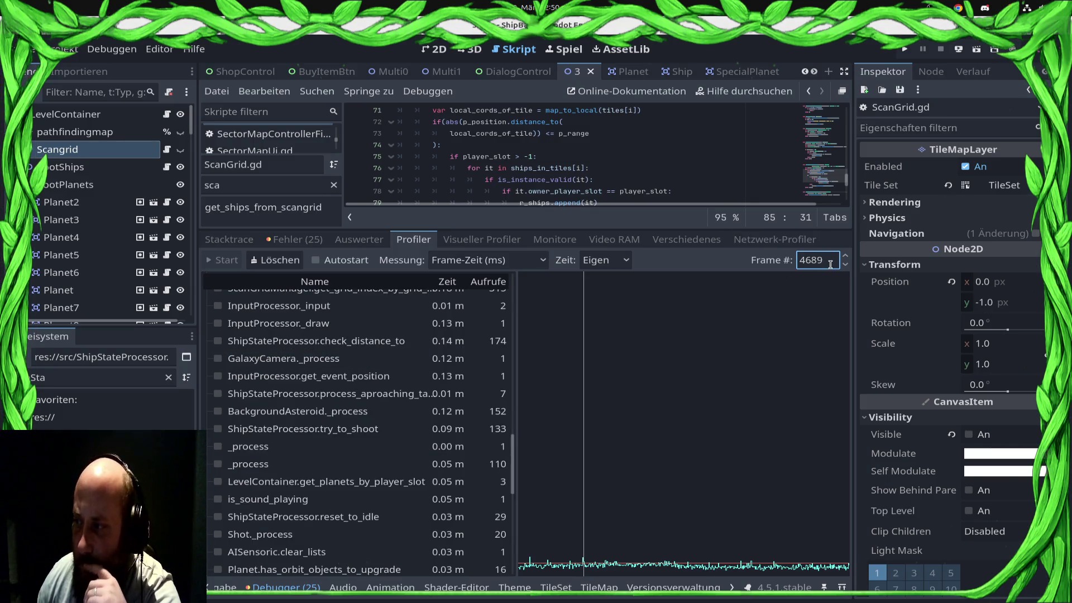
Scroll the profiler function list to compare per-frame timings such as Ship._process
scroll(306, 512, up, 2)
scroll(306, 513, up, 10)
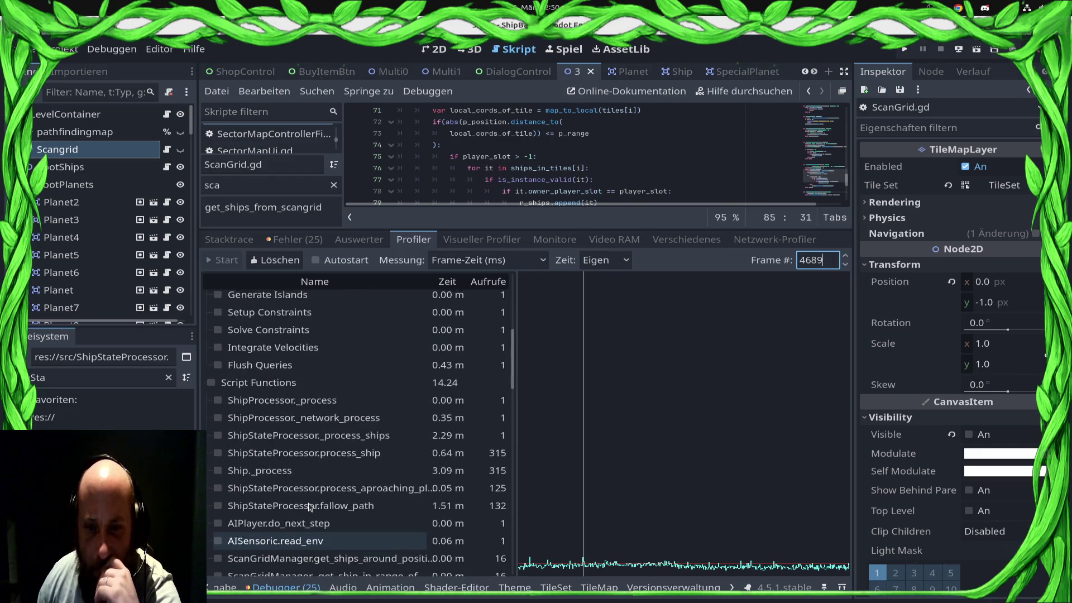
scroll(819, 260, down, 1)
scroll(819, 259, up, 1)
scroll(819, 259, down, 2)
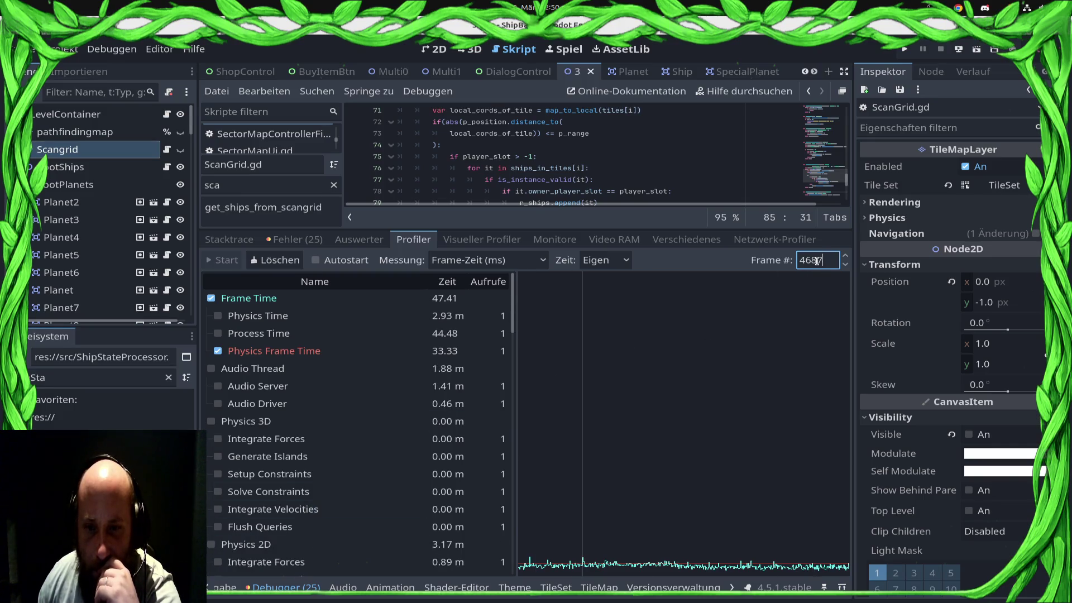
scroll(817, 260, down, 1)
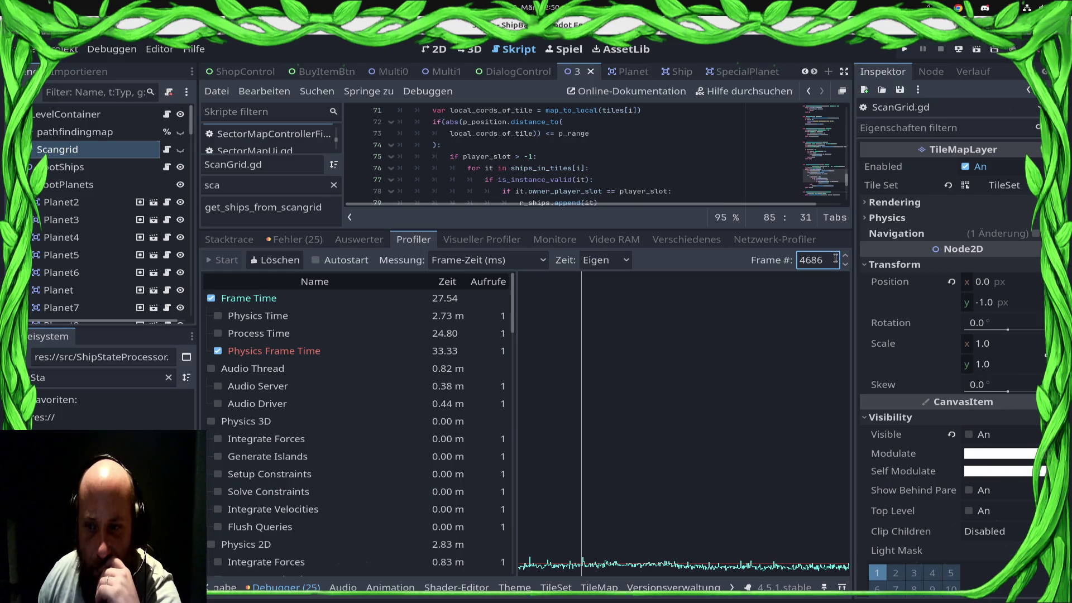
scroll(836, 259, up, 2)
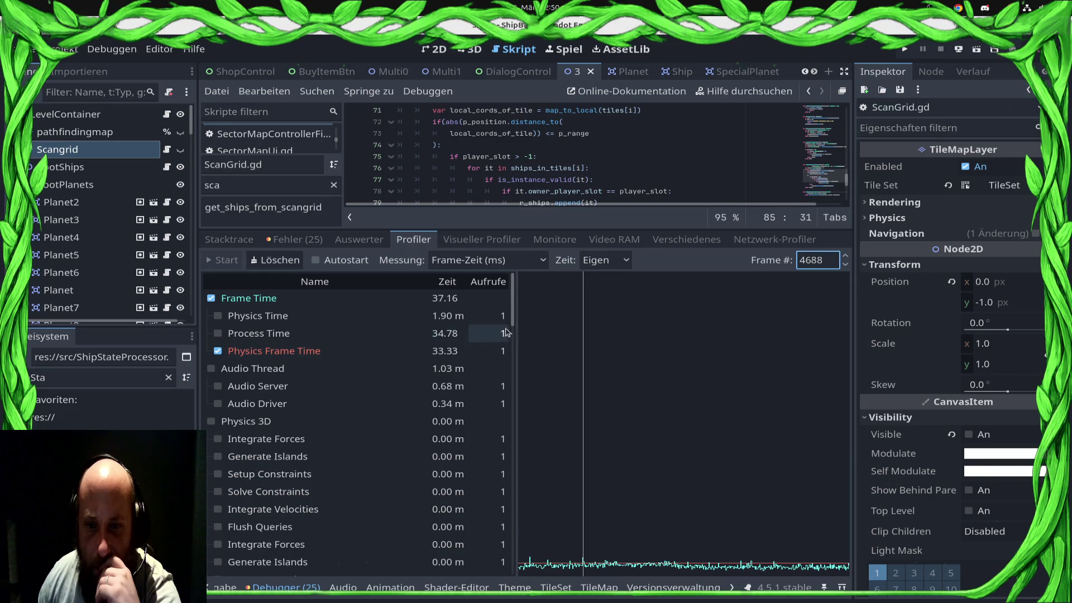
scroll(513, 322, down, 10)
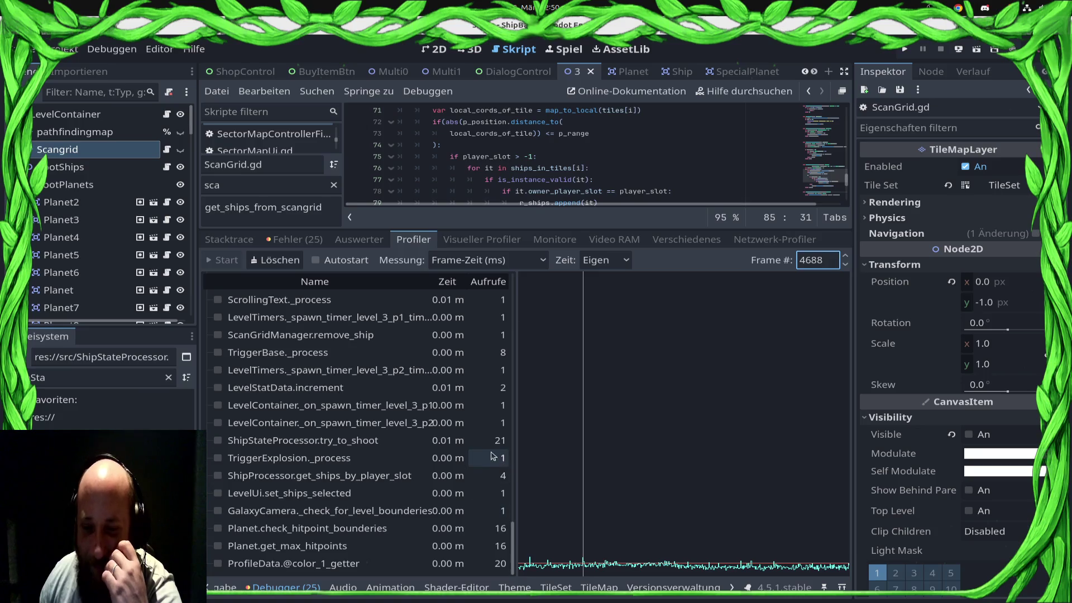
scroll(491, 456, up, 15)
scroll(458, 419, up, 6)
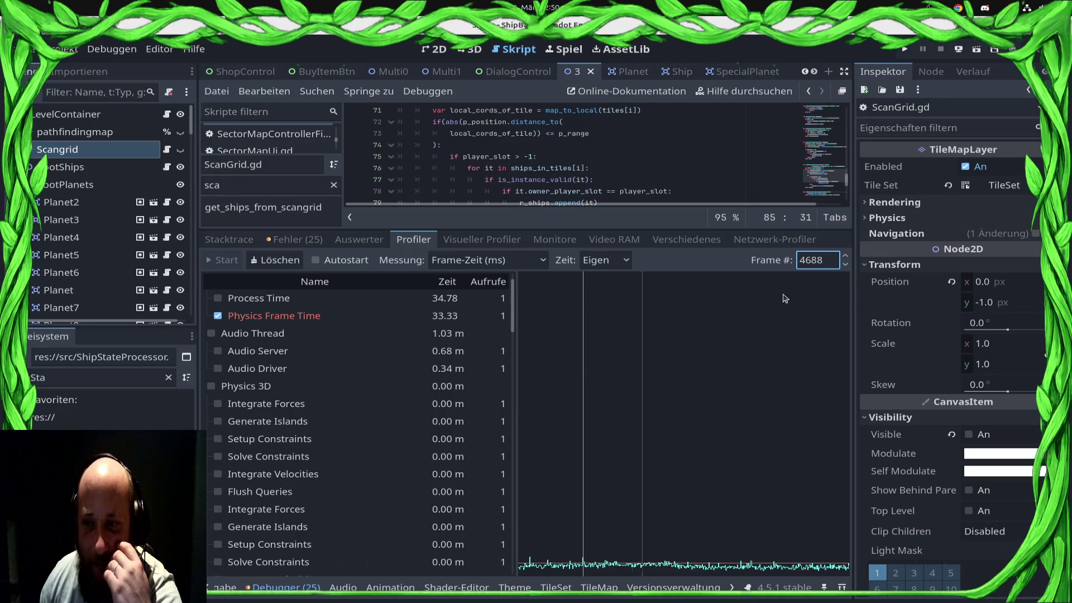
scroll(834, 262, down, 1)
scroll(472, 421, down, 5)
scroll(472, 421, down, 15)
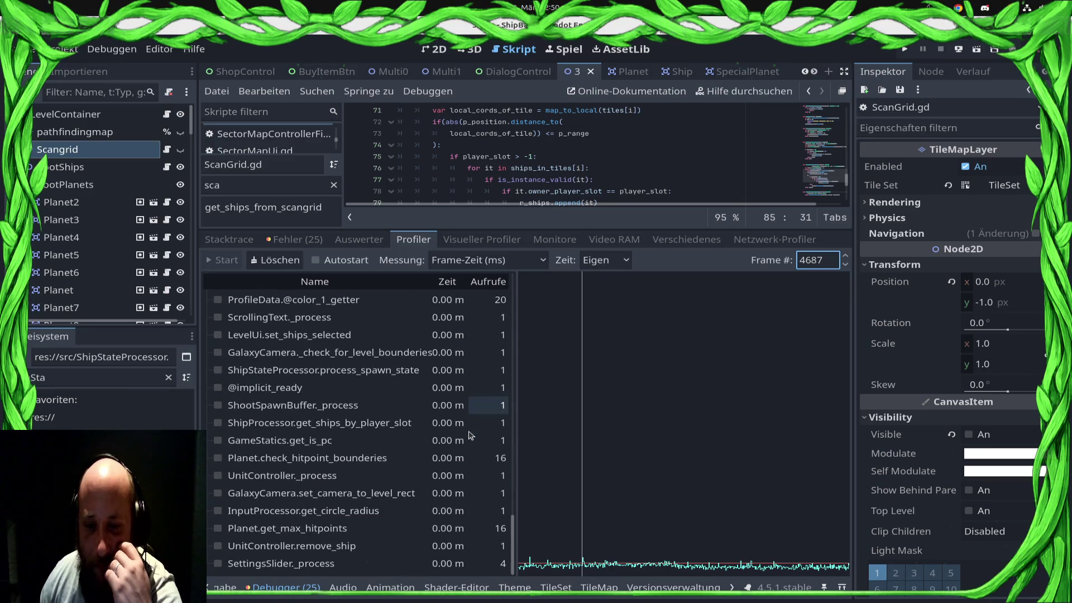
scroll(438, 449, up, 10)
scroll(438, 452, up, 8)
scroll(450, 449, down, 3)
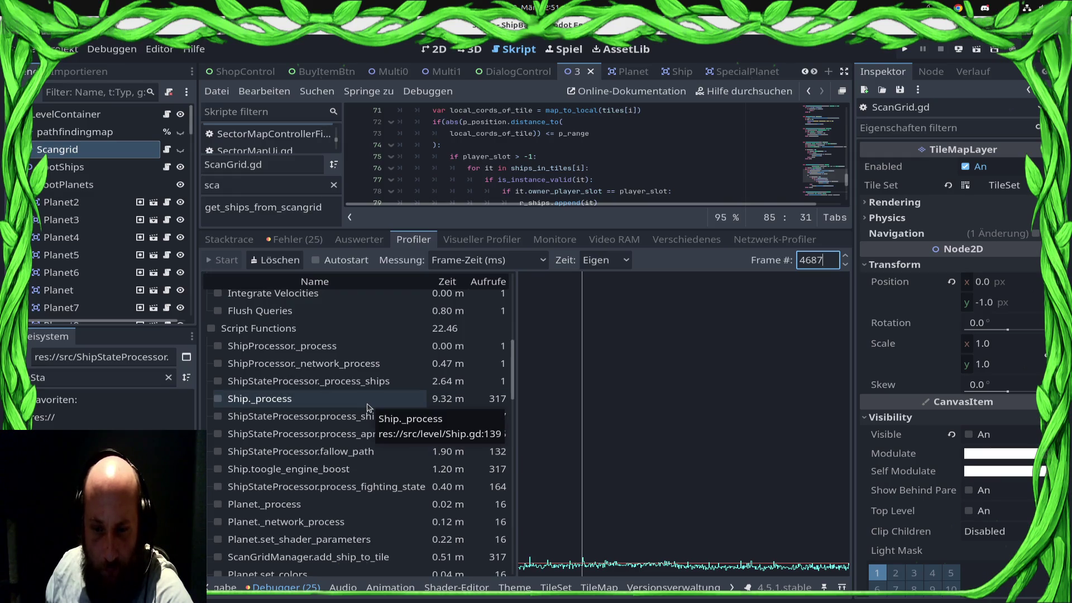
scroll(373, 363, down, 3)
scroll(373, 363, up, 3)
click(593, 265)
click(597, 278)
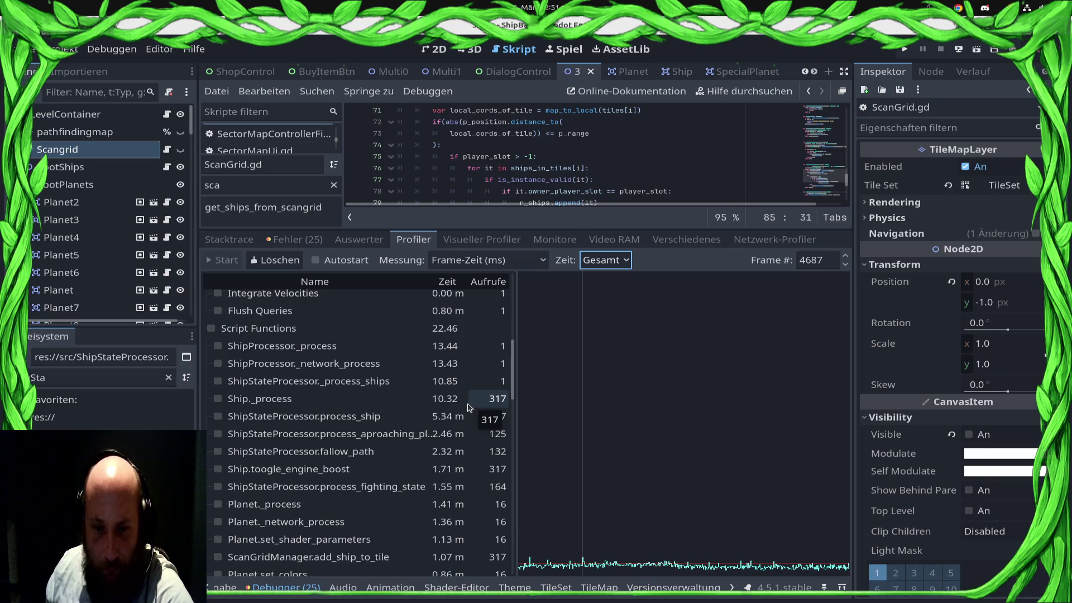
scroll(470, 459, up, 2)
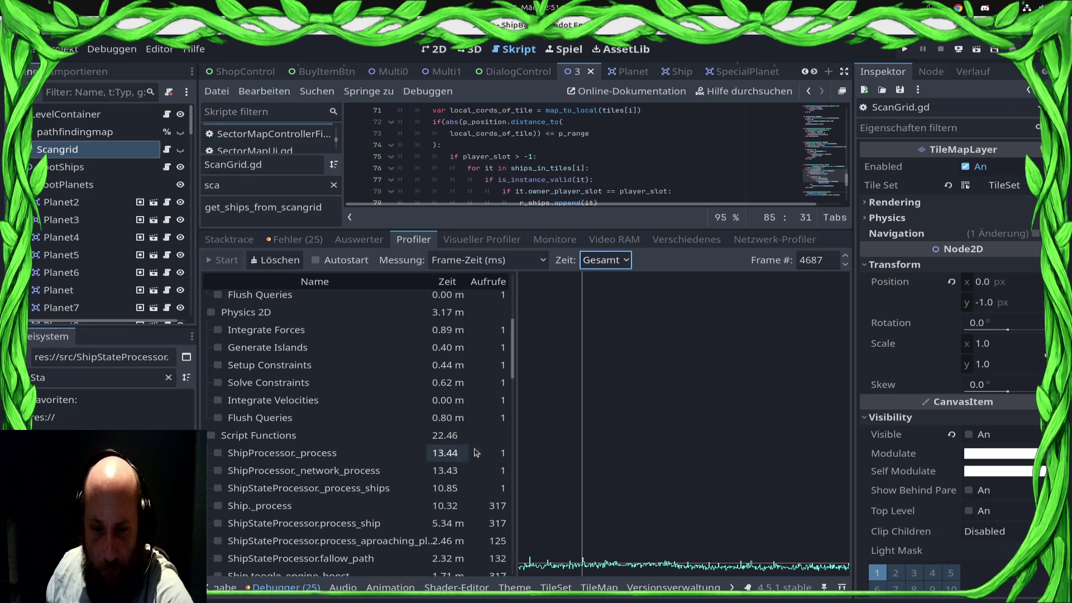
click(605, 260)
click(603, 297)
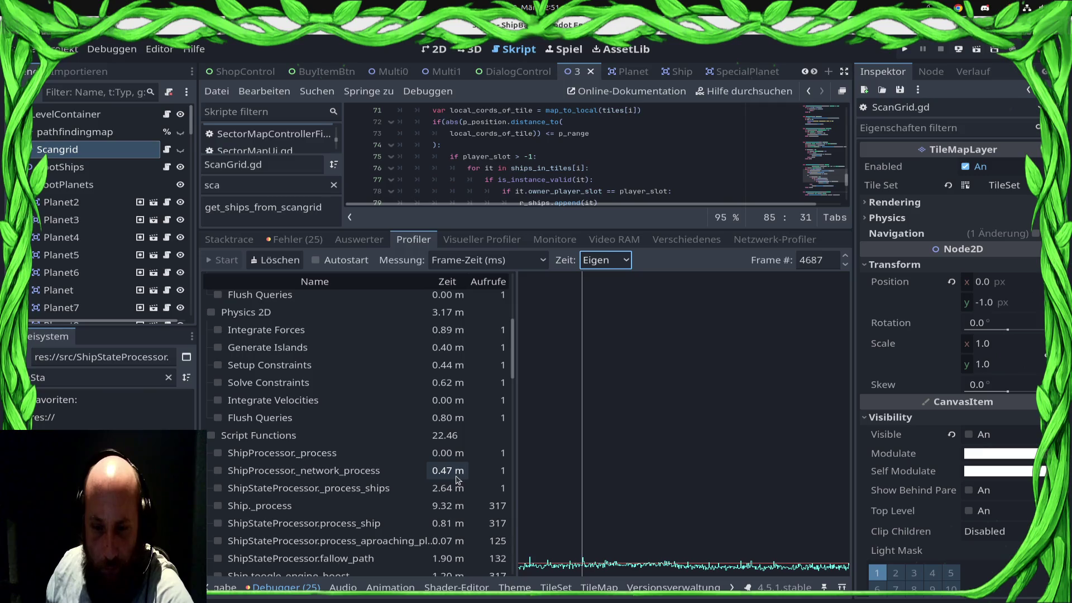
scroll(455, 484, down, 10)
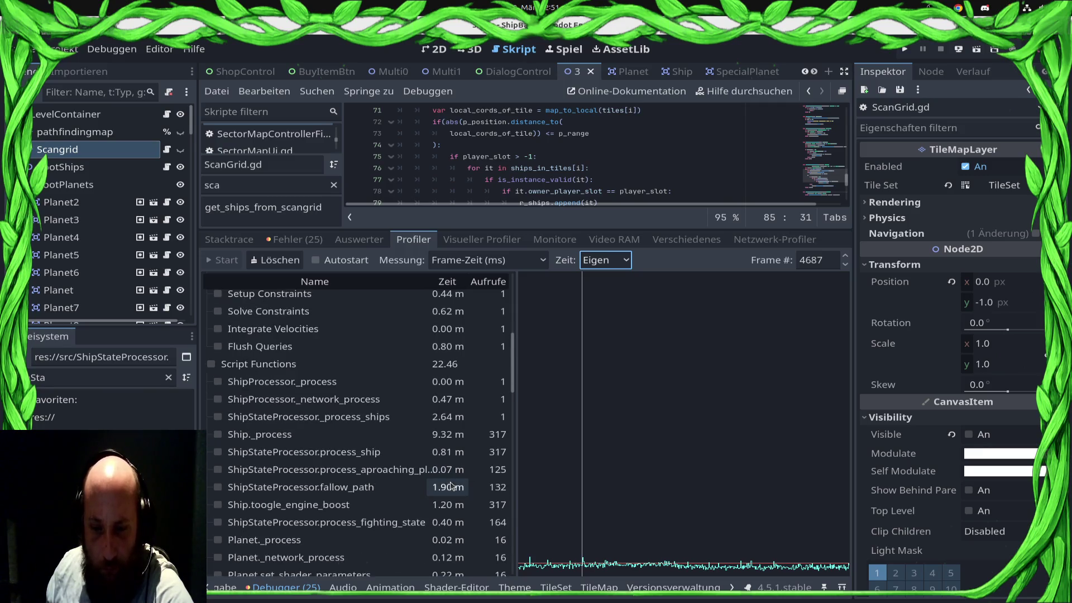
scroll(455, 478, down, 10)
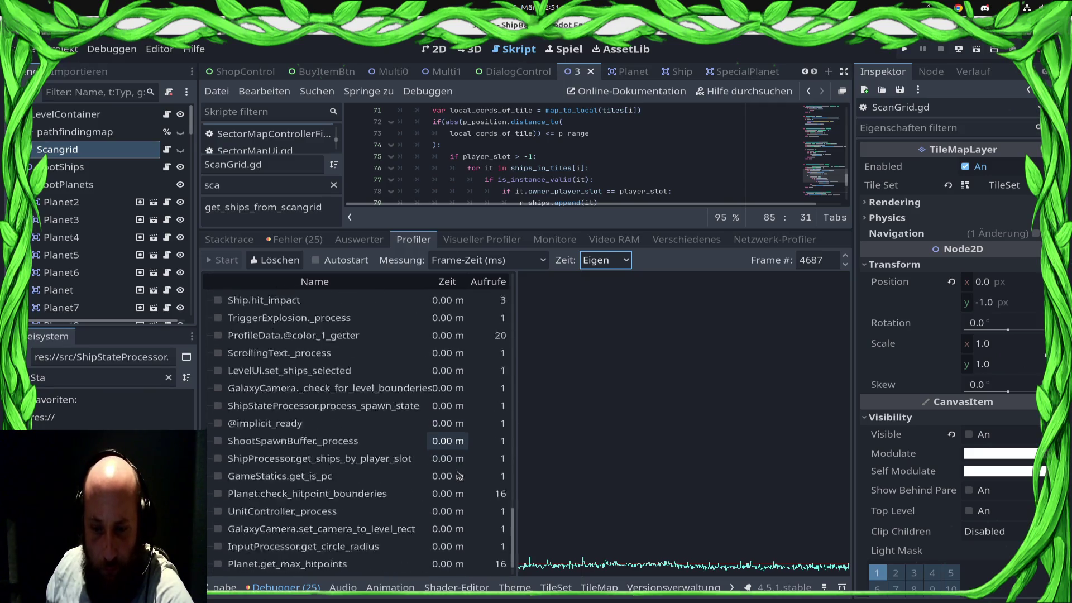
scroll(446, 484, up, 15)
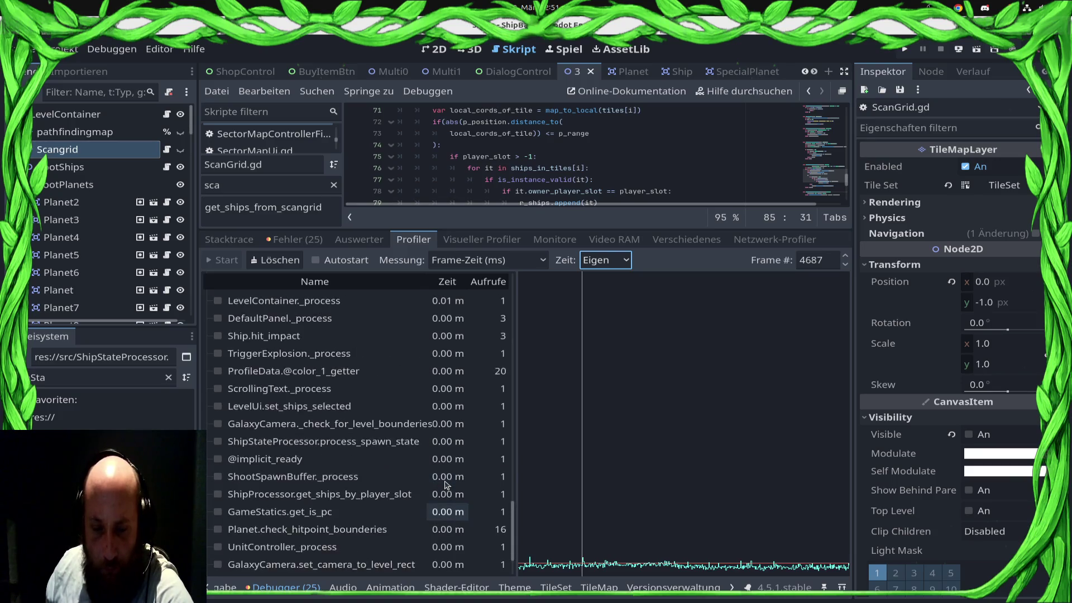
scroll(444, 481, up, 2)
scroll(443, 482, down, 2)
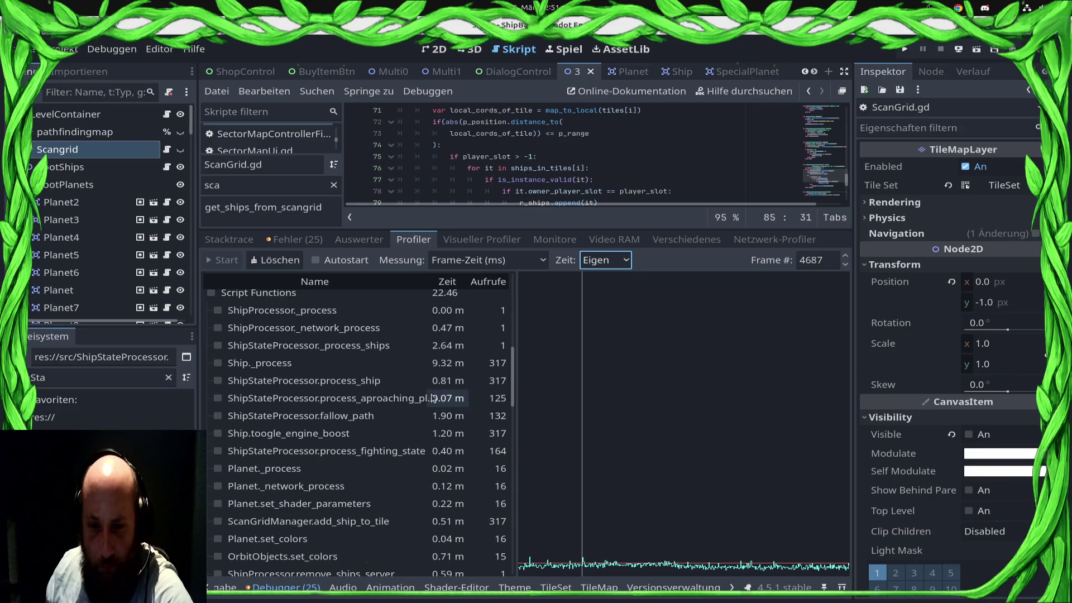
scroll(441, 394, up, 1)
click(339, 405)
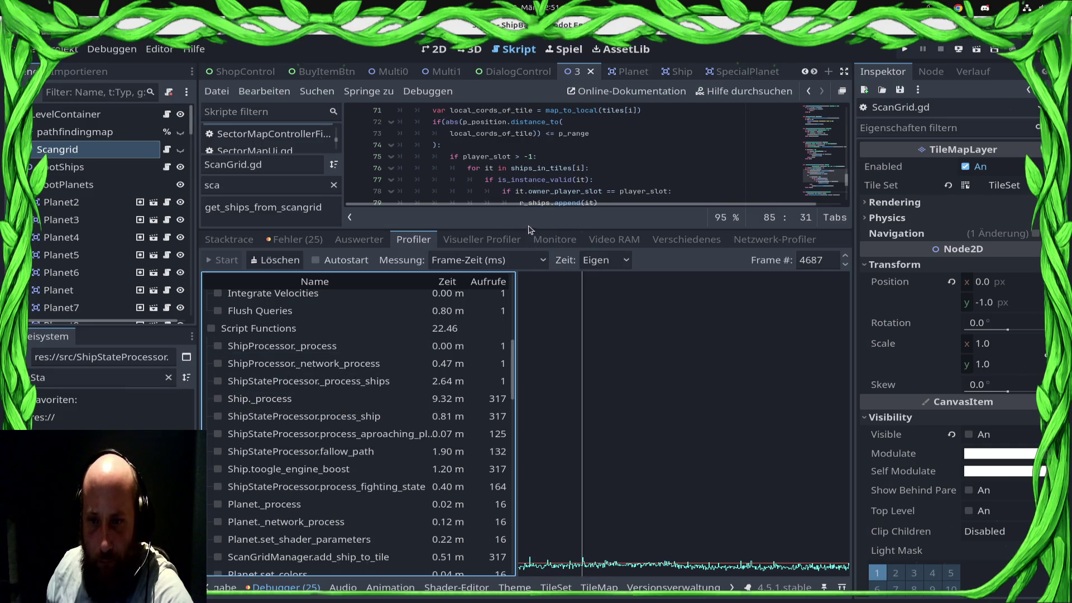
drag(529, 229, 525, 449)
Jump back to Ship.gd's _process, where ship_targets is only appended while under 10
key(alt+Left)
key(alt+Left)
key(alt+Left)
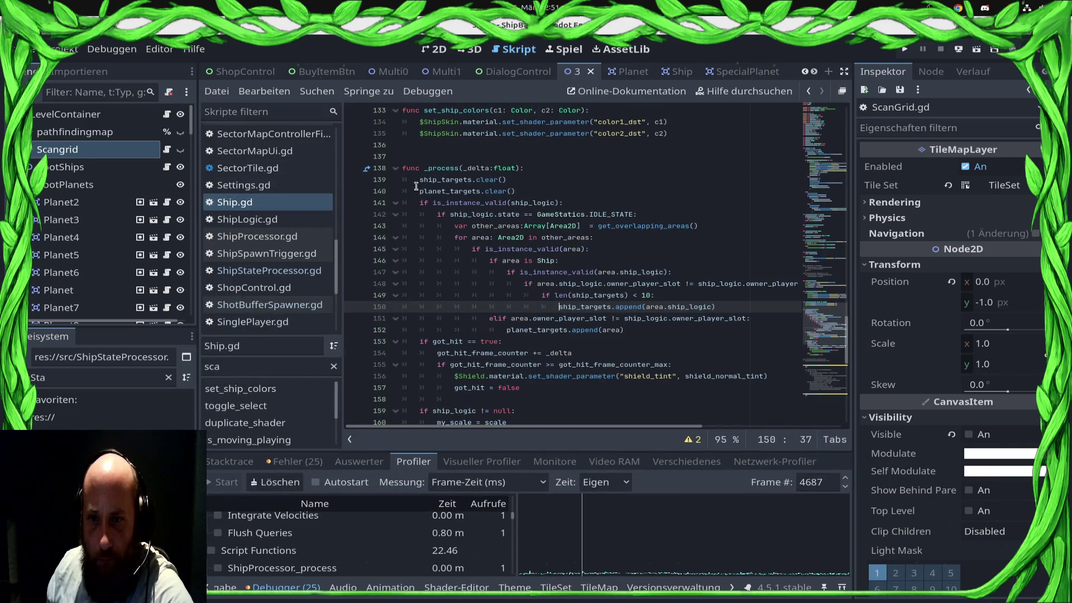
mouse_move(424, 196)
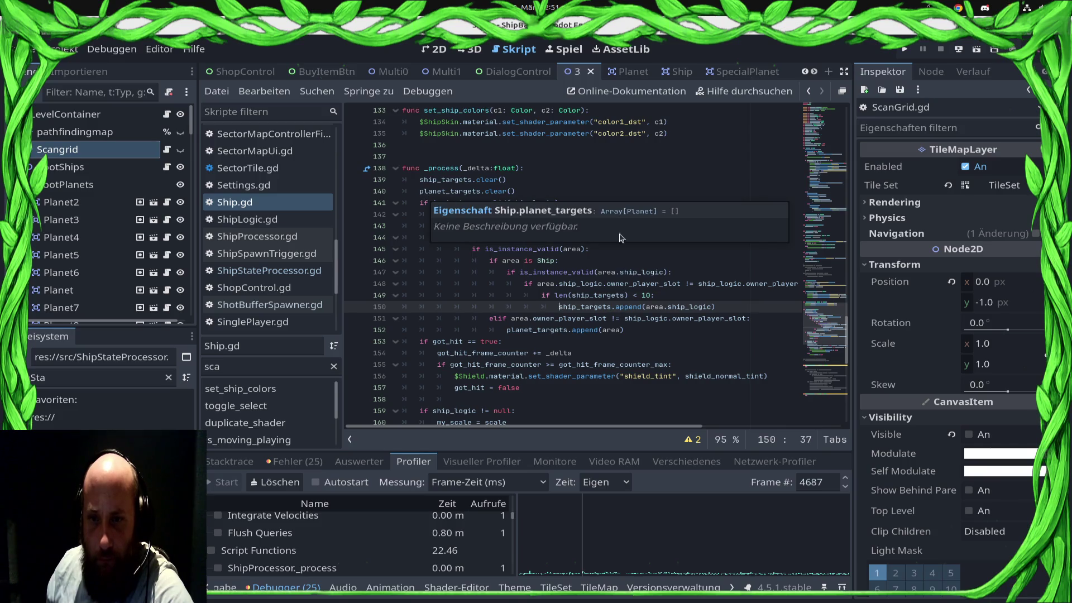
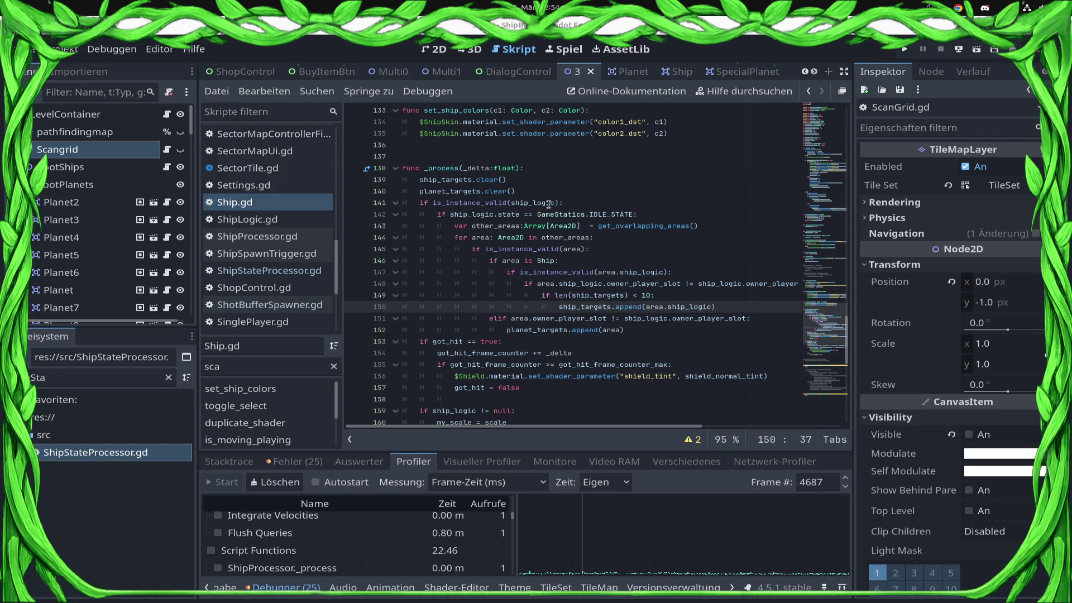
Open ShipProcessor.gd and look through its _process code
click(489, 271)
click(470, 249)
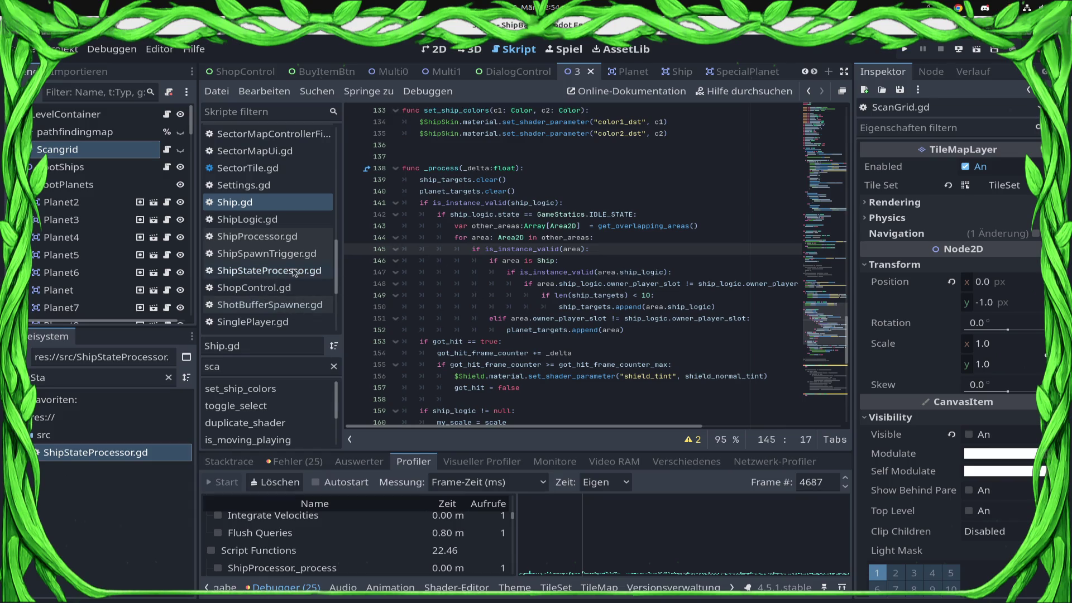
click(263, 236)
scroll(694, 285, up, 5)
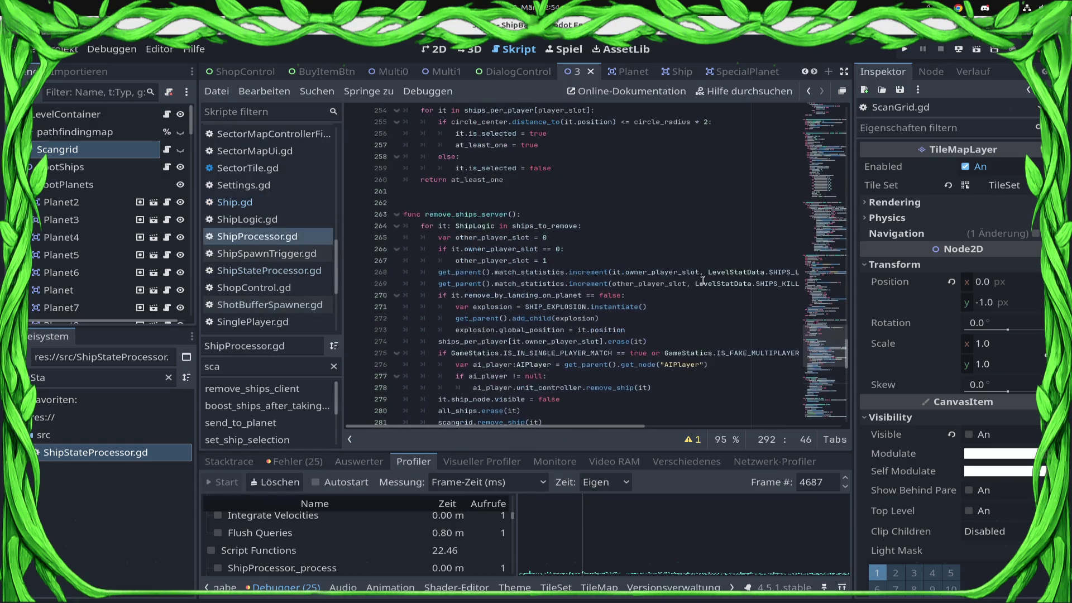
scroll(693, 284, down, 9)
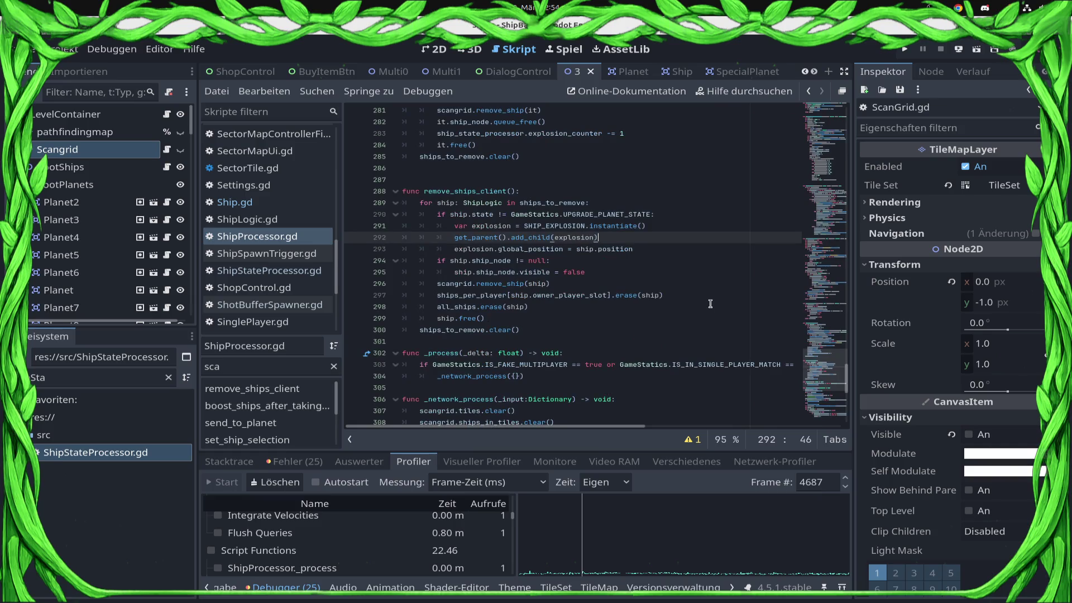
scroll(712, 184, up, 5)
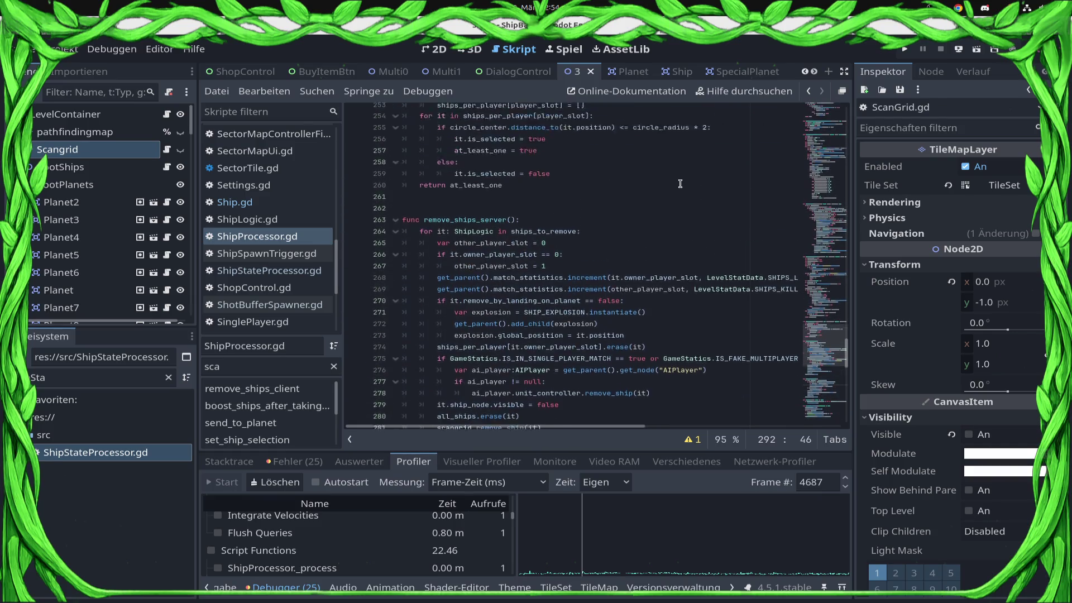
scroll(672, 208, down, 5)
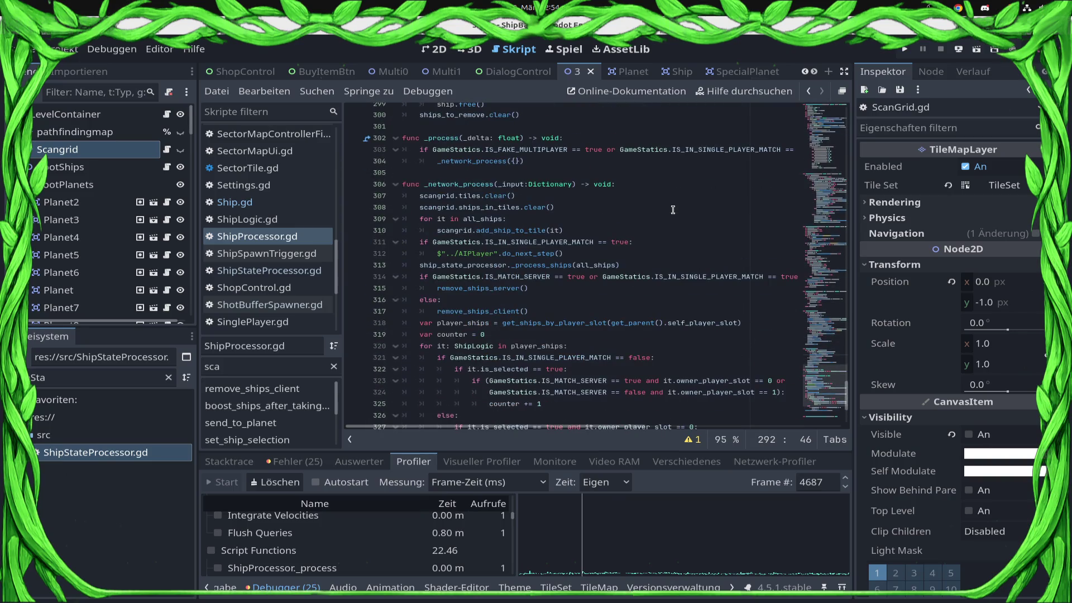
scroll(672, 209, down, 2)
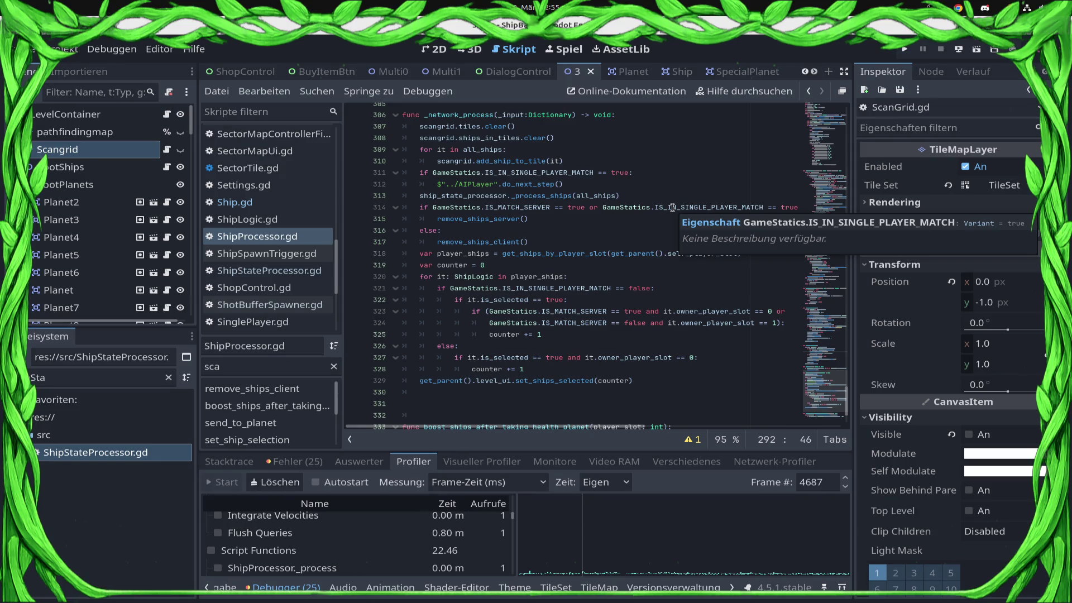
Scroll back up and clear the profiler's previously recorded frame data
scroll(611, 243, up, 5)
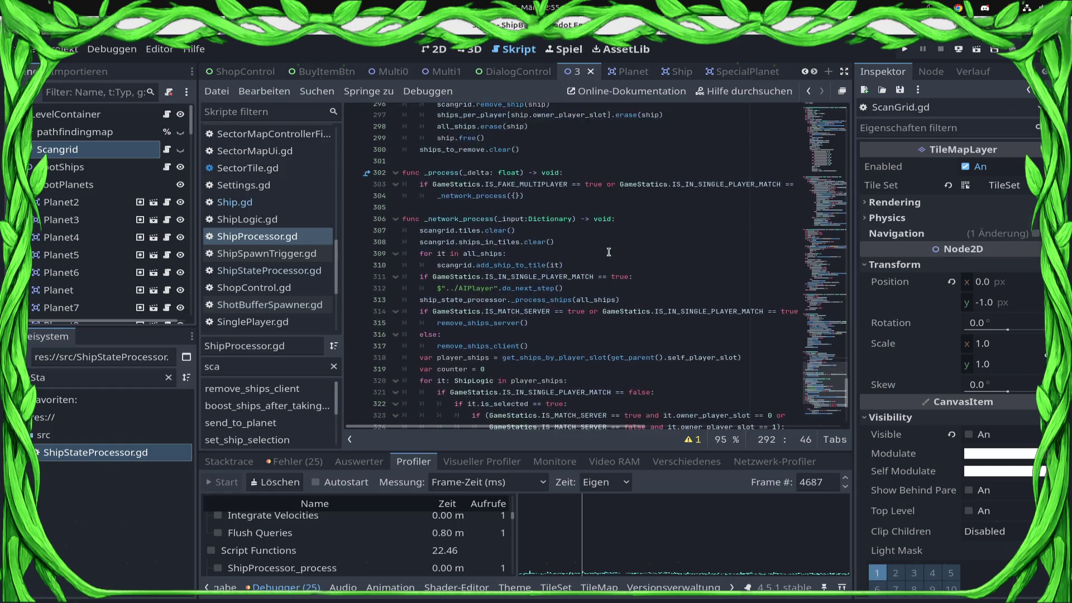
scroll(683, 189, up, 3)
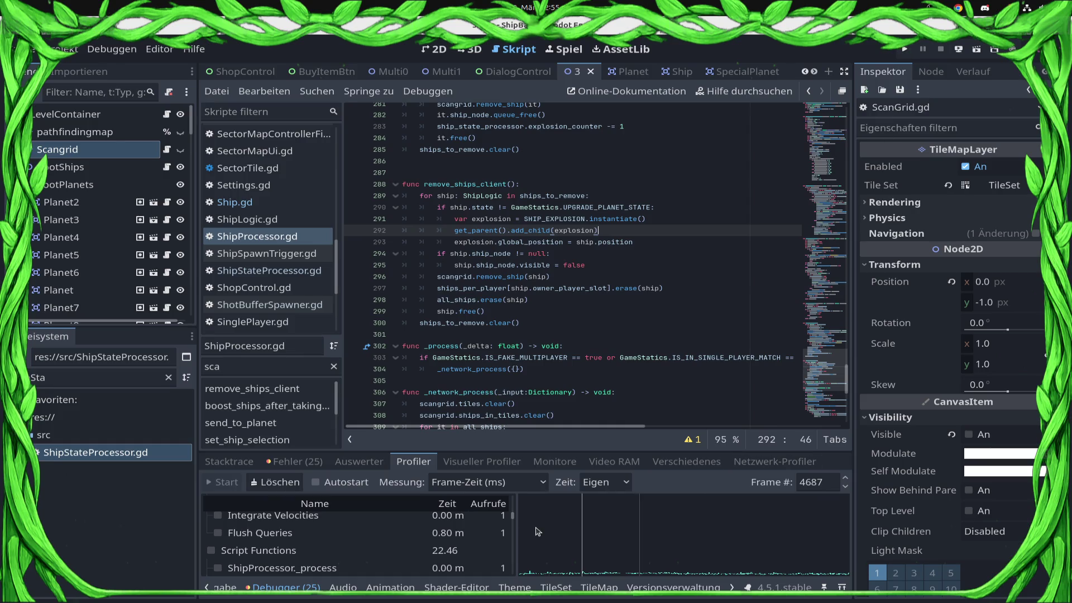
click(274, 482)
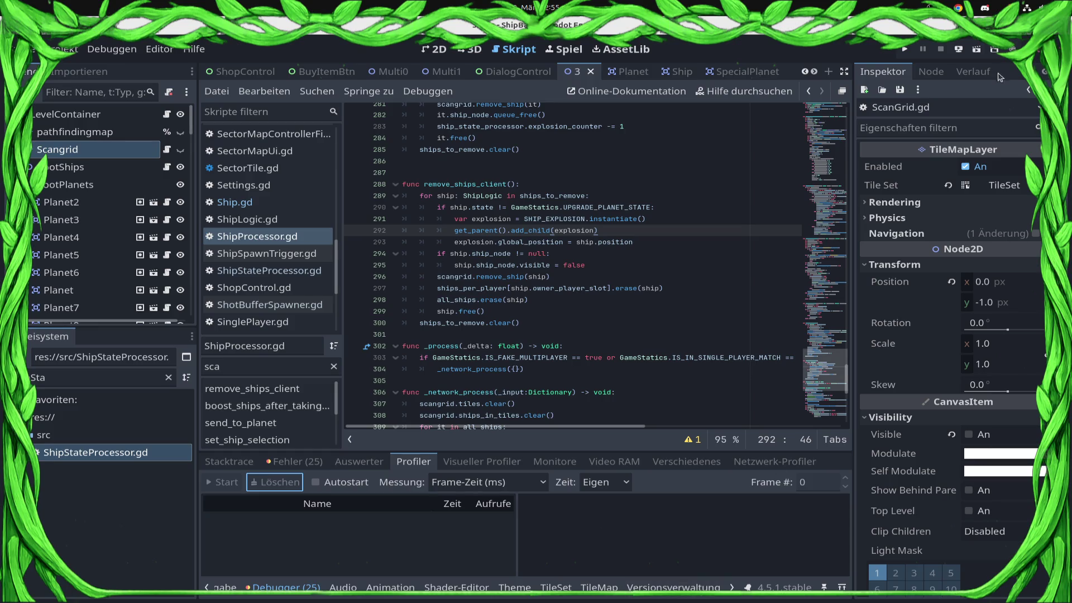
Run the game, load a Sector0 level and send the selected ships to the grey planet
click(906, 52)
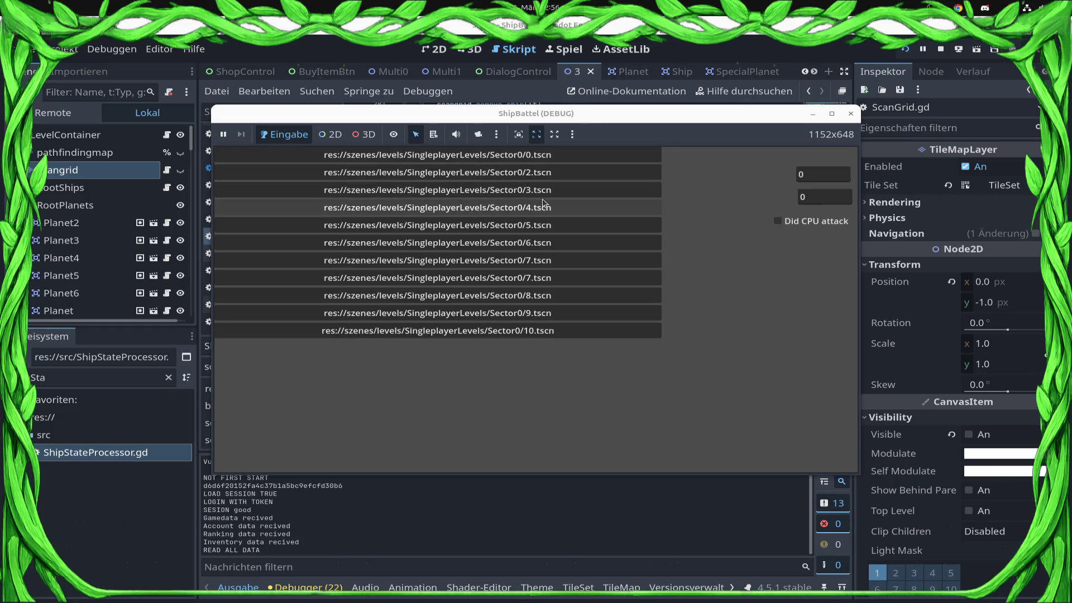
click(543, 202)
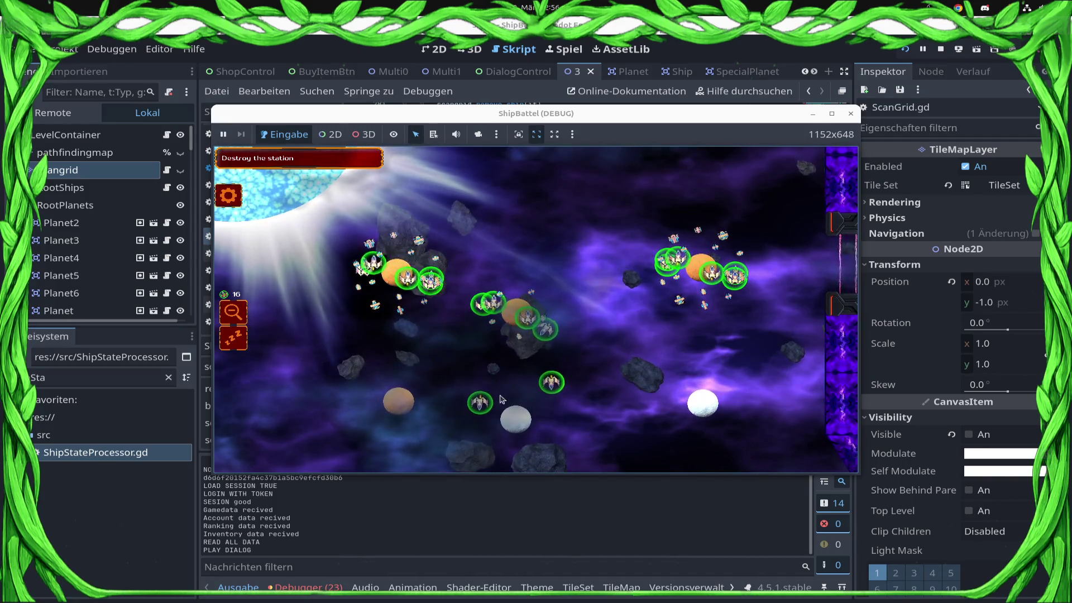
click(520, 416)
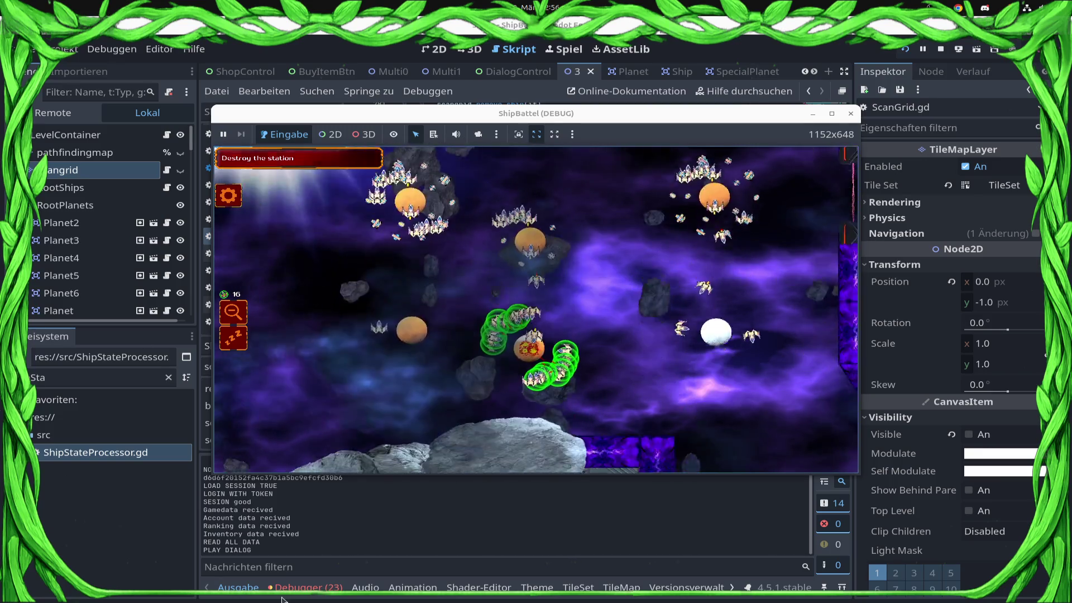
Start profiling in the editor's Profiler with Zeit set to Gesamt (total time)
click(304, 587)
click(225, 482)
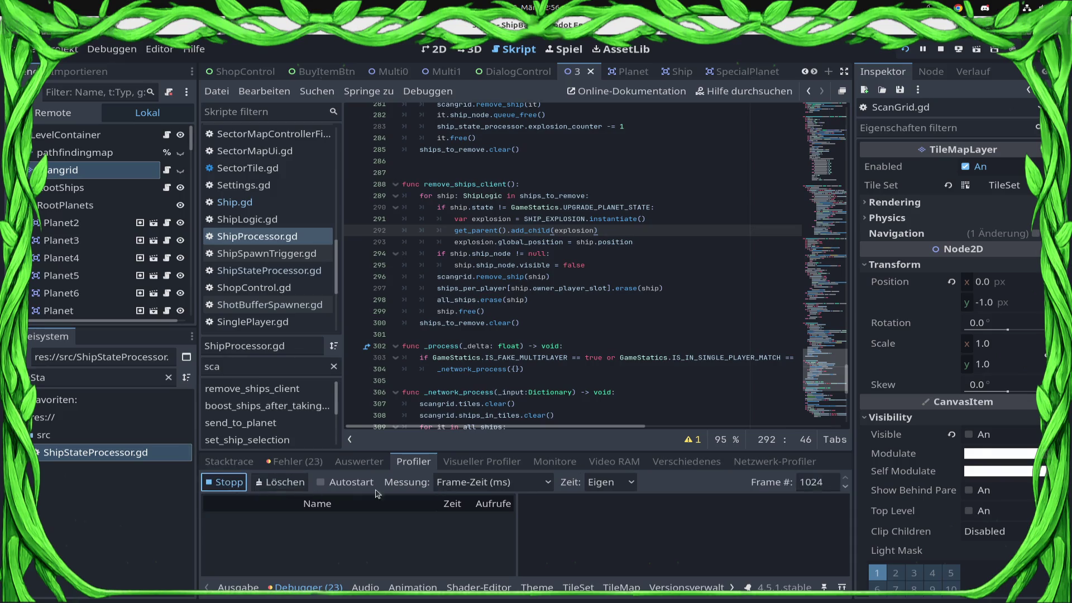
click(610, 482)
click(613, 505)
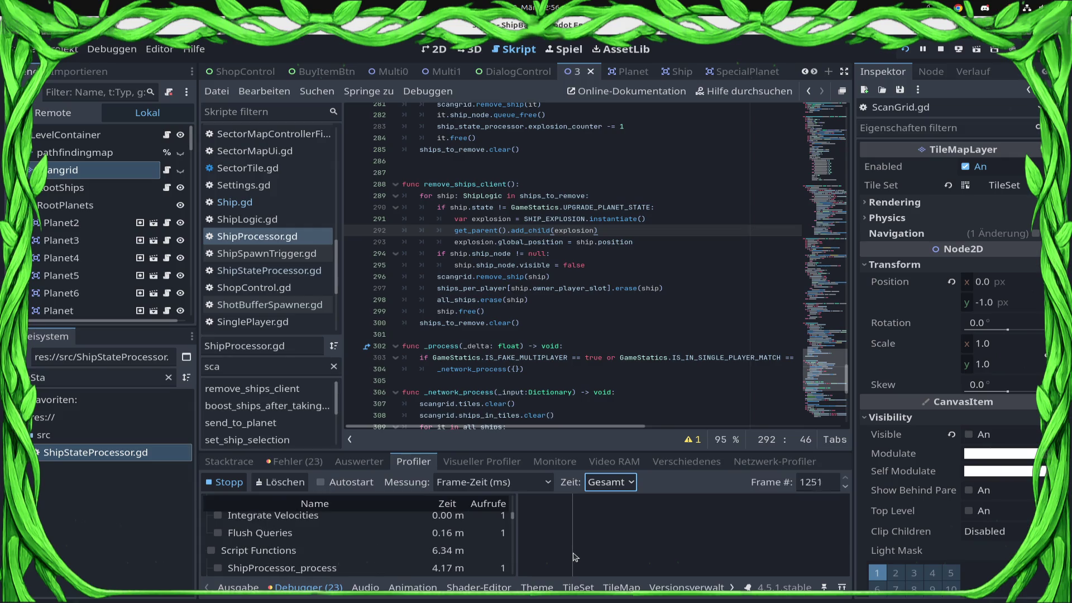
Return to the game window and order the ships to regroup at a new spot
key(super)
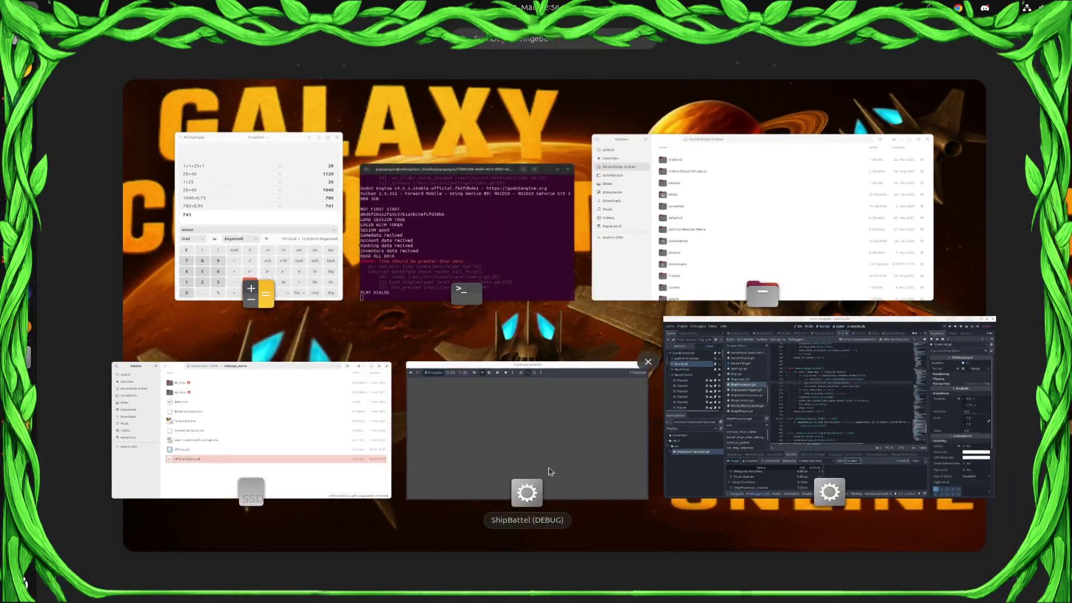
click(545, 475)
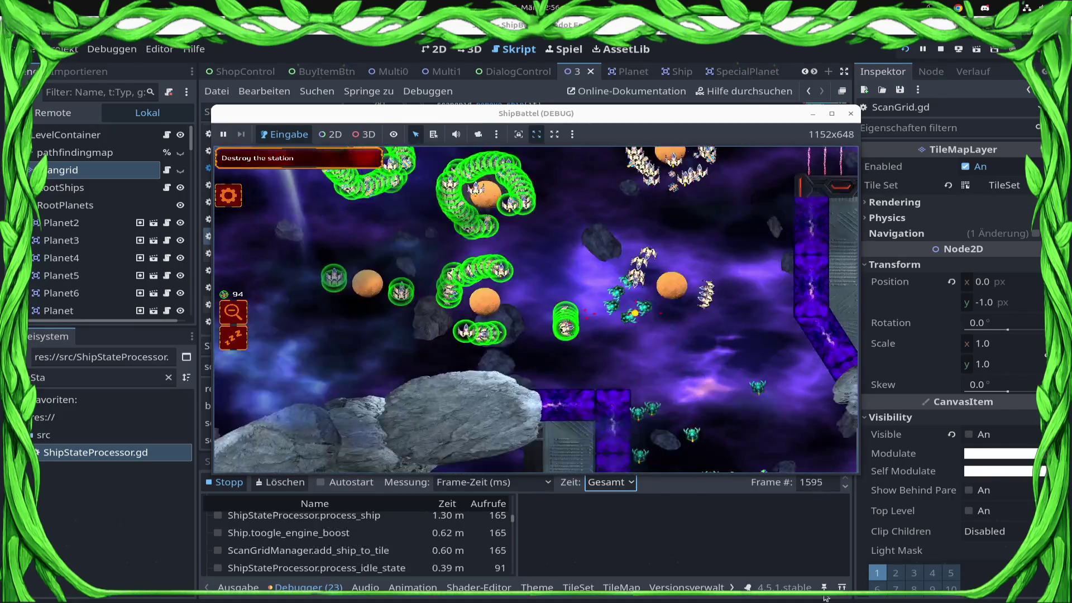
right_click(587, 340)
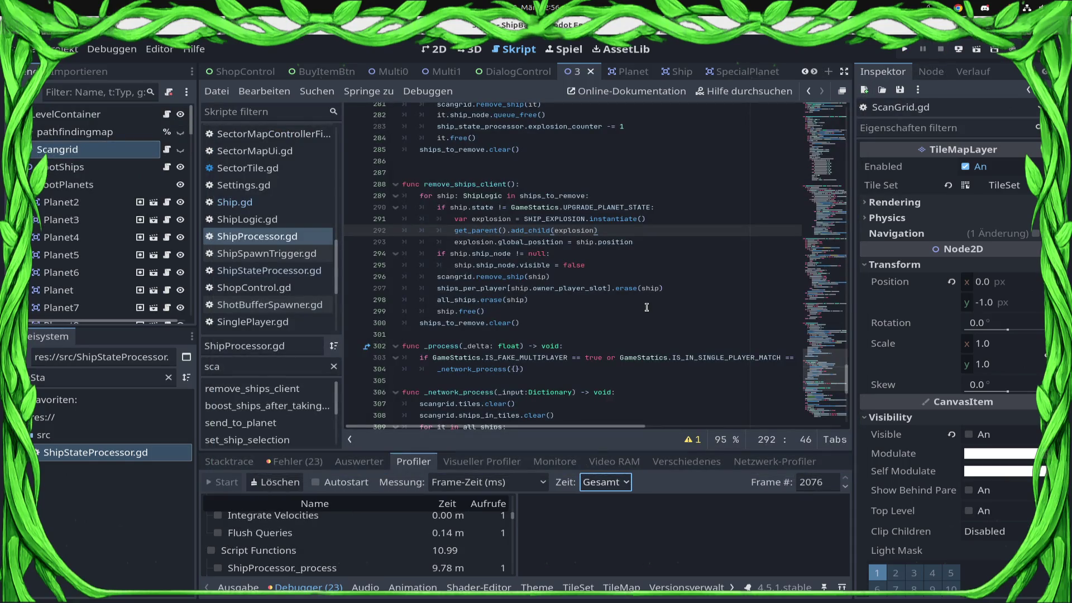
In ShipStateProcessor.gd, delete the targets_to_delete append on line 102
scroll(625, 295, up, 3)
scroll(588, 284, up, 4)
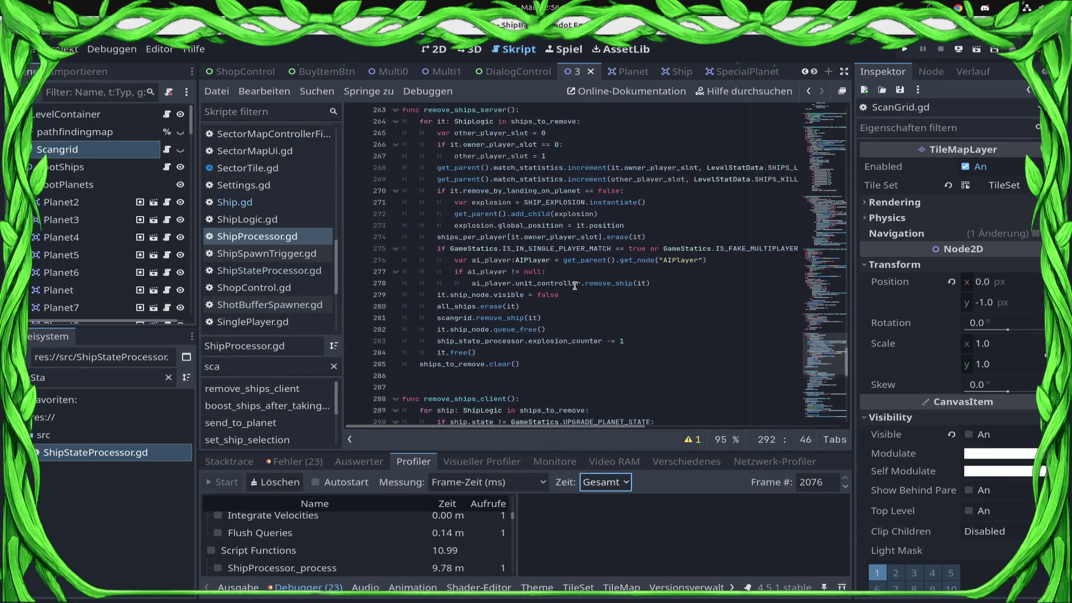
click(320, 203)
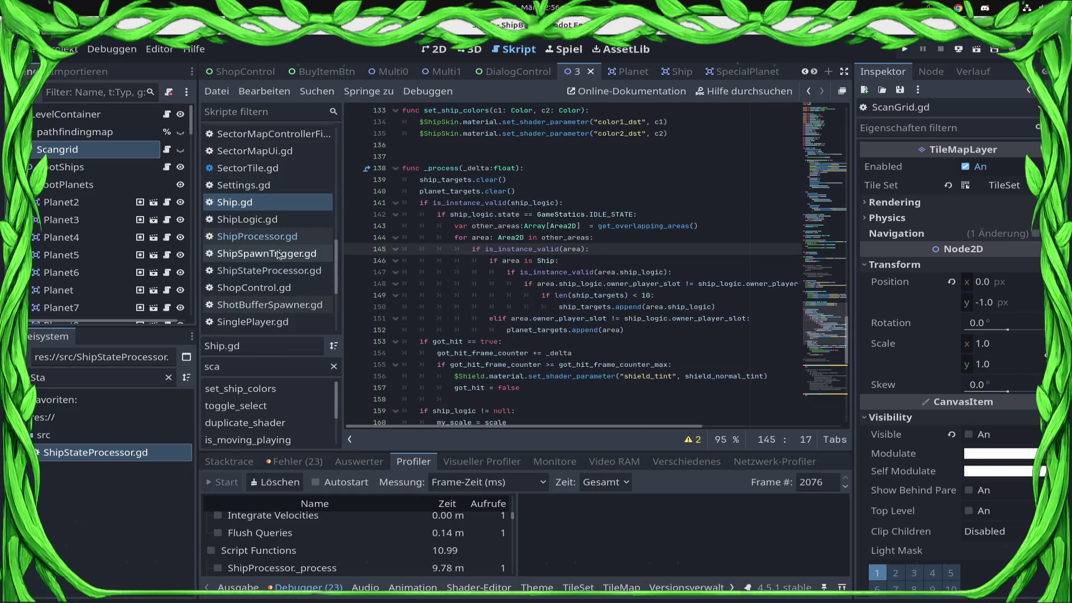
click(262, 271)
scroll(510, 361, down, 1)
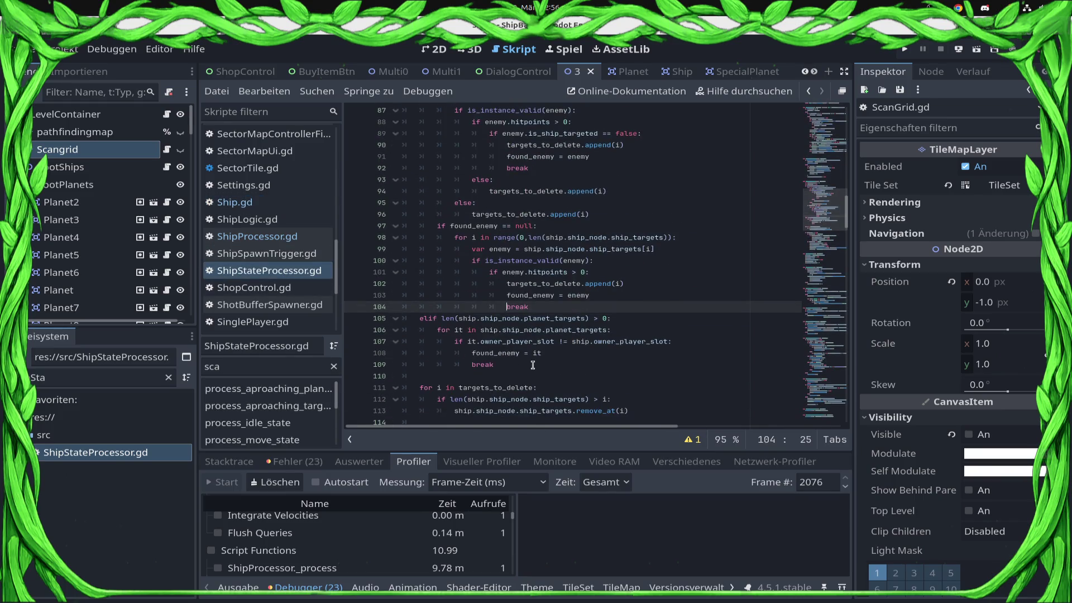
scroll(533, 365, down, 1)
drag(639, 277, 386, 277)
key(BackSpace)
key(BackSpace)
key(Up)
key(Up)
key(Up)
key(Down)
key(Down)
key(Down)
Remove the else block queuing dead targets and the targets_to_delete declaration
key(shift+Up)
key(shift+Up)
key(shift+Up)
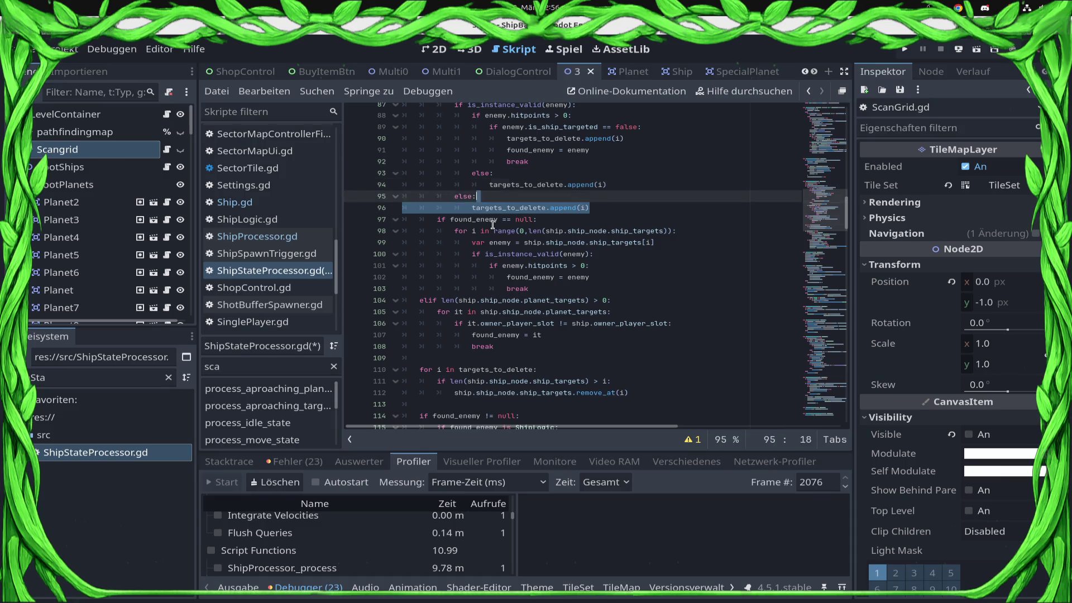
key(shift+Home)
key(BackSpace)
key(BackSpace)
key(Up)
key(Up)
key(Up)
key(shift+Up)
key(shift+Up)
key(shift+Up)
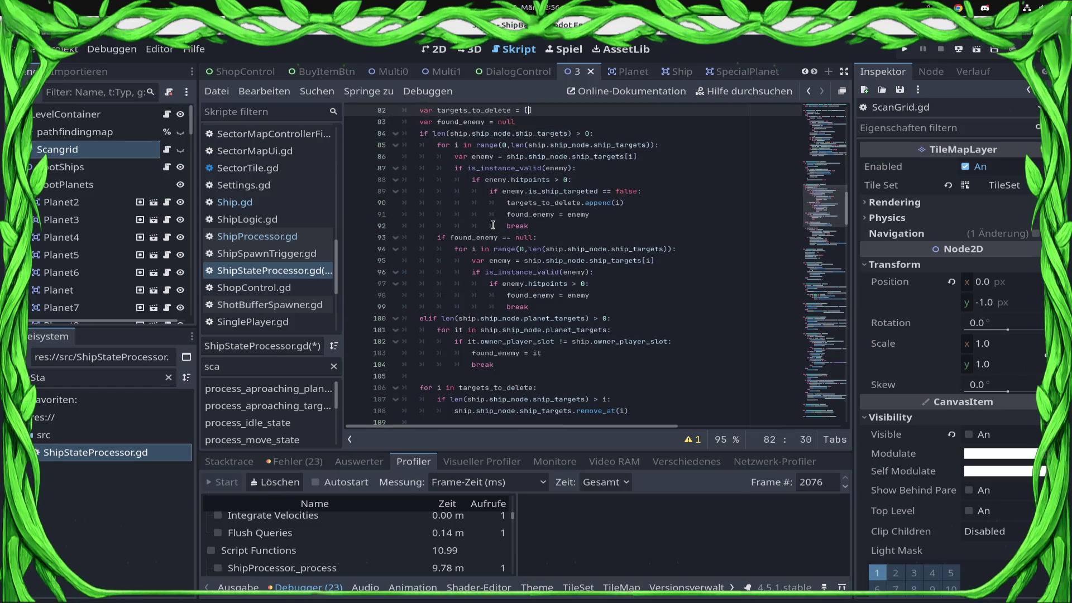
key(shift+Page_Up)
key(Page_Down)
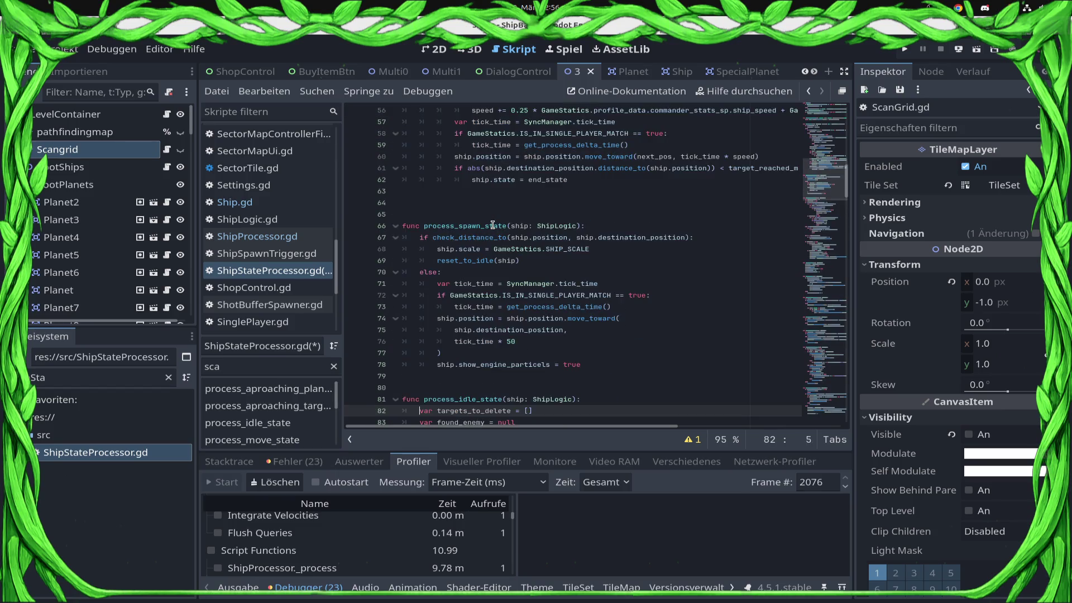
key(ctrl+shift+k)
key(Down)
key(Down)
key(Down)
key(End)
Remove the targets_to_delete append on line 89 and its empty line
scroll(493, 224, down, 6)
key(Down)
key(Down)
key(Down)
key(End)
key(shift+Home)
key(BackSpace)
key(BackSpace)
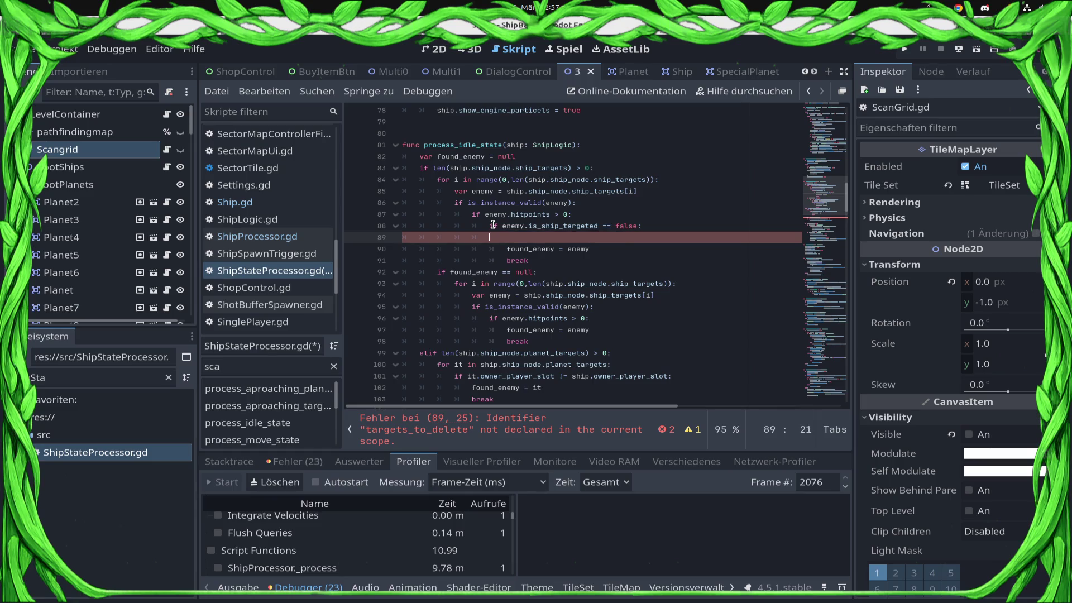
key(BackSpace)
key(BackSpace)
key(BackSpace)
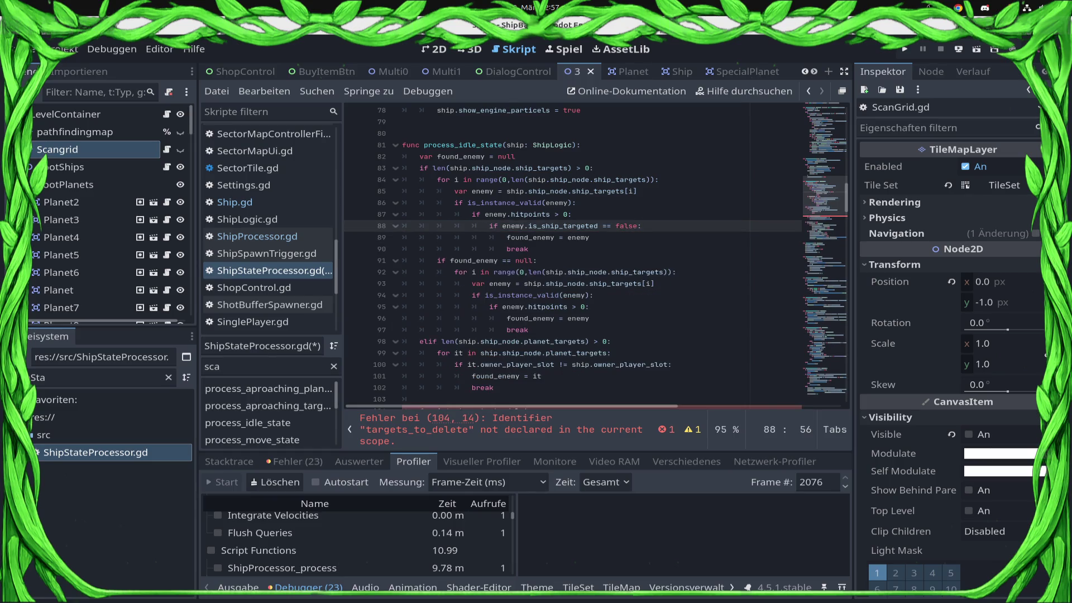
Delete the targets_to_delete cleanup loop, save ShipStateProcessor.gd, and run the game again
scroll(520, 271, down, 4)
click(581, 261)
drag(670, 296, 237, 269)
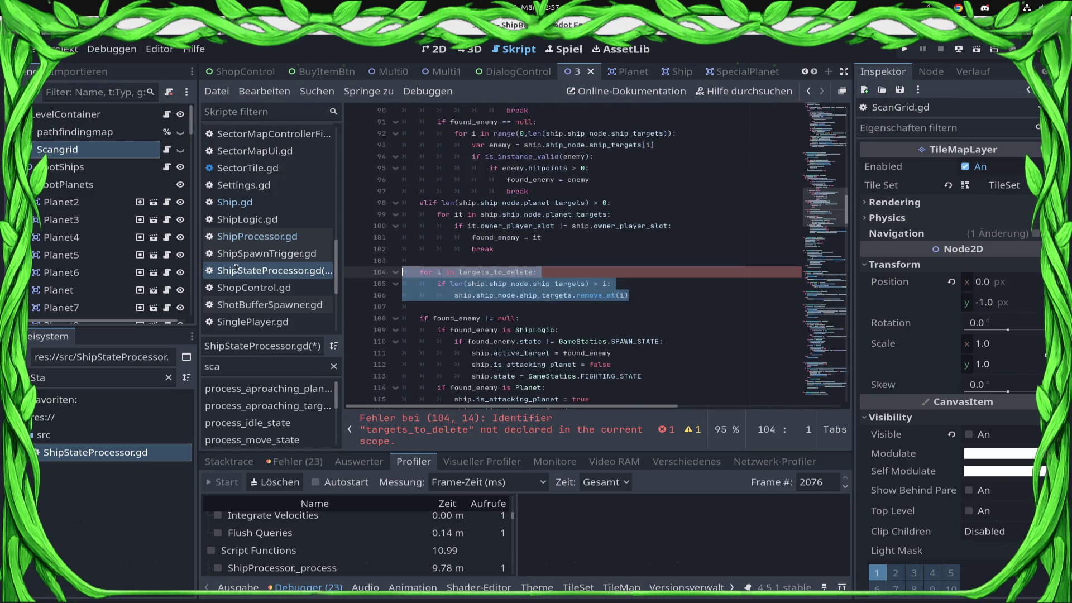
key(Delete)
key(Delete)
key(BackSpace)
key(BackSpace)
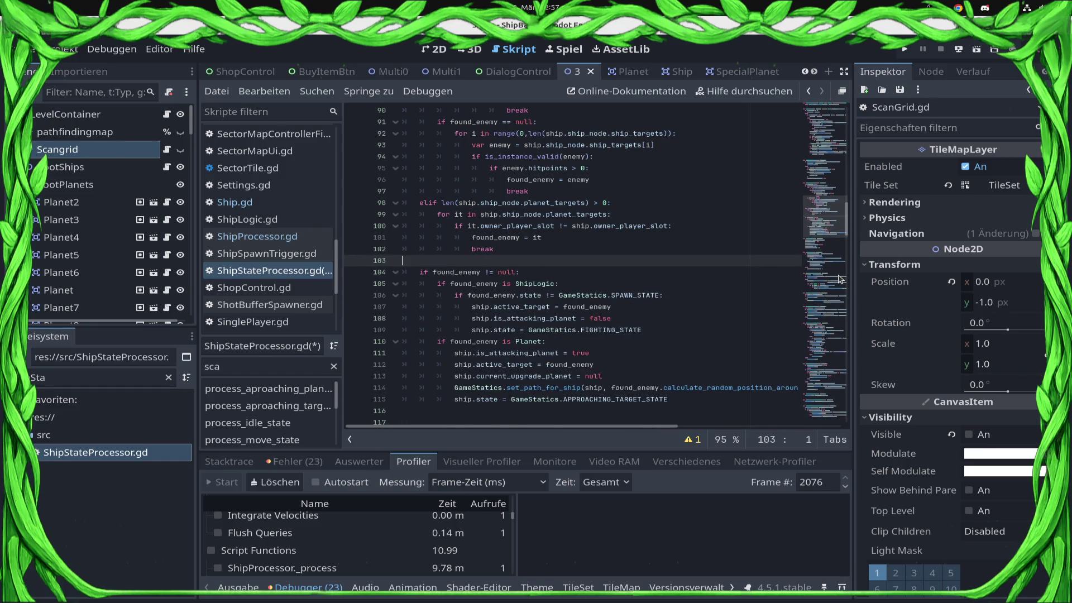
key(ctrl+s)
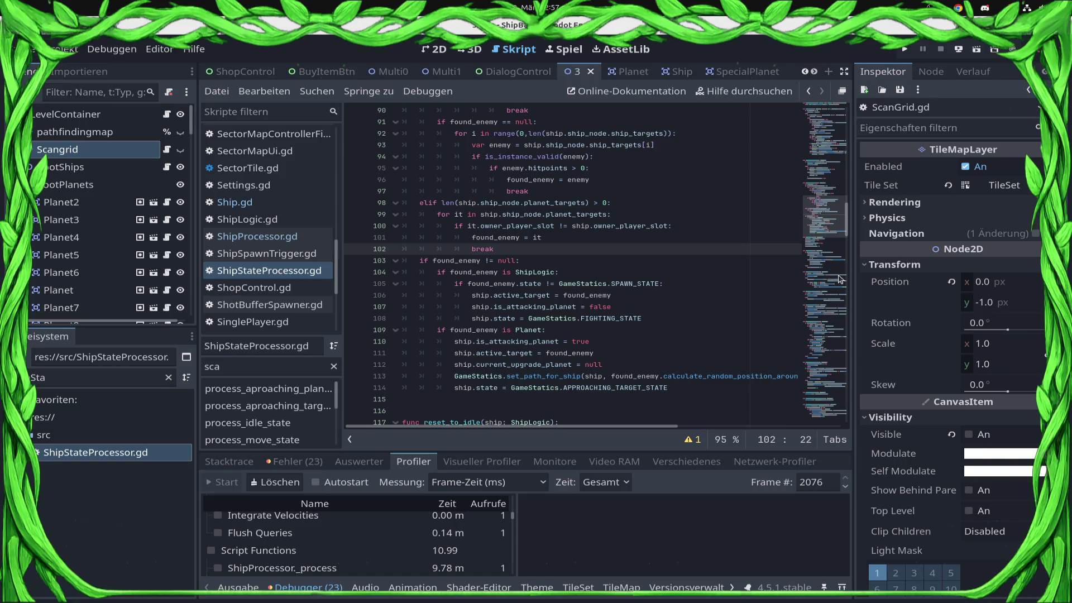
click(906, 49)
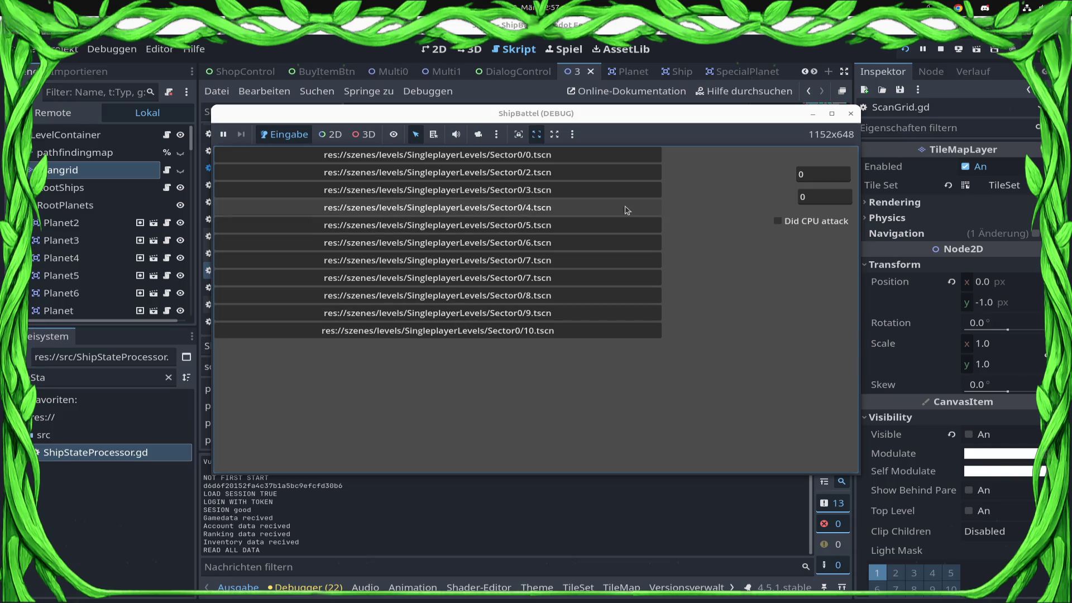
Load a singleplayer level, dismiss the Commander message, and start frame-time profiling
click(603, 193)
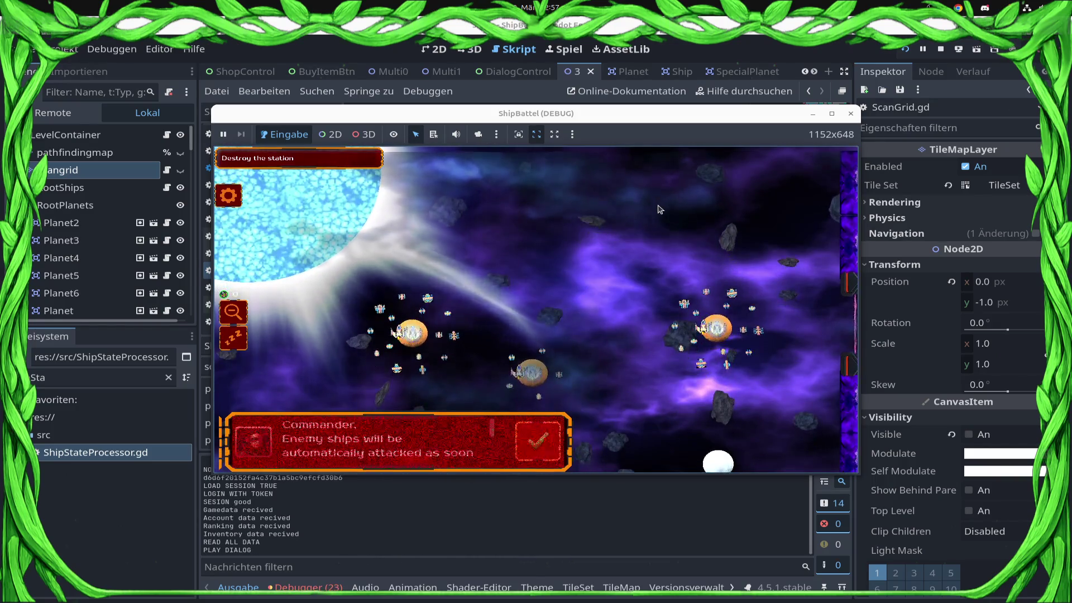
click(531, 432)
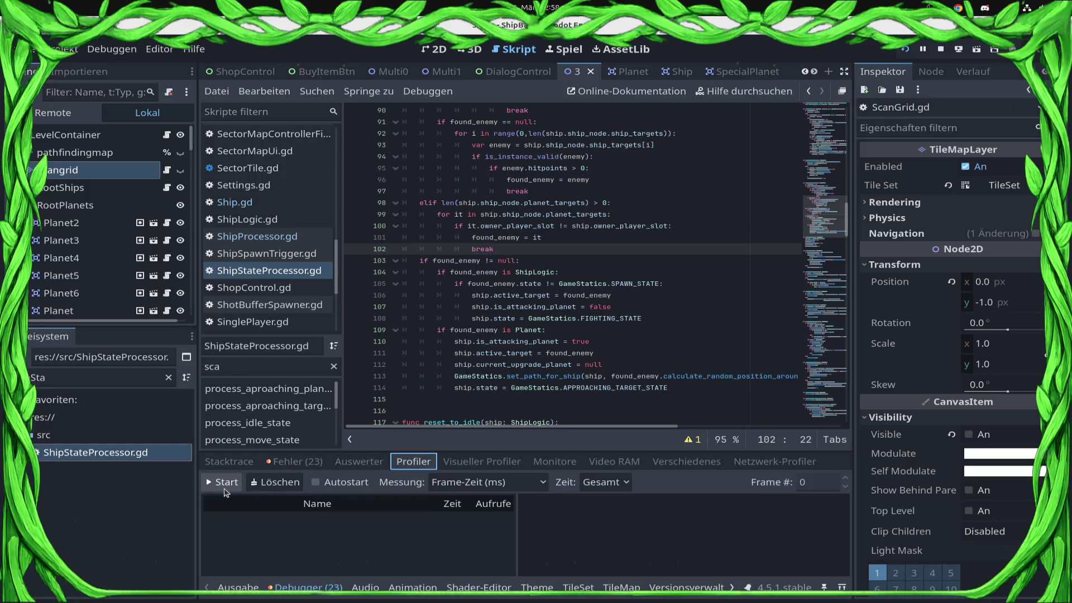
click(223, 482)
key(alt+Tab)
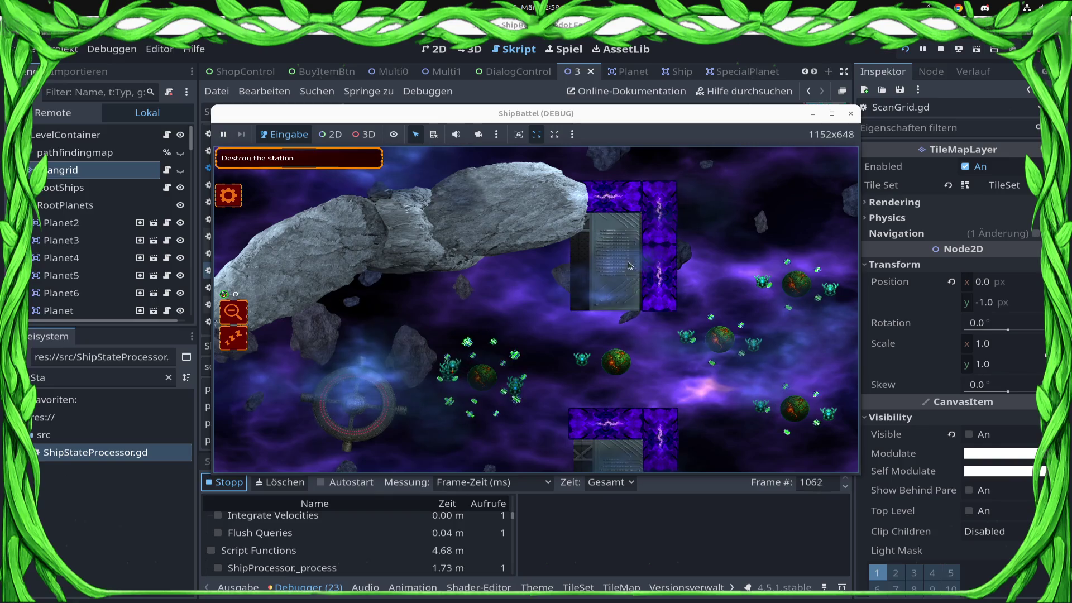
Select ship groups around the left planets in the game, then stop the run
mouse_move(303, 150)
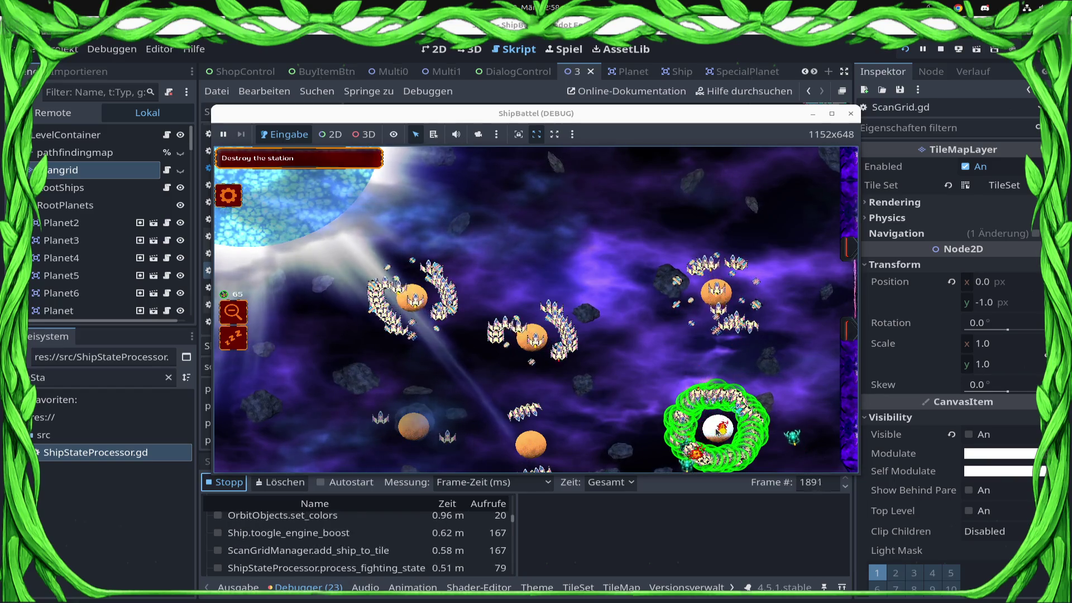
mouse_move(657, 233)
mouse_down()
mouse_move(567, 321)
mouse_move(530, 385)
mouse_up()
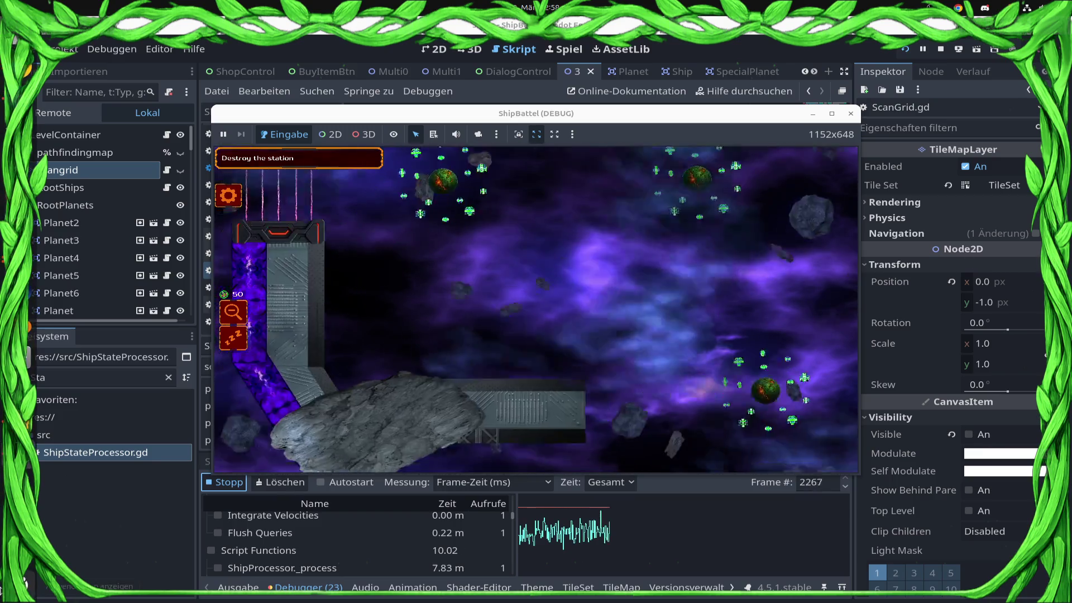
drag(407, 353, 539, 369)
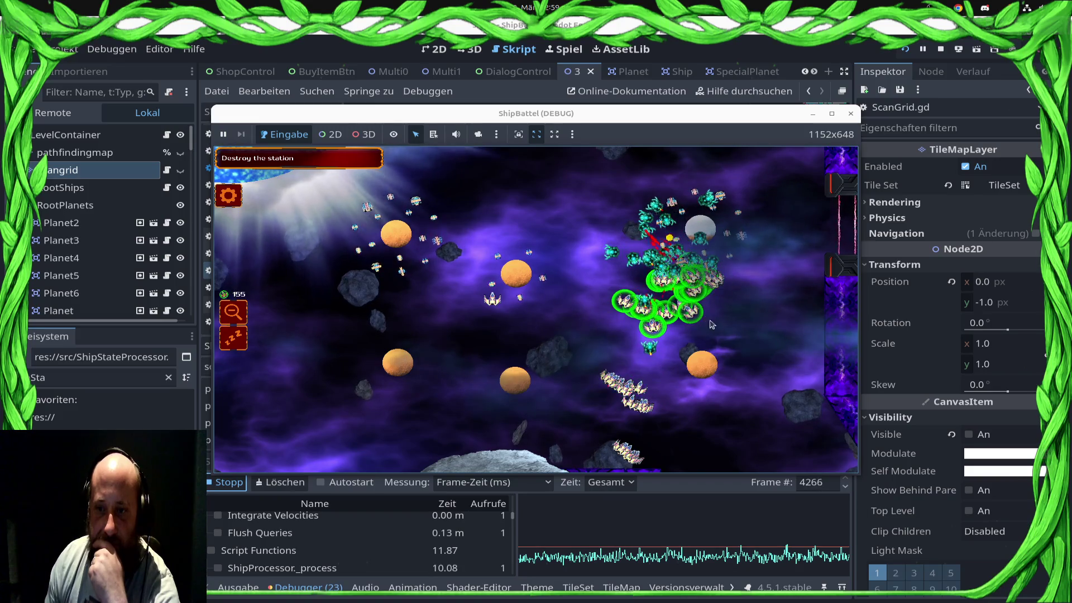
click(941, 49)
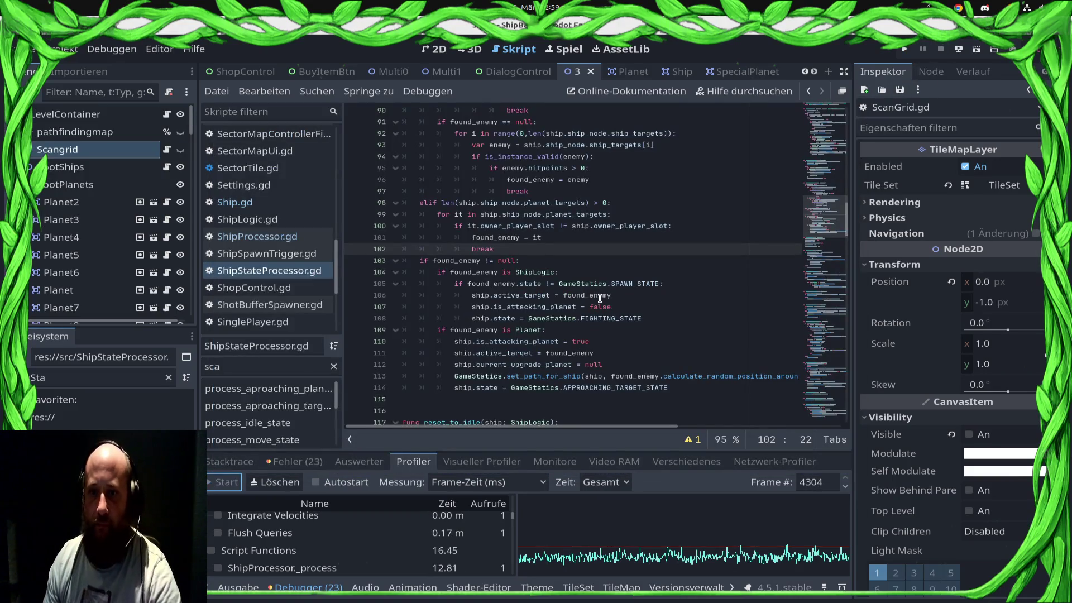
Select the commented-out scangrid_cache loop at the end of ShipStateProcessor.gd and start typing its replacement loop
scroll(599, 298, down, 20)
scroll(616, 344, down, 20)
scroll(581, 398, down, 1)
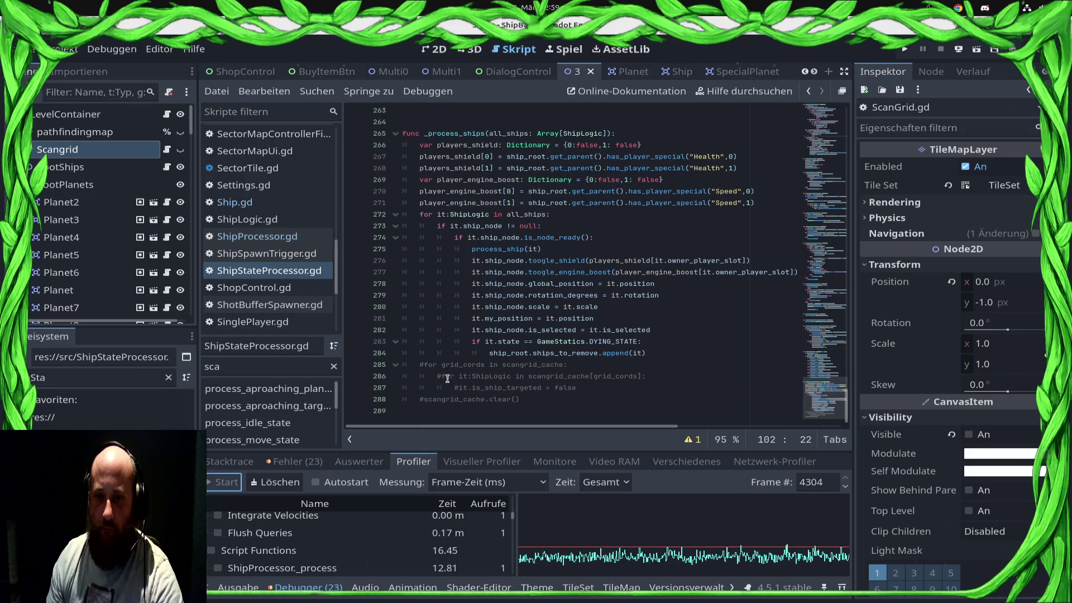
mouse_move(415, 365)
mouse_down()
mouse_move(502, 399)
mouse_move(536, 374)
mouse_move(536, 397)
mouse_move(605, 388)
mouse_move(420, 365)
mouse_up()
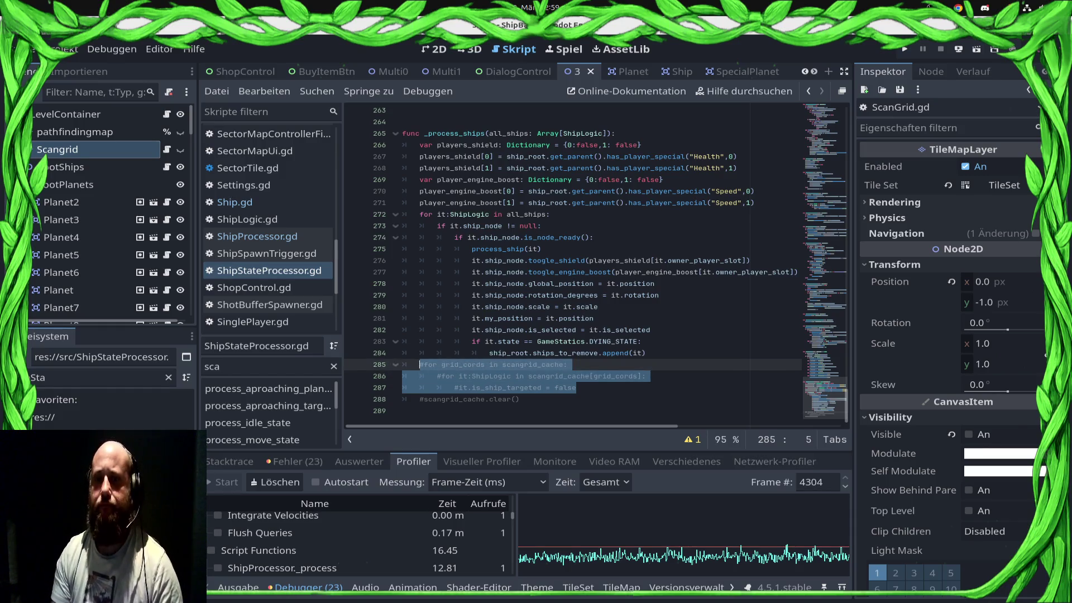
text(for it in)
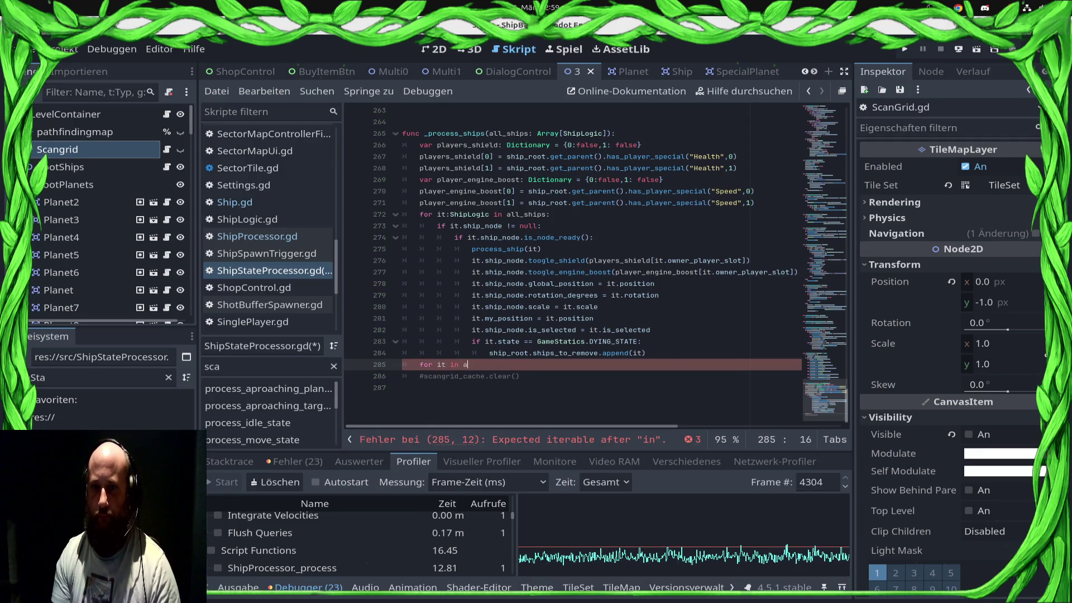
text(all)
Complete 'for it in all_ships:' with body 'it.is_ship_targeted = false' and save the script
key(Return)
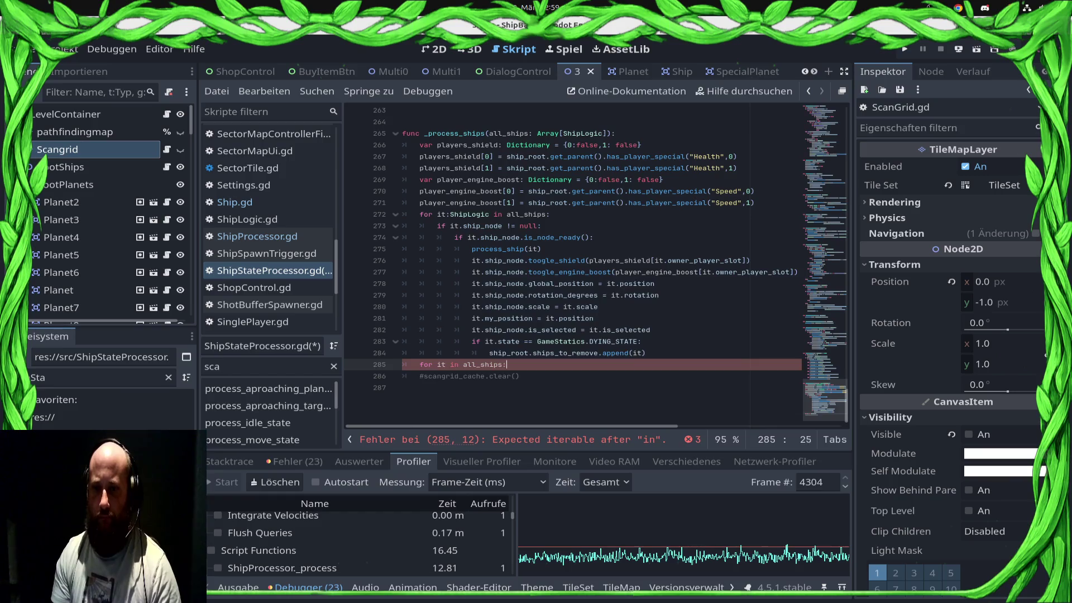
text(:)
key(Return)
text(it.is)
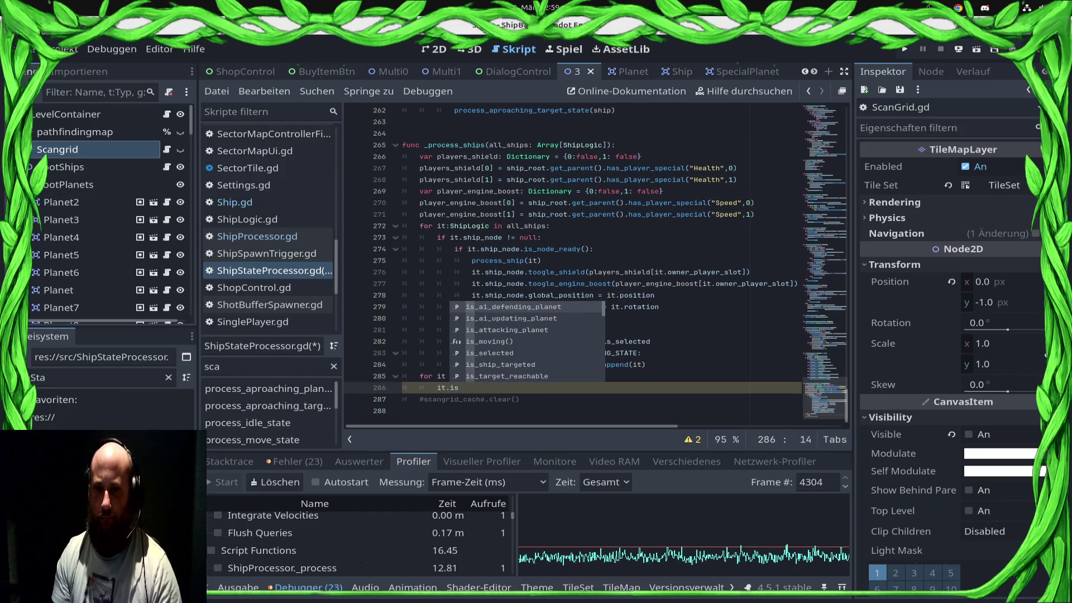
text(_t)
key(Down)
key(Down)
key(Down)
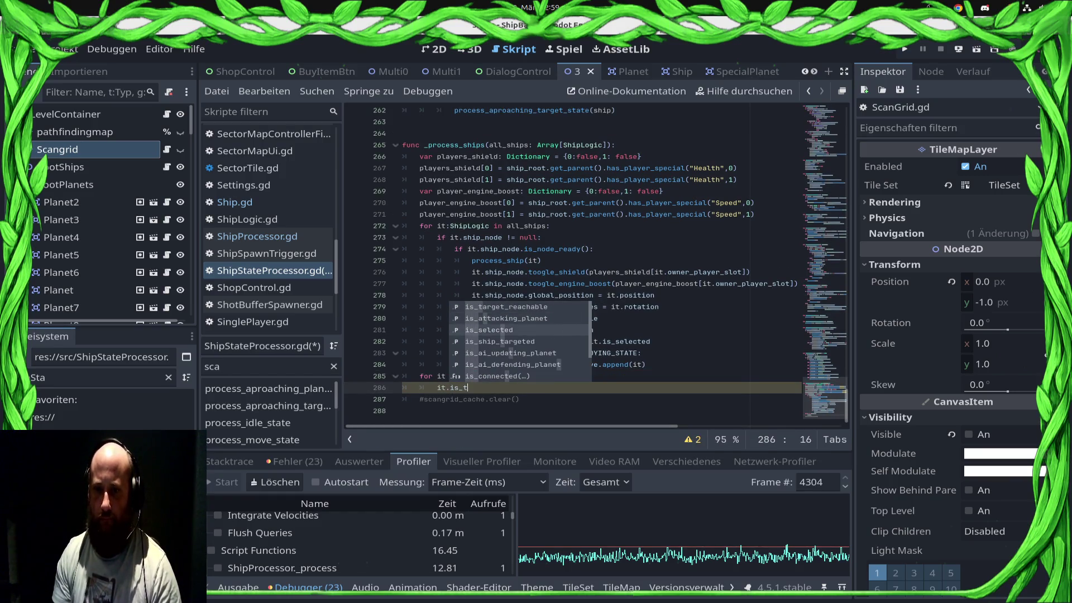
key(Return)
text(= false)
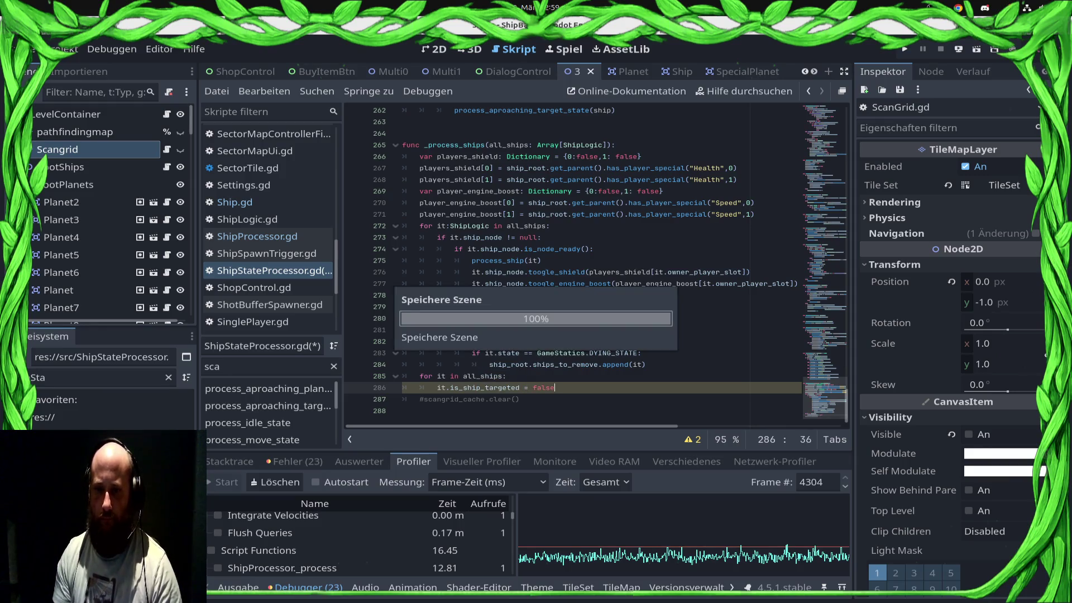
key(ctrl+s)
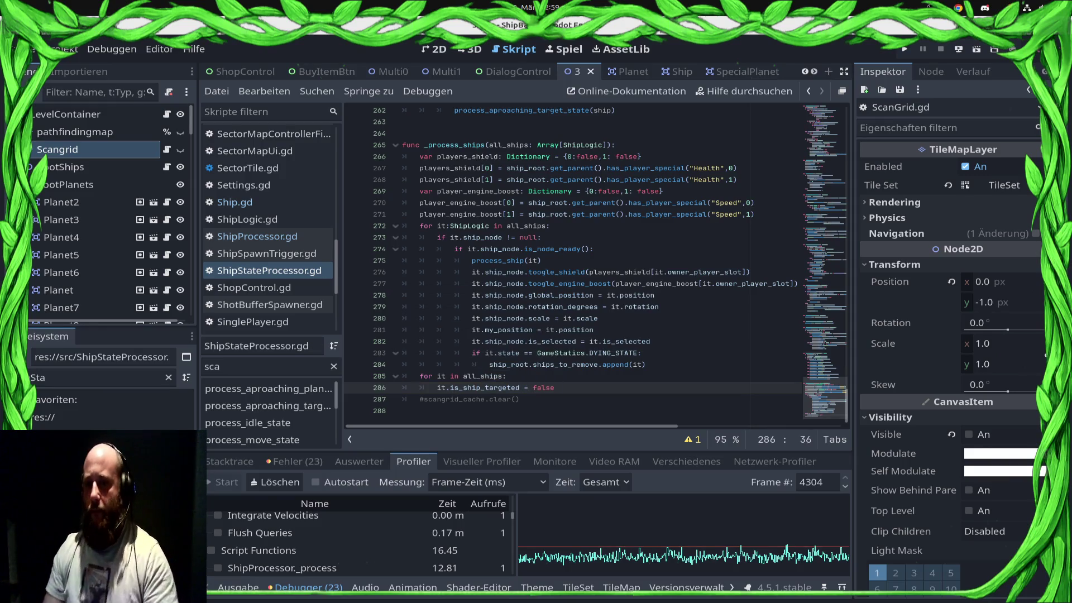
Run the game maximized, load Sector0/3.tscn, and dismiss the Commander message
click(903, 51)
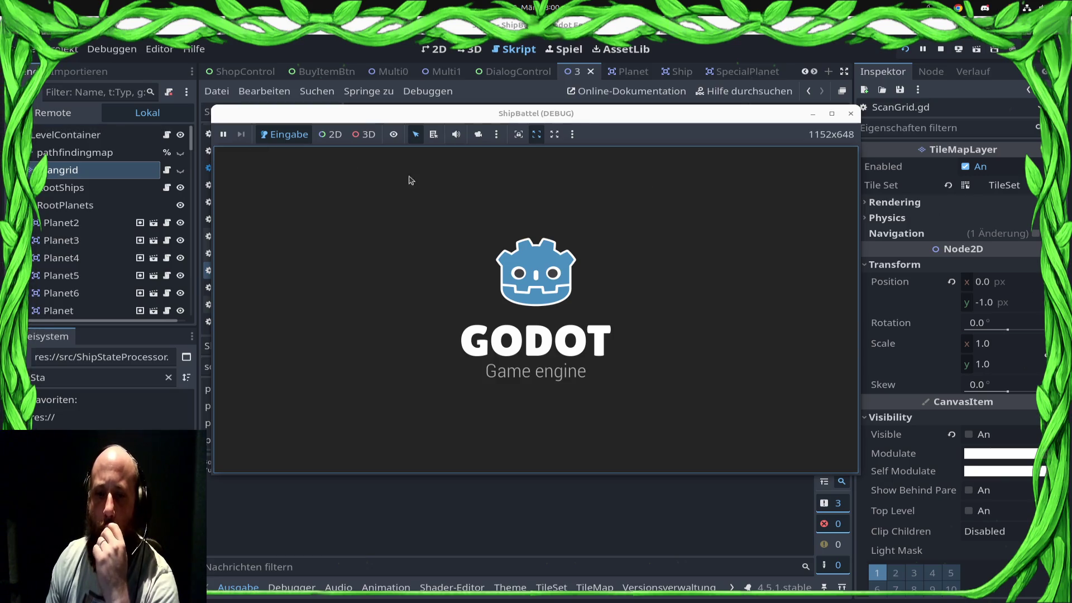
click(831, 115)
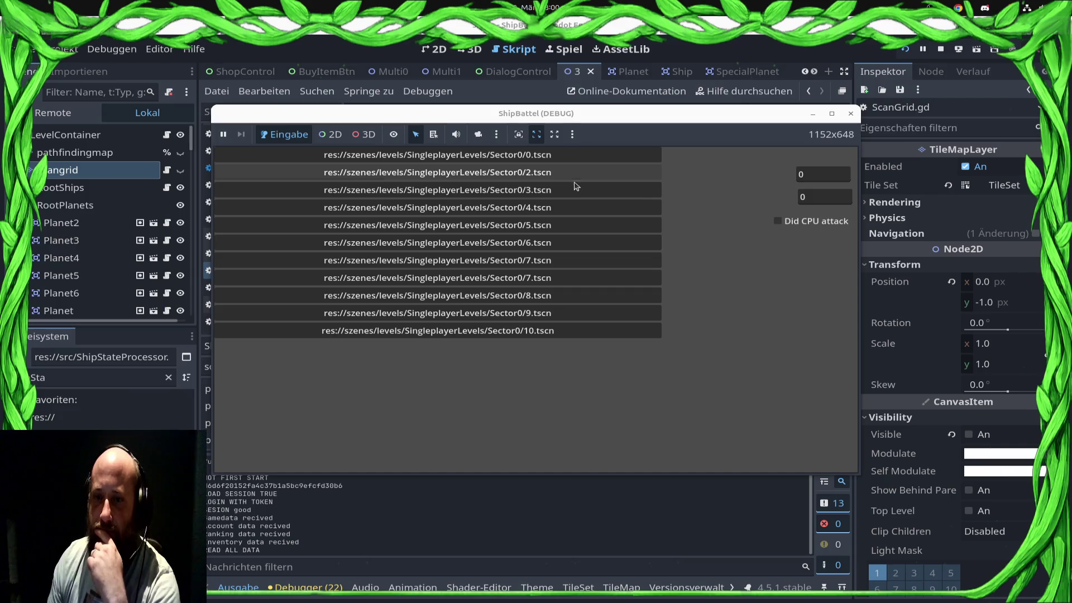
click(575, 186)
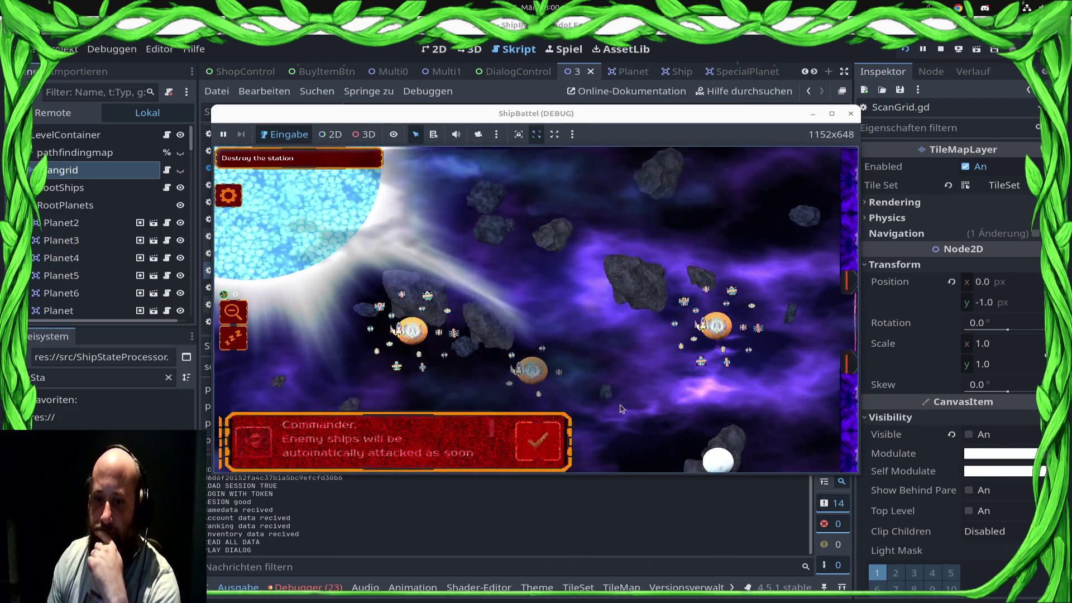
click(538, 441)
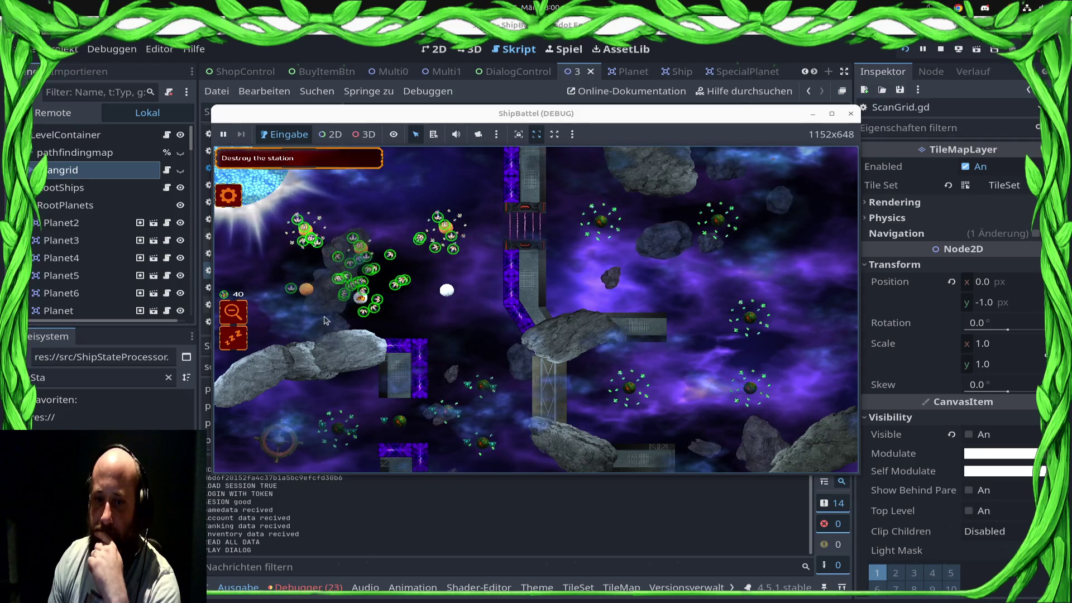
Send ships to planets, select nearly all ships, then view the 23 warnings in the editor
click(438, 279)
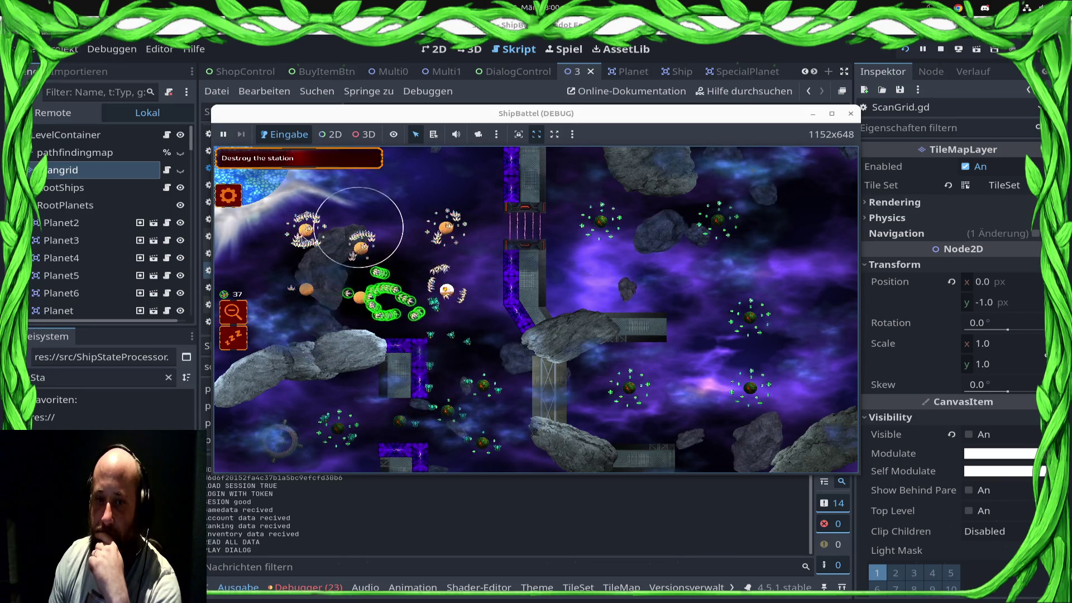
click(445, 223)
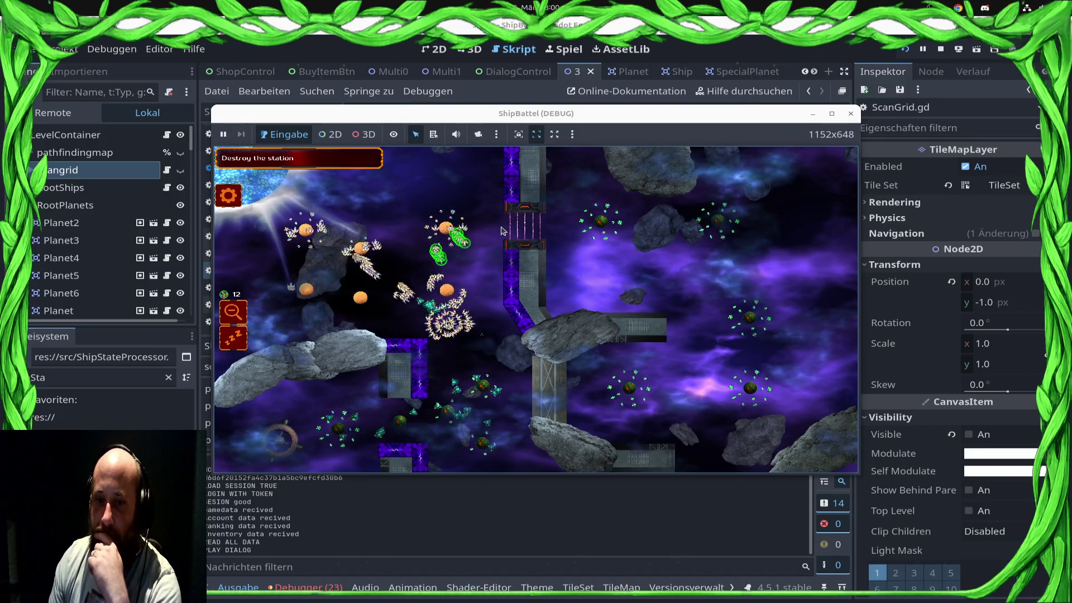
key(ctrl+a)
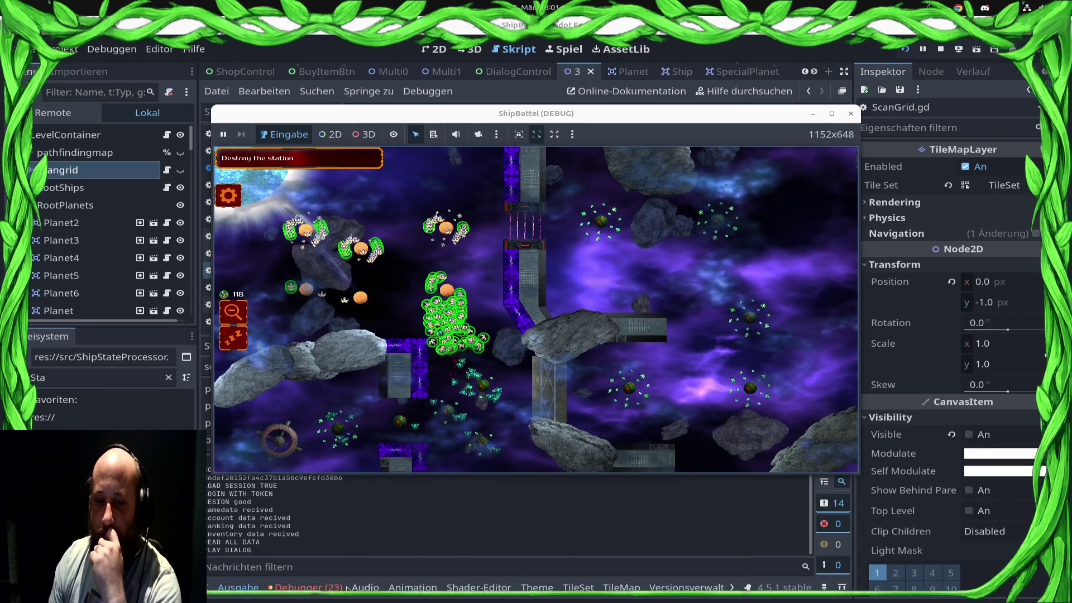
click(308, 587)
click(295, 461)
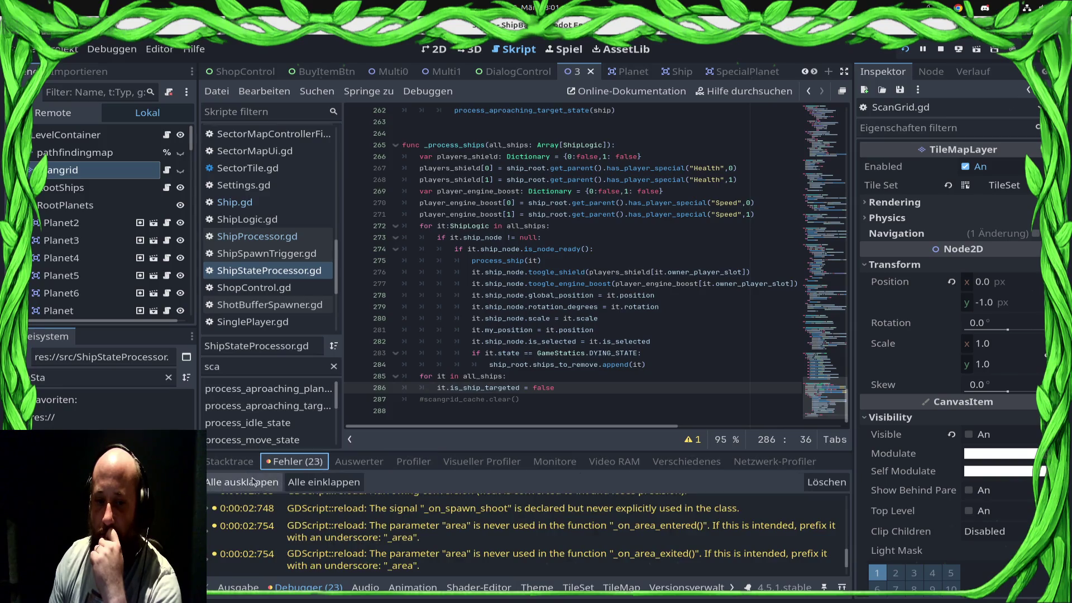
Start the frame-time profiler and bring the ShipBattel game window back in front
click(413, 462)
click(214, 484)
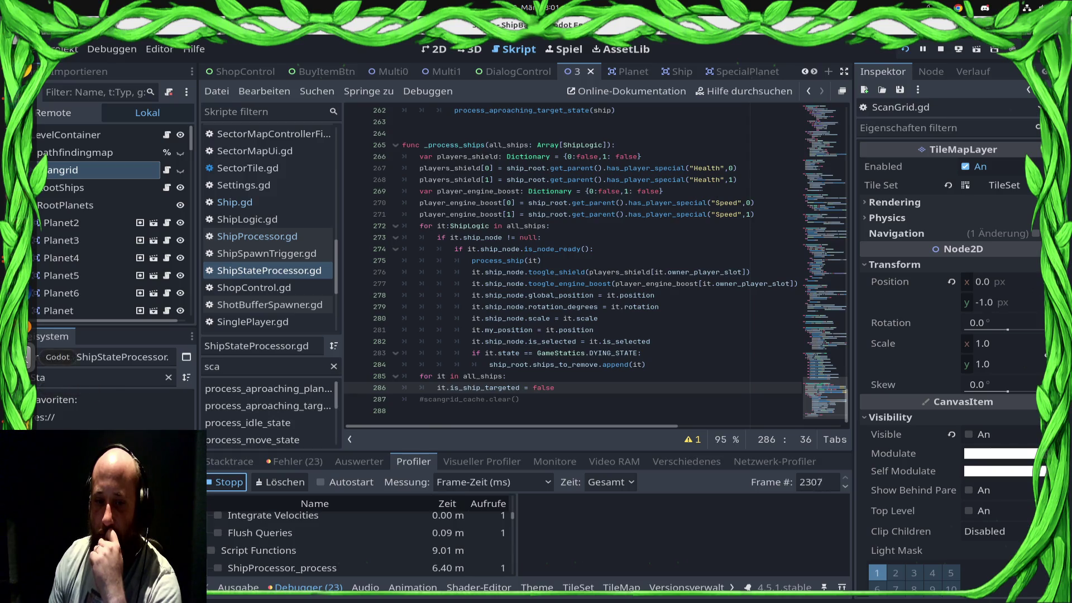
key(super)
click(430, 318)
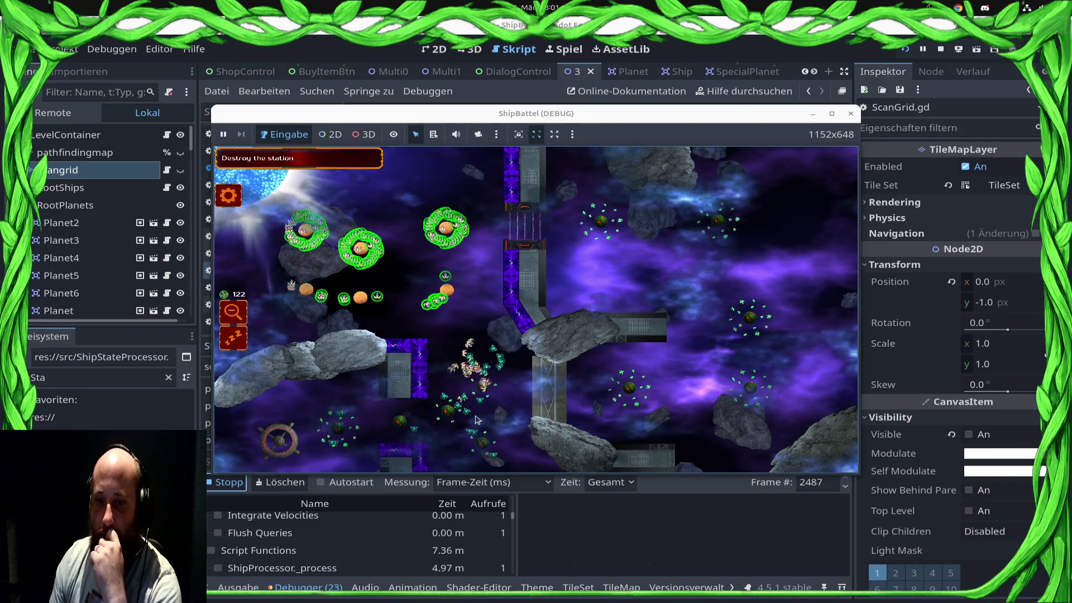
scroll(458, 387, up, 3)
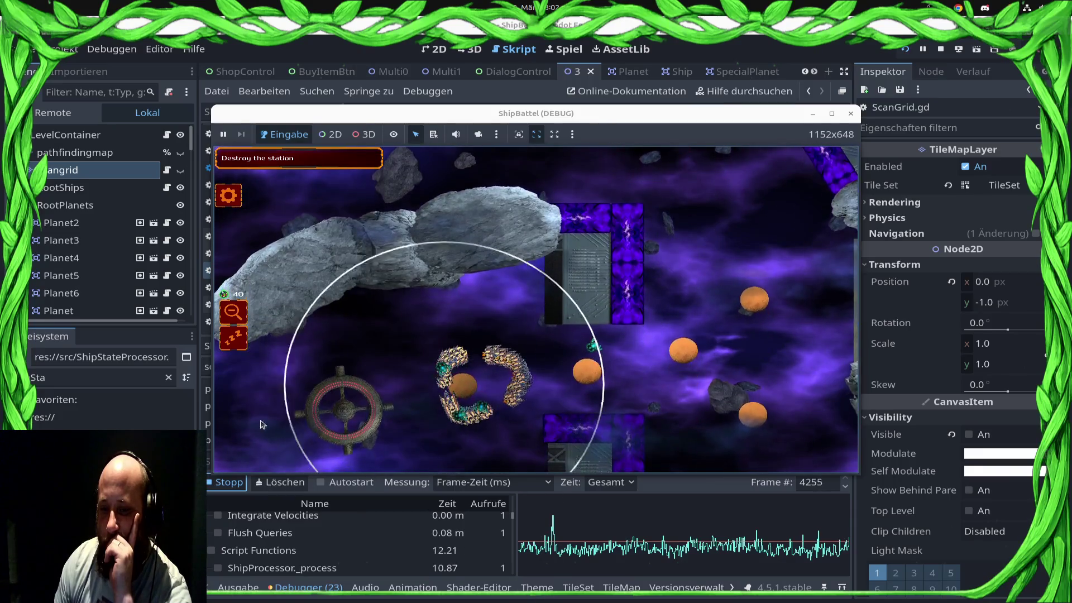
Send the fleet at the station, reselect ship groups, and make the game window fill the screen
click(356, 415)
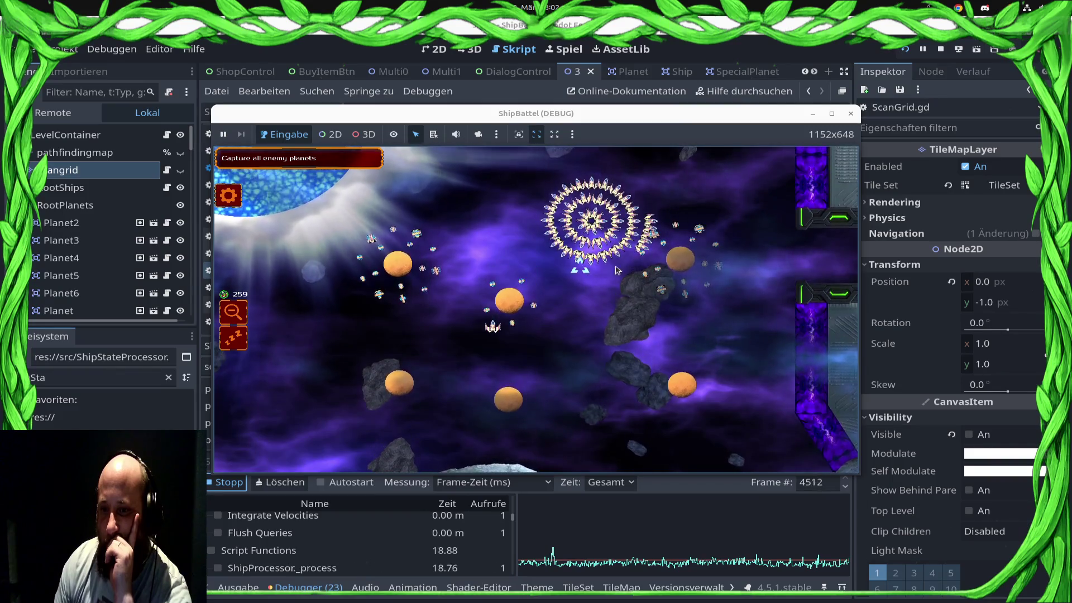
drag(360, 333, 360, 333)
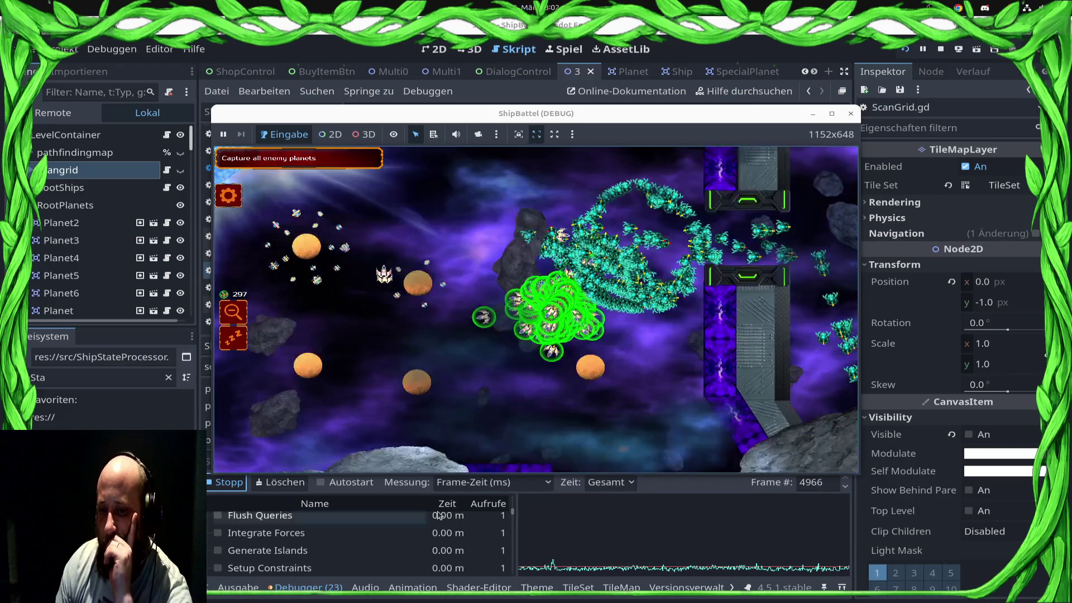
drag(327, 342, 443, 356)
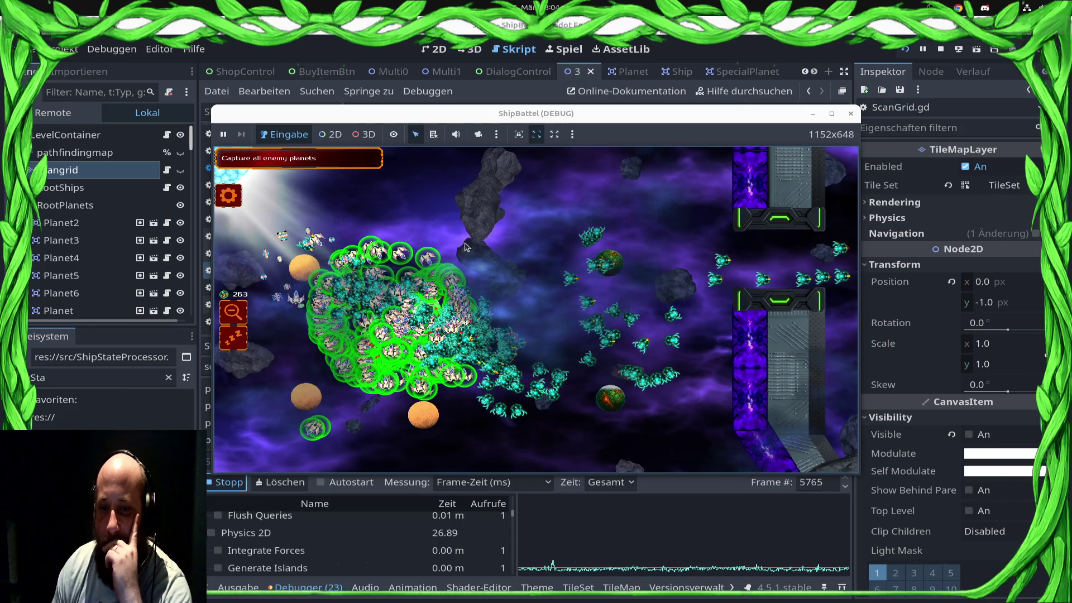
click(395, 237)
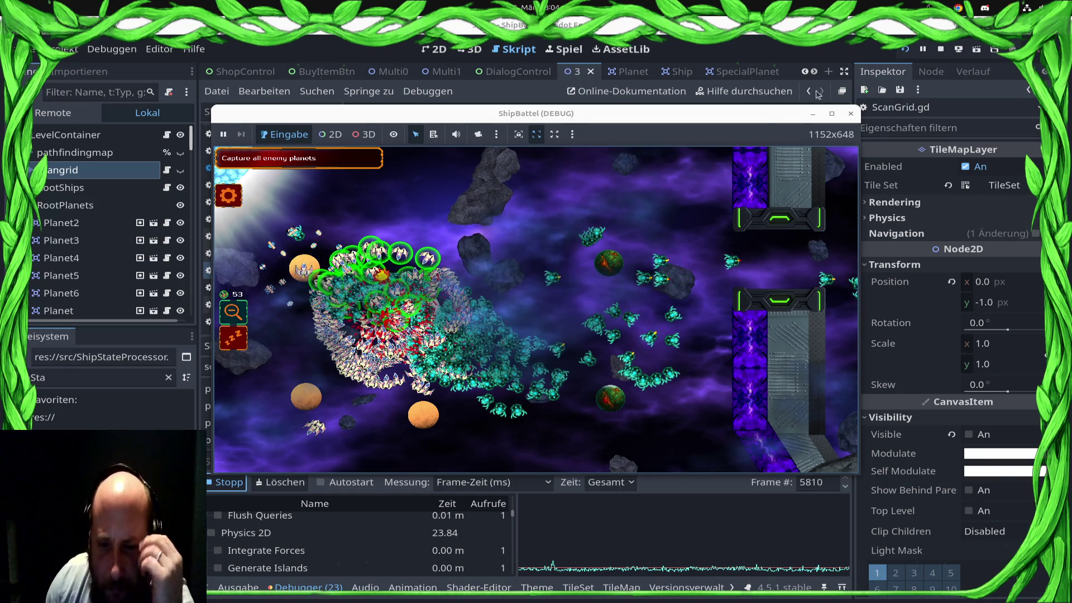
mouse_move(825, 115)
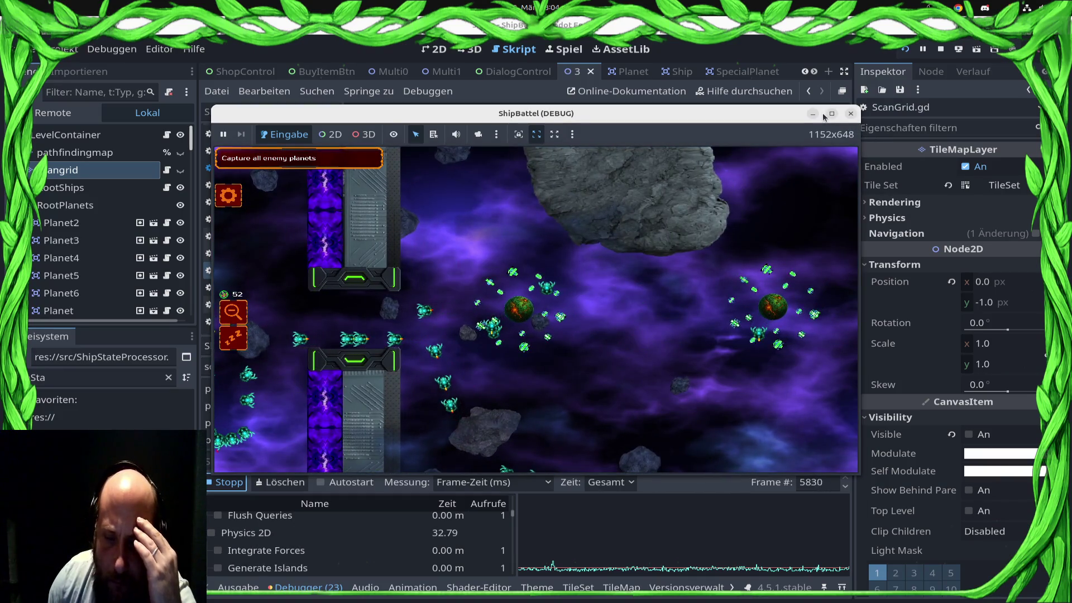
click(829, 114)
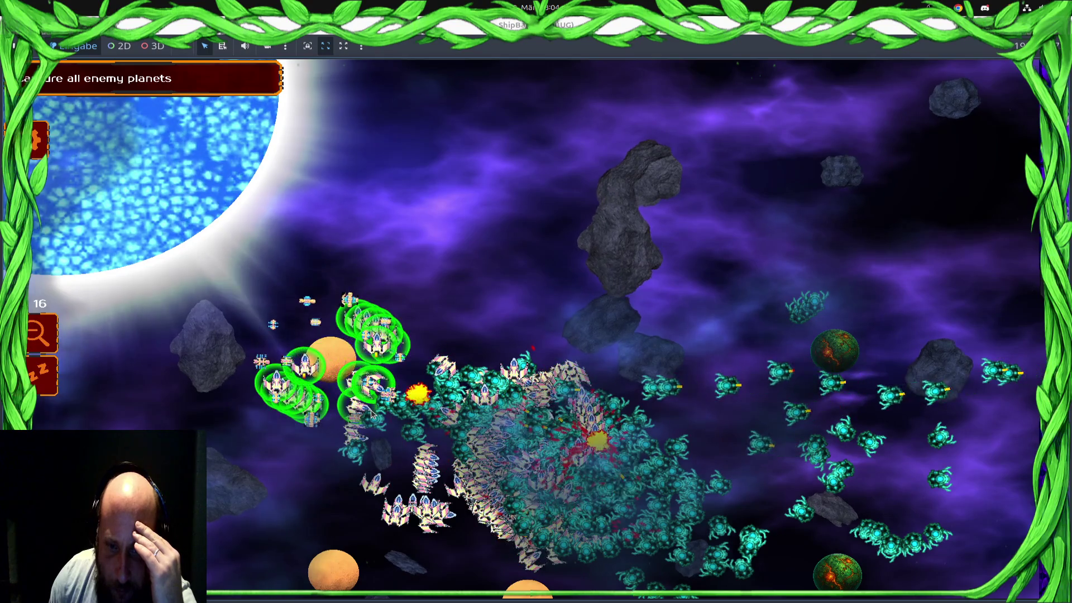
Select the central fleet and ships around the planet, and send them into the enemy swarm
click(49, 384)
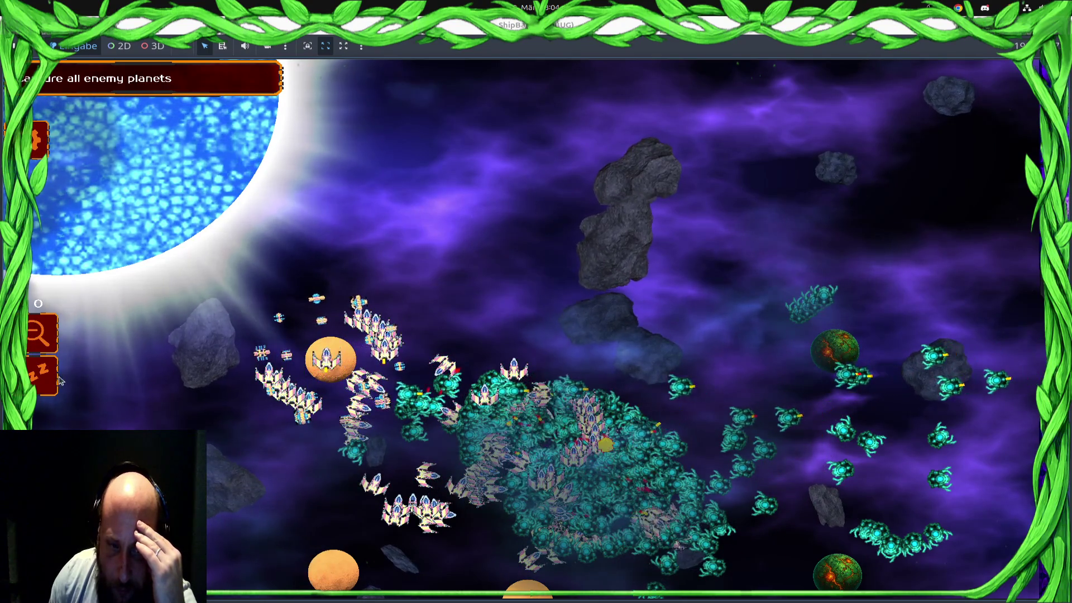
click(49, 385)
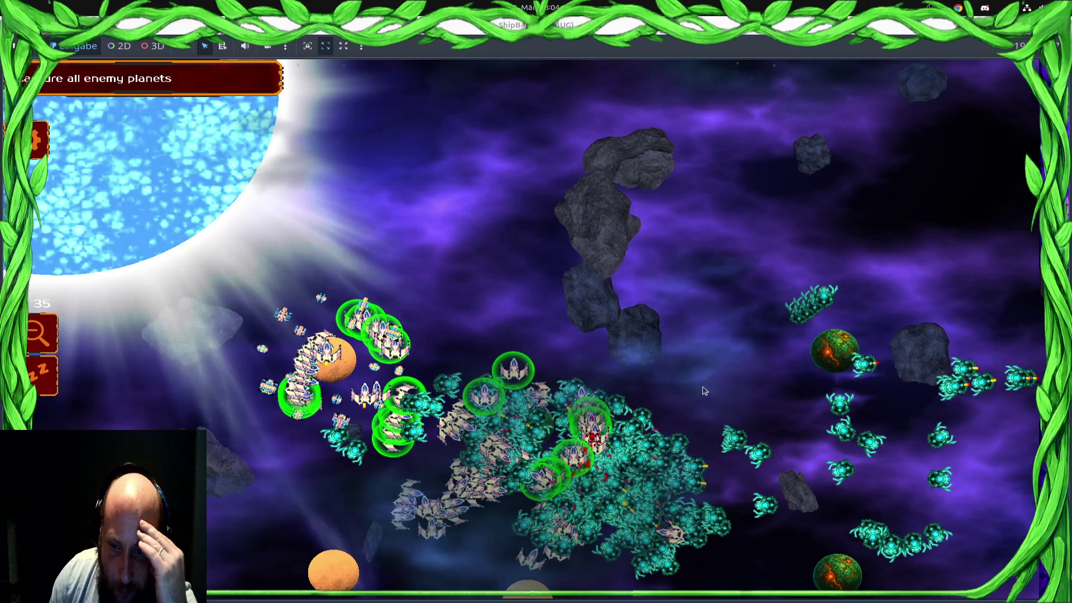
click(537, 420)
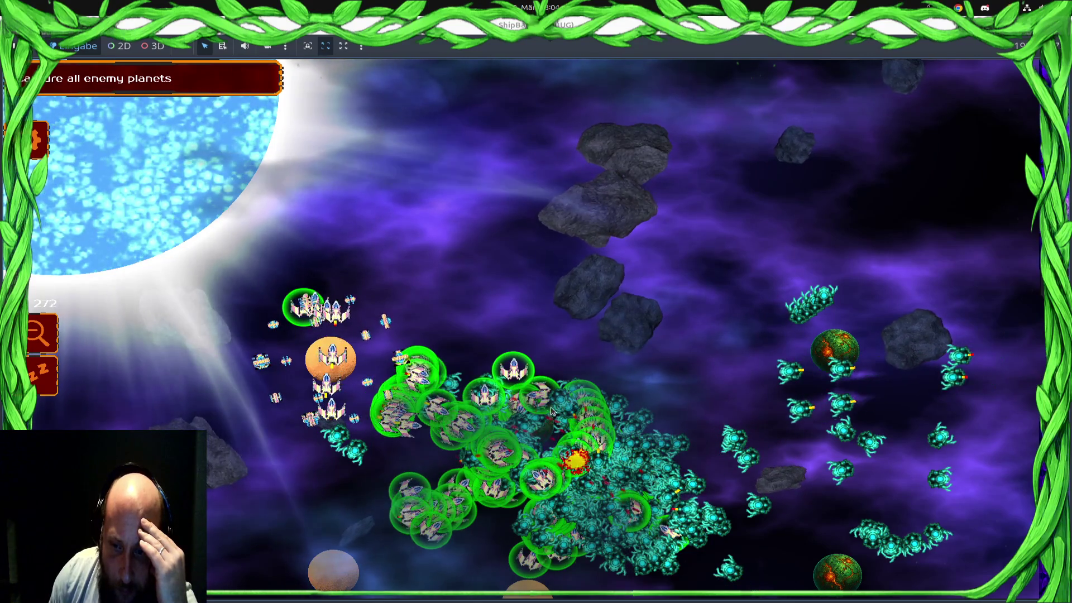
drag(372, 325, 267, 385)
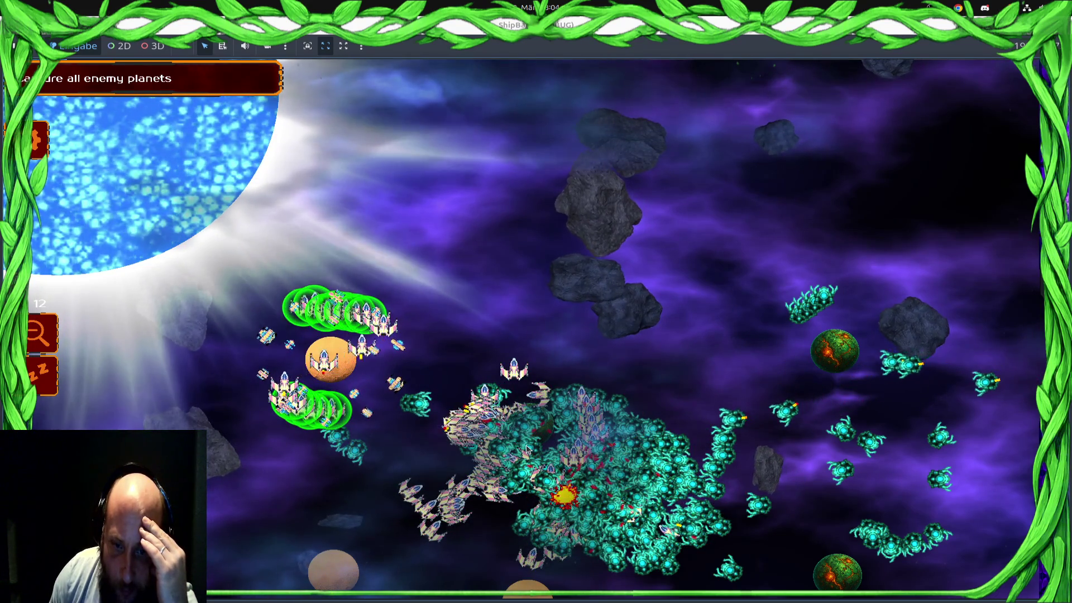
drag(330, 358, 447, 394)
click(710, 410)
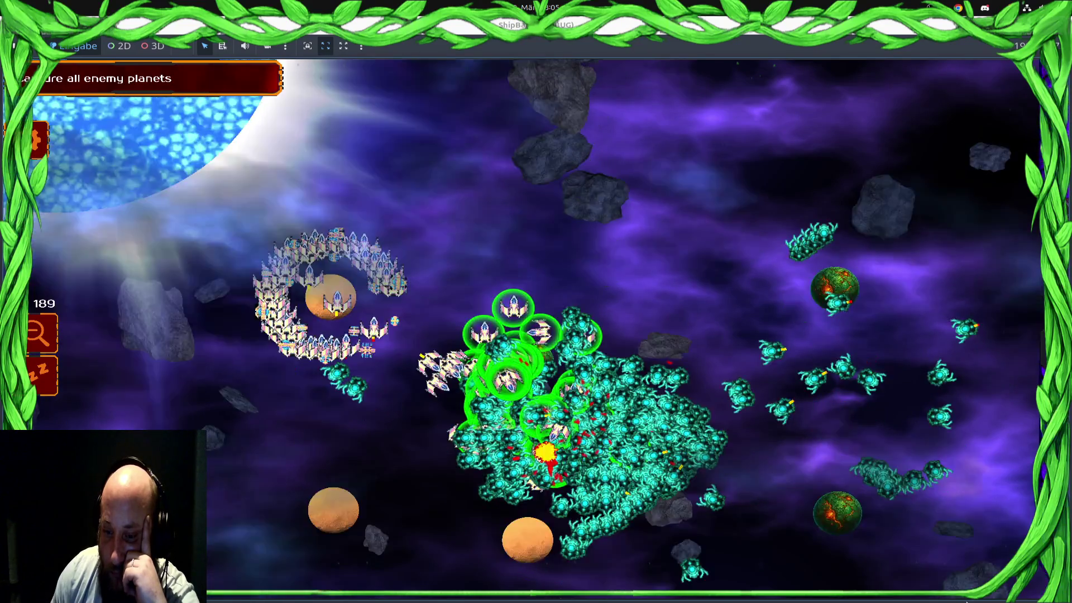
Send the ringed ships and the fleet circling the left planet at the swarm, then return to the editor
mouse_move(708, 418)
mouse_down()
mouse_move(638, 3)
mouse_move(809, 402)
mouse_up()
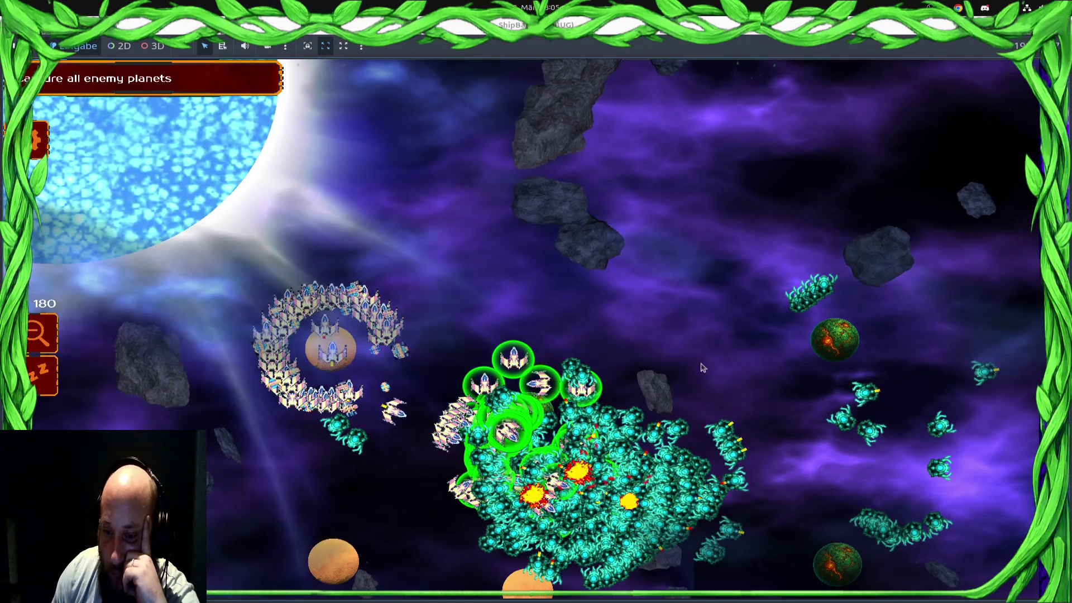
drag(238, 377, 240, 378)
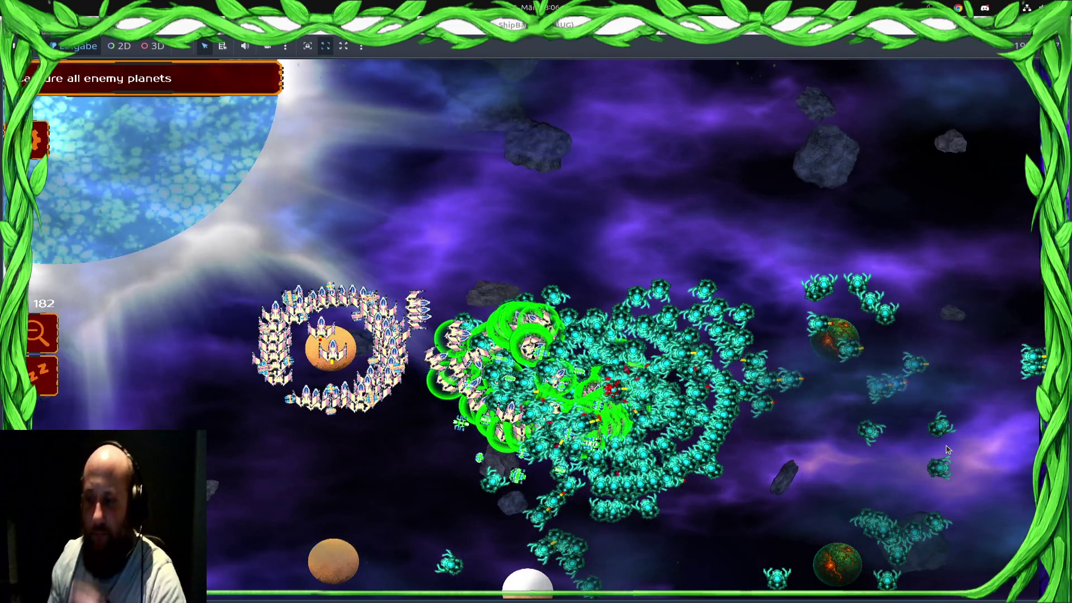
scroll(427, 429, down, 2)
mouse_move(371, 195)
mouse_down()
mouse_move(592, 123)
mouse_move(486, 344)
mouse_up()
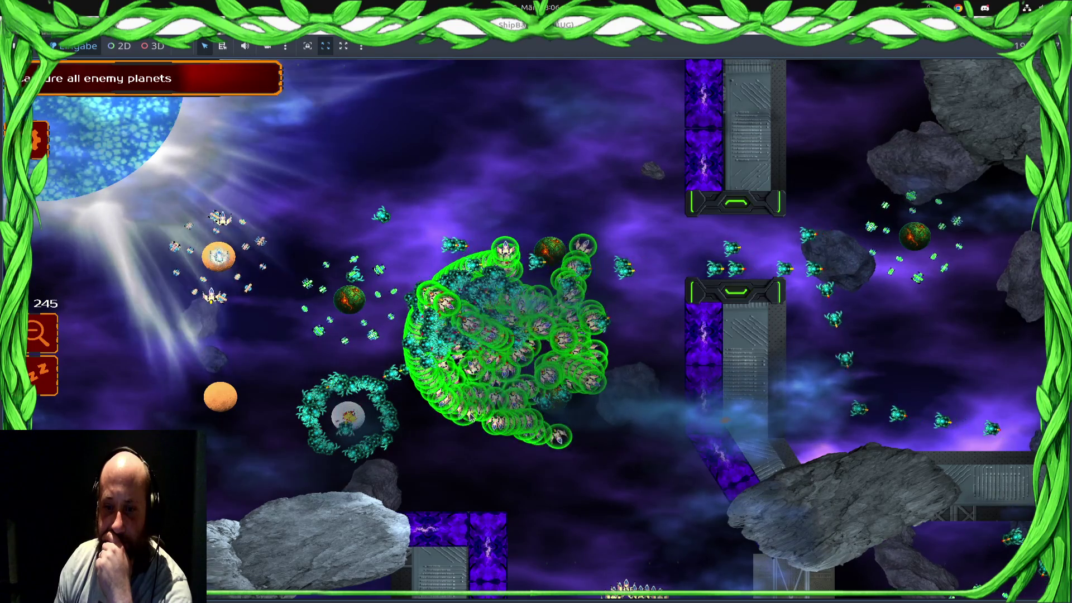
scroll(491, 361, up, 3)
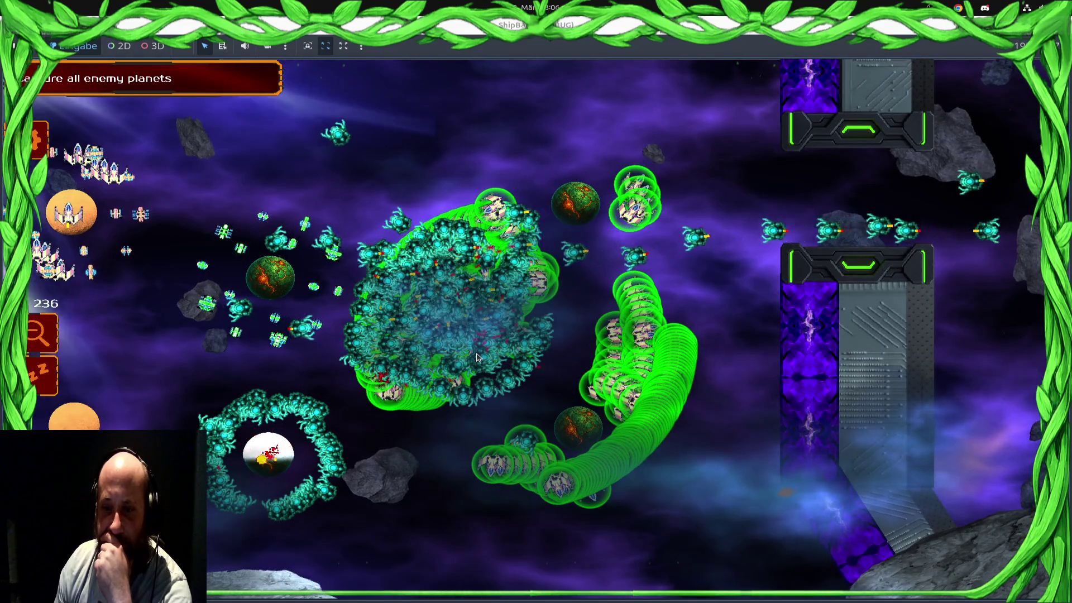
key(alt+Tab)
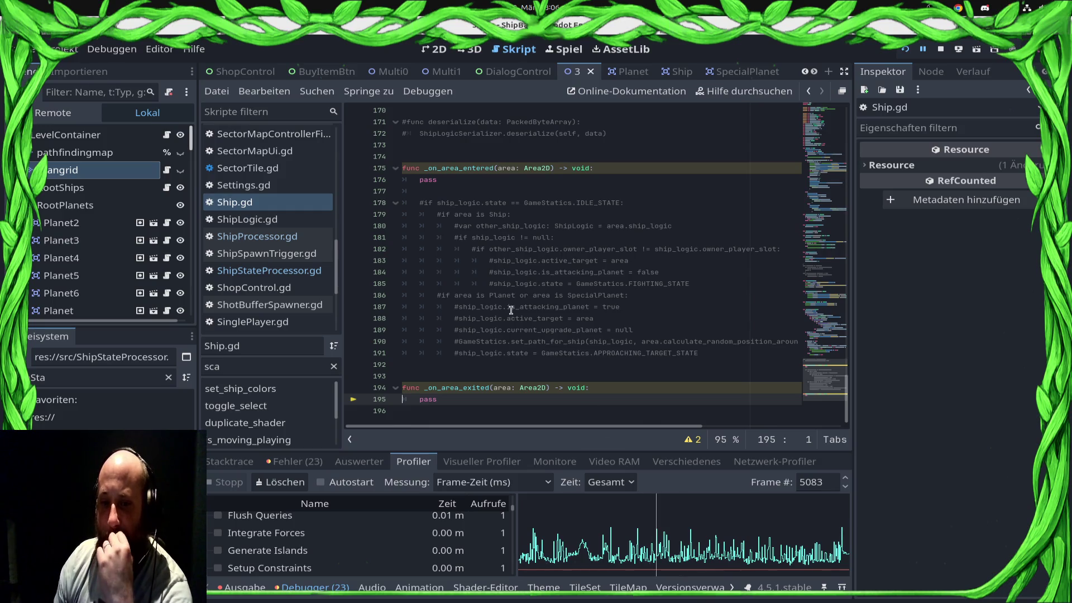
Stop the game, delete the commented-out area handler functions (lines 174–195) from Ship.gd, and save
click(941, 48)
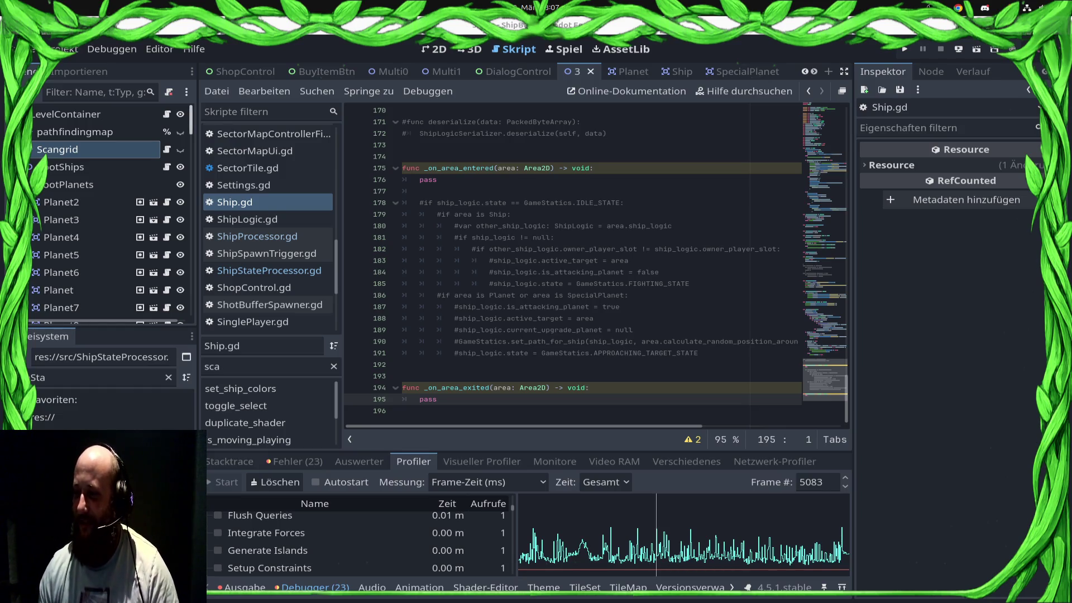
mouse_move(405, 364)
mouse_down()
mouse_move(407, 338)
mouse_move(340, 151)
mouse_up()
mouse_move(480, 403)
mouse_down()
mouse_move(424, 304)
mouse_move(386, 154)
mouse_up()
key(BackSpace)
key(ctrl+s)
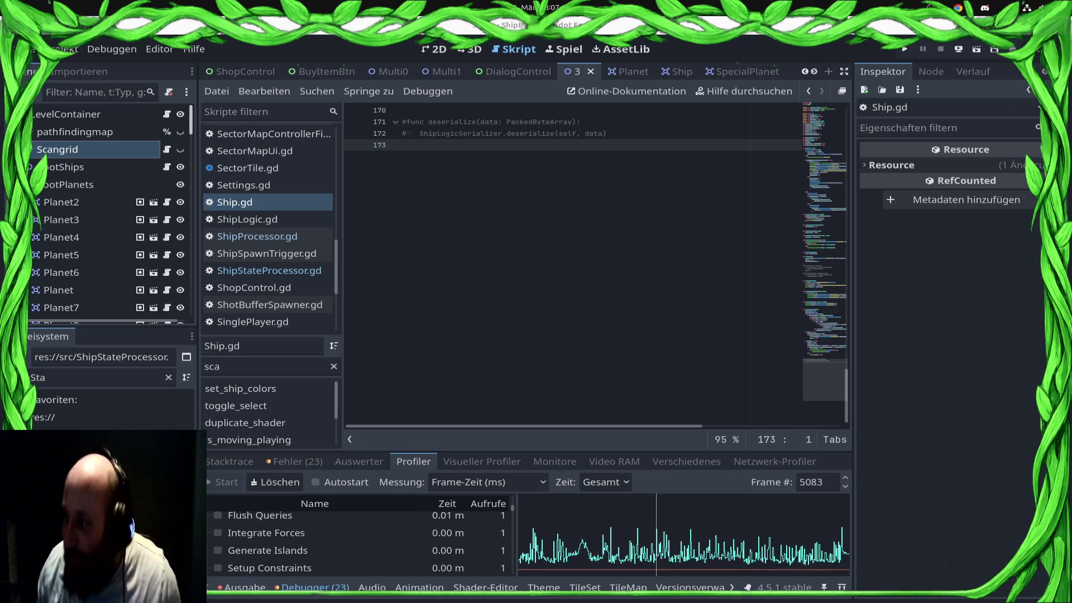
Place the caret after got_hit = false in _process and relaunch the game
scroll(545, 177, up, 8)
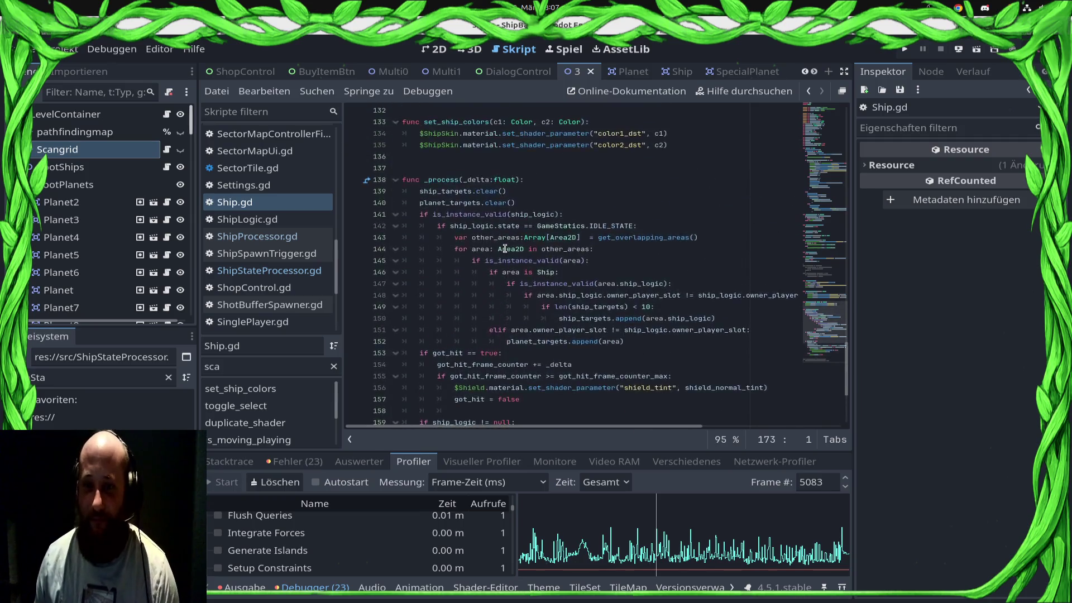
click(765, 271)
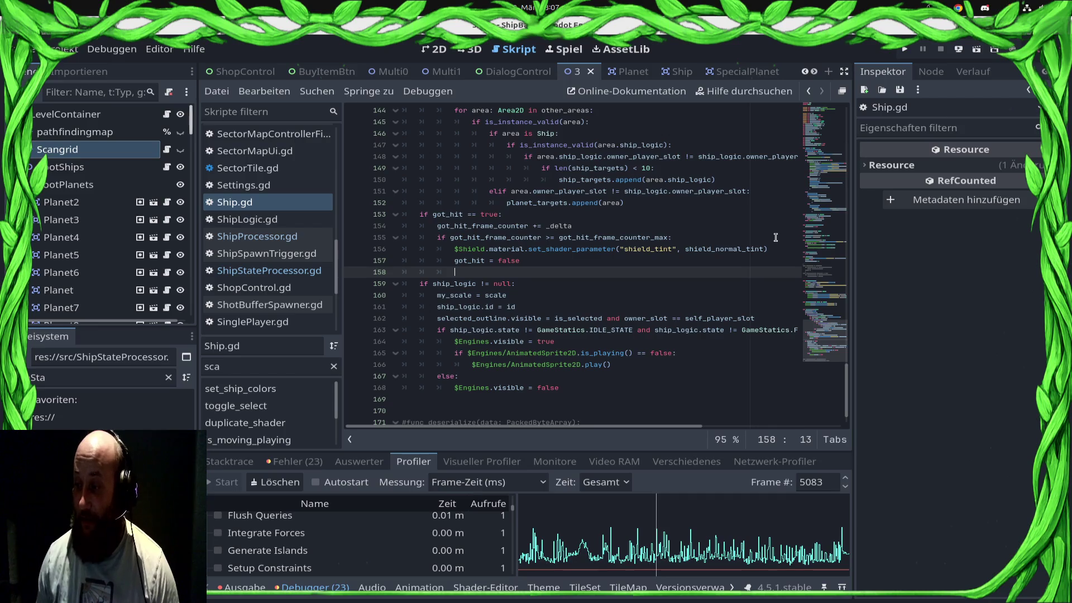
click(904, 50)
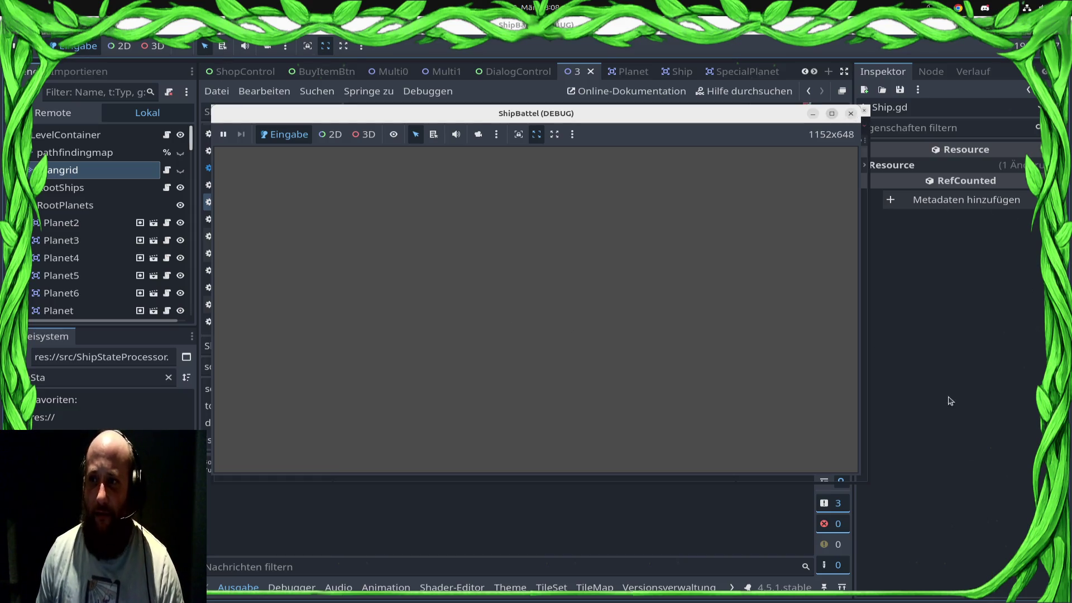
Close the game and open the Run Instances settings at the Main-Run Argumente field holding 'levelloader'
key(F8)
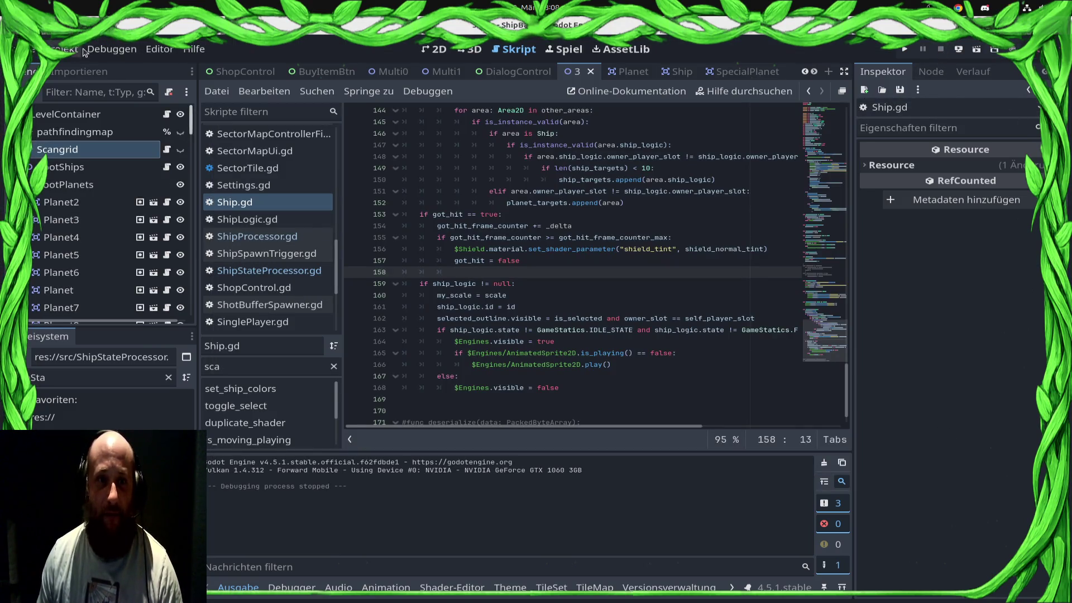
click(85, 51)
click(193, 262)
click(302, 193)
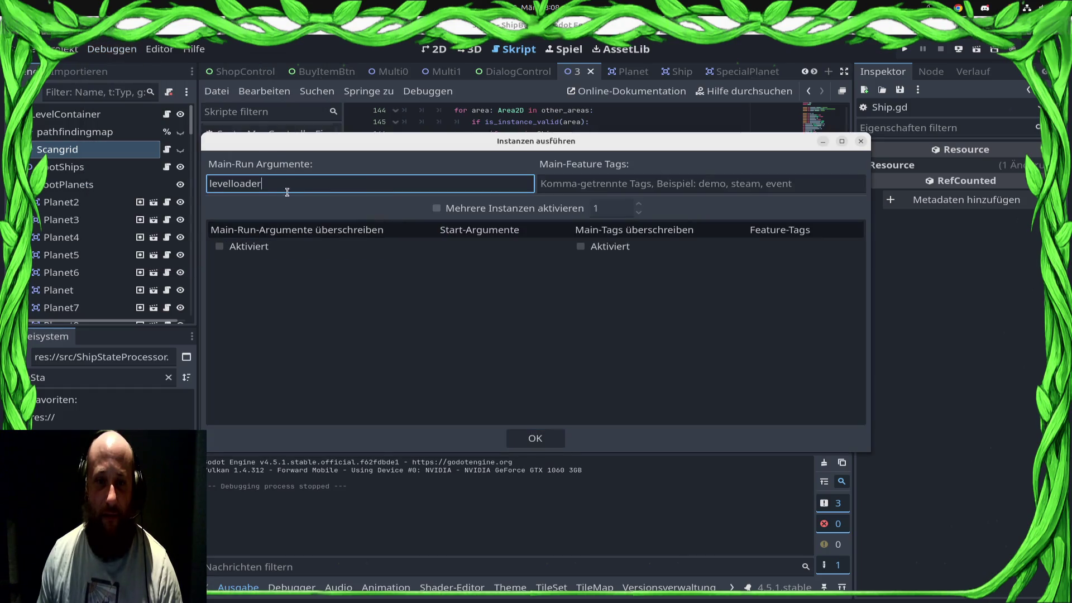
Clear the 'levelloader' main-run argument, confirm with OK, and run the game from its main menu
key(BackSpace)
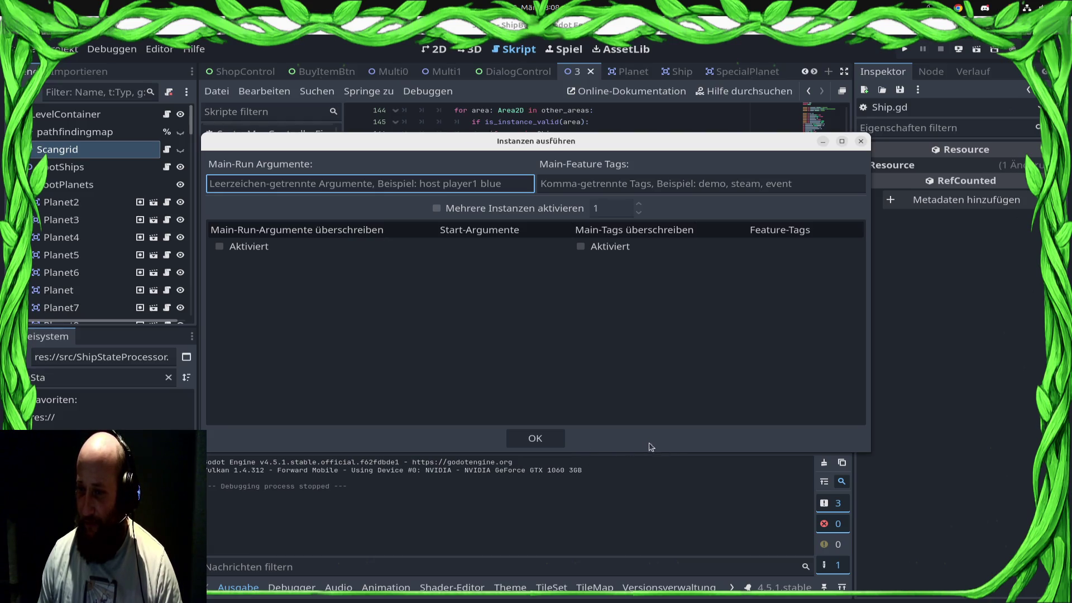
click(553, 438)
click(628, 318)
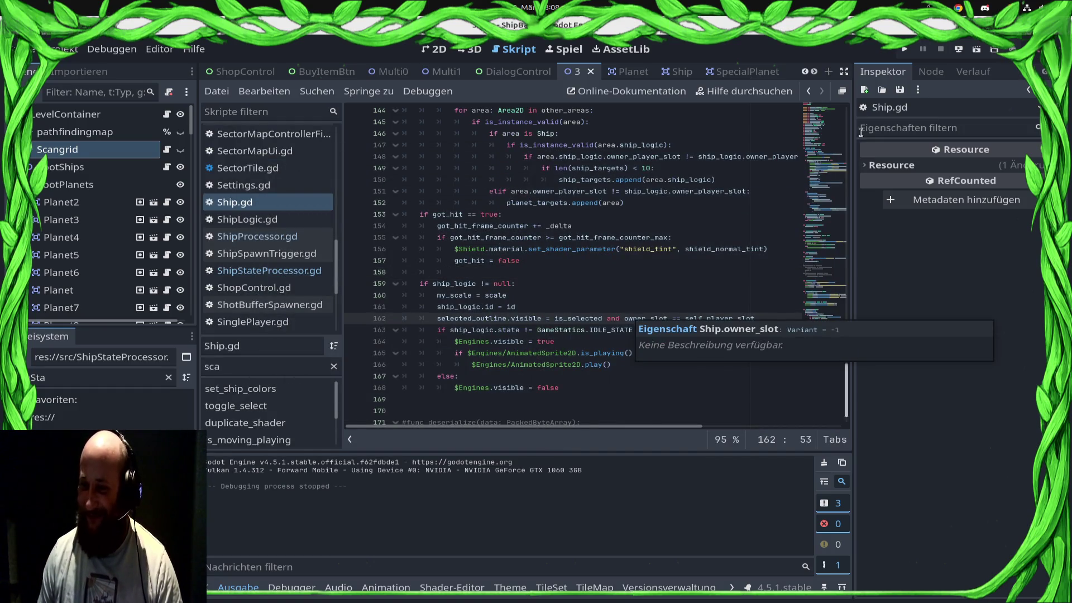
click(905, 49)
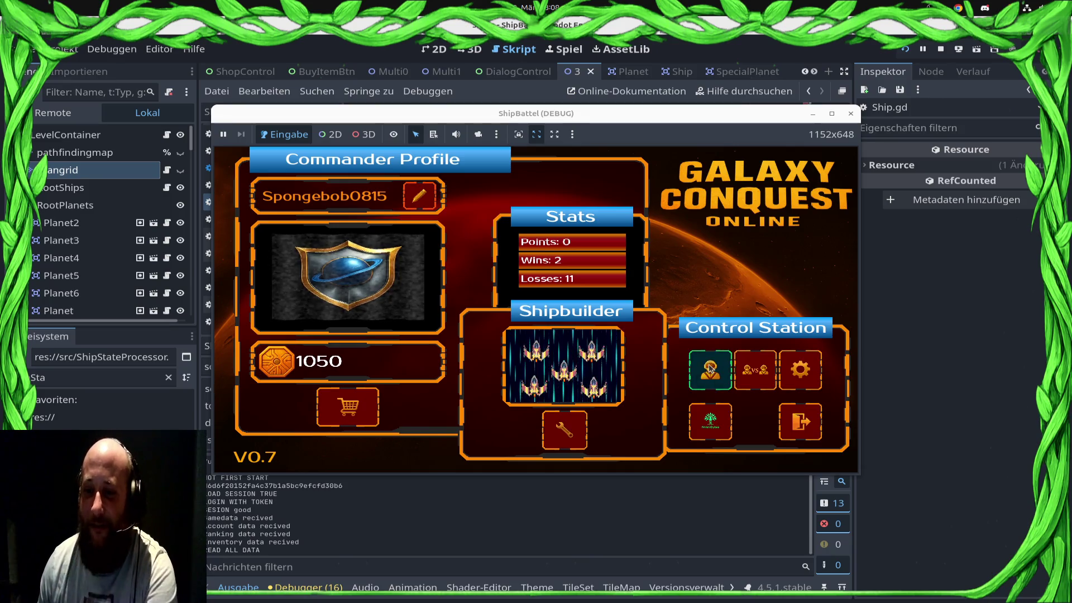
Enter the campaign, confirm the commander, and start the Draxal Homesector tutorial level
click(709, 370)
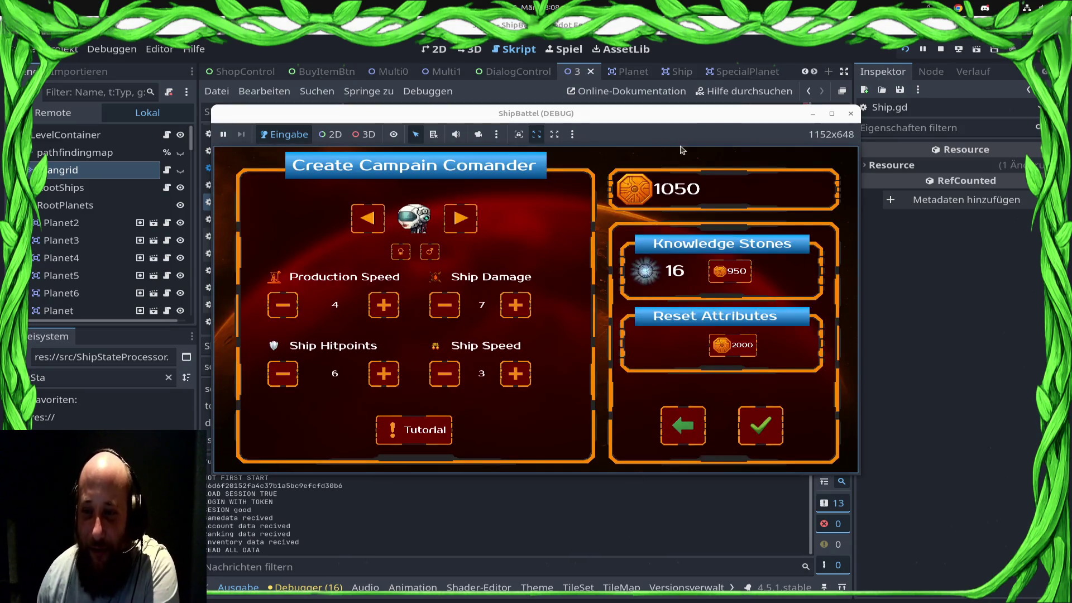
click(771, 433)
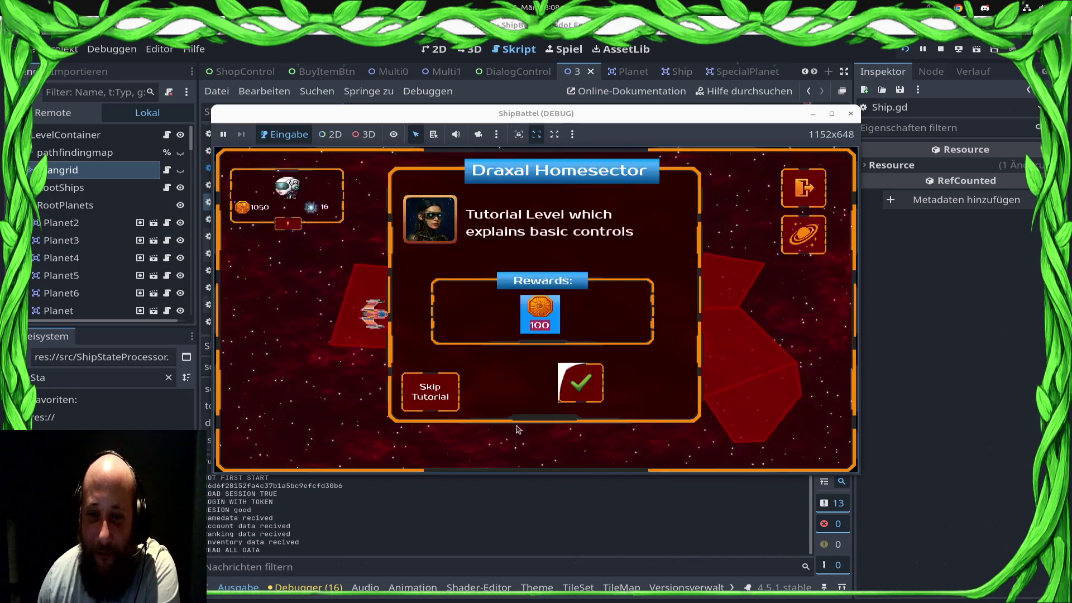
click(423, 406)
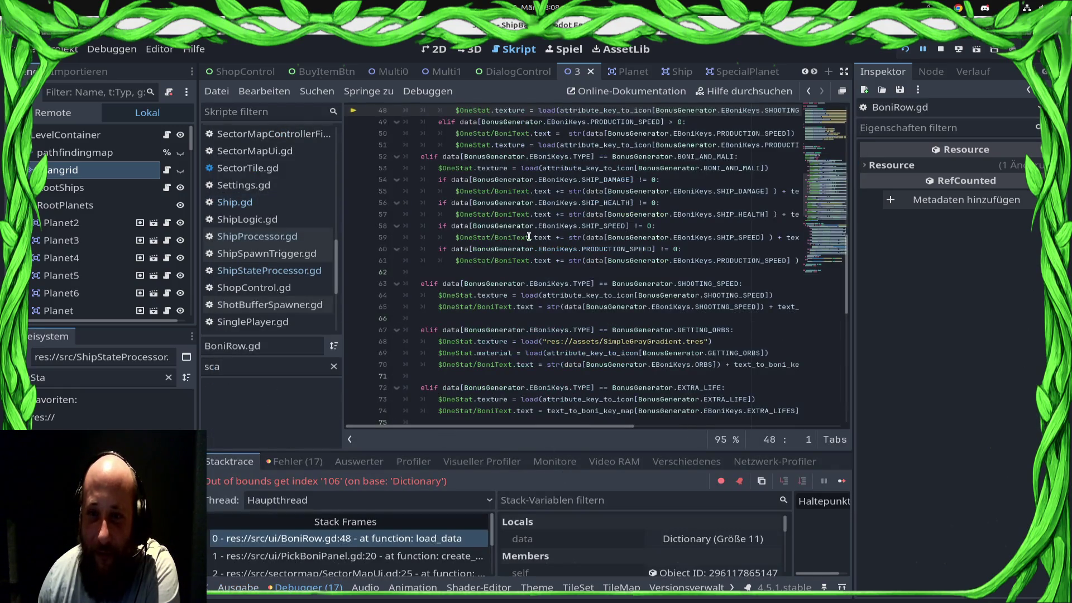
Inspect the symbols on BoniRow.gd line 48, then continue execution past the error
scroll(529, 237, up, 4)
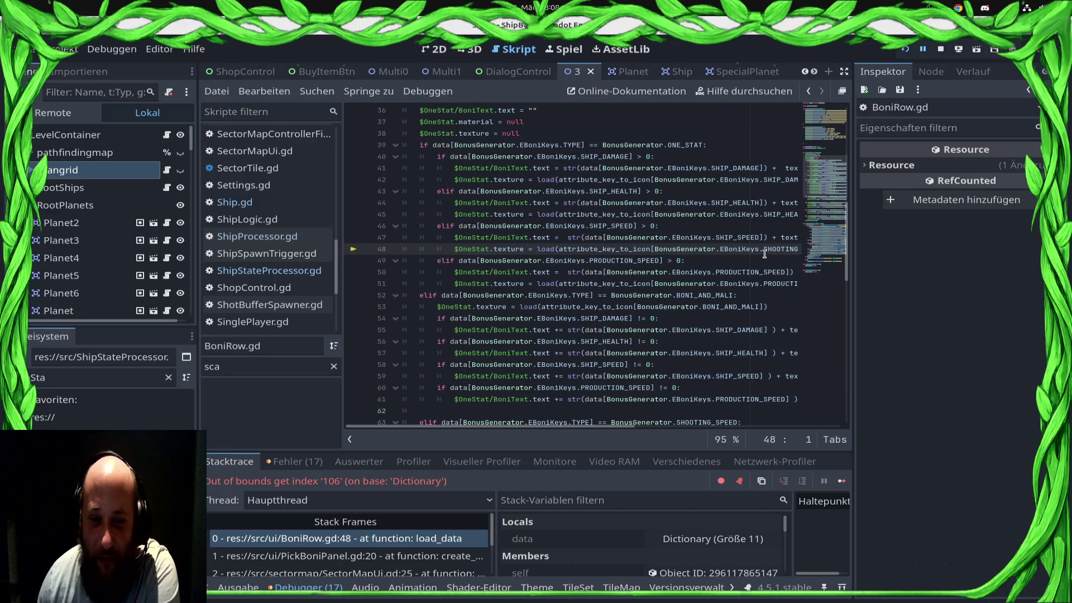
mouse_move(764, 254)
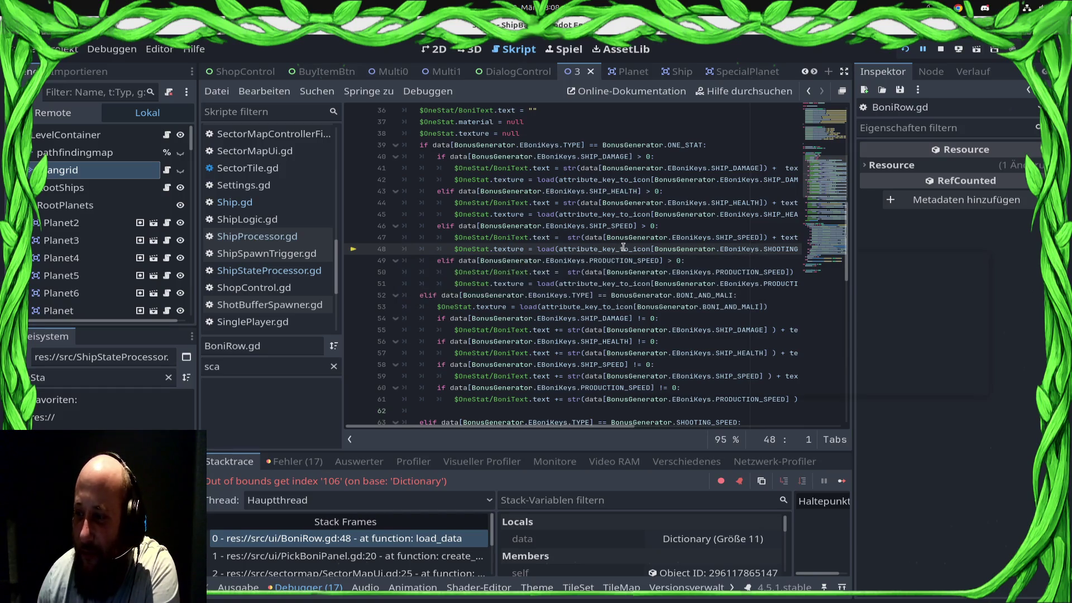
mouse_move(623, 247)
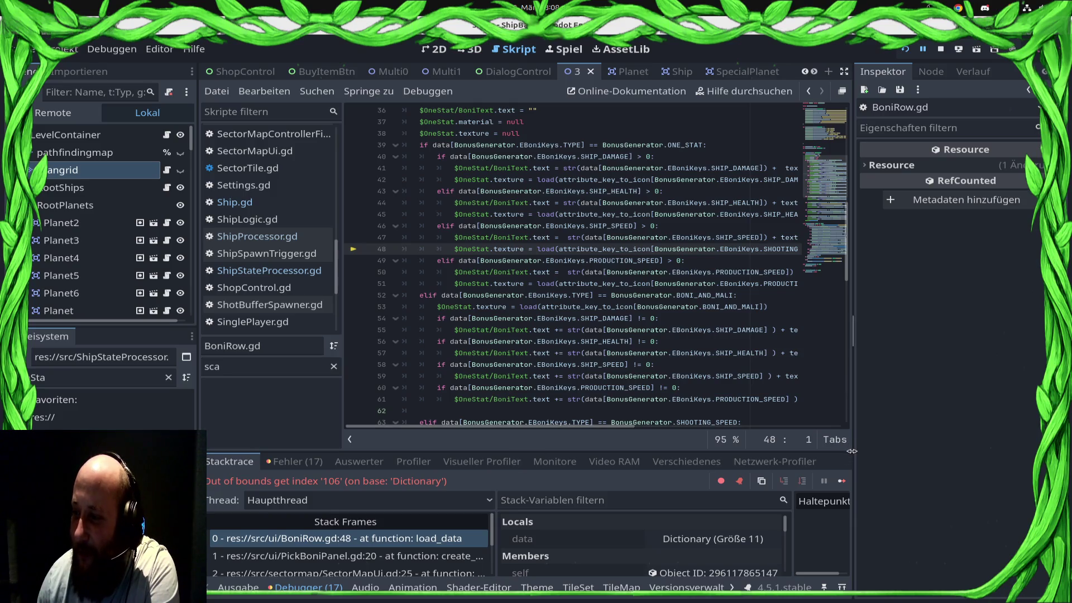
click(842, 482)
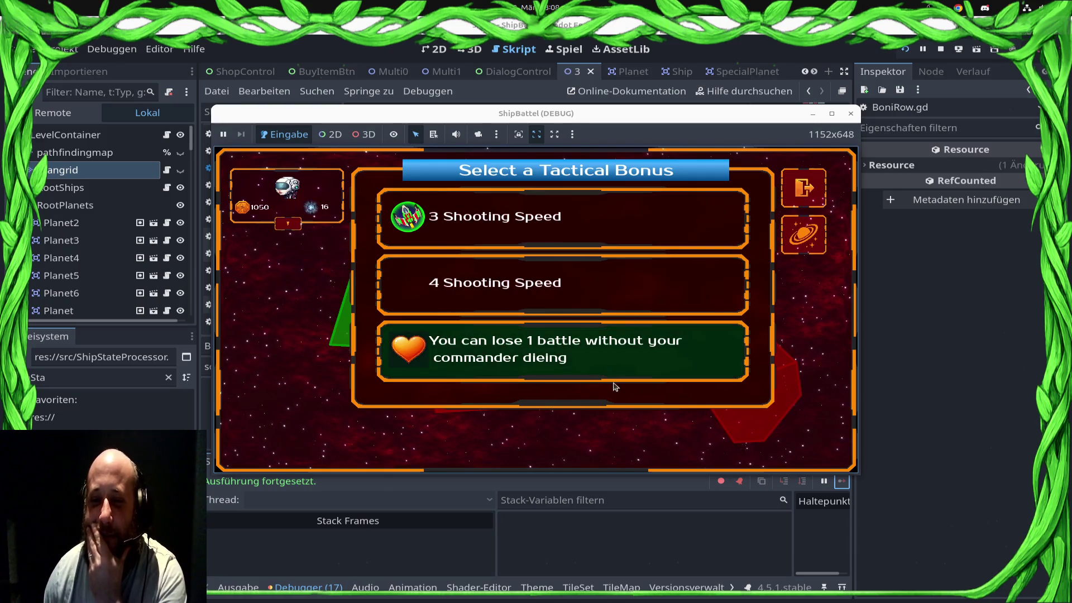
Pick the 3 Shooting Speed bonus, start the Draxal Homesector mission, and maximize the game window
click(554, 235)
click(437, 310)
click(578, 382)
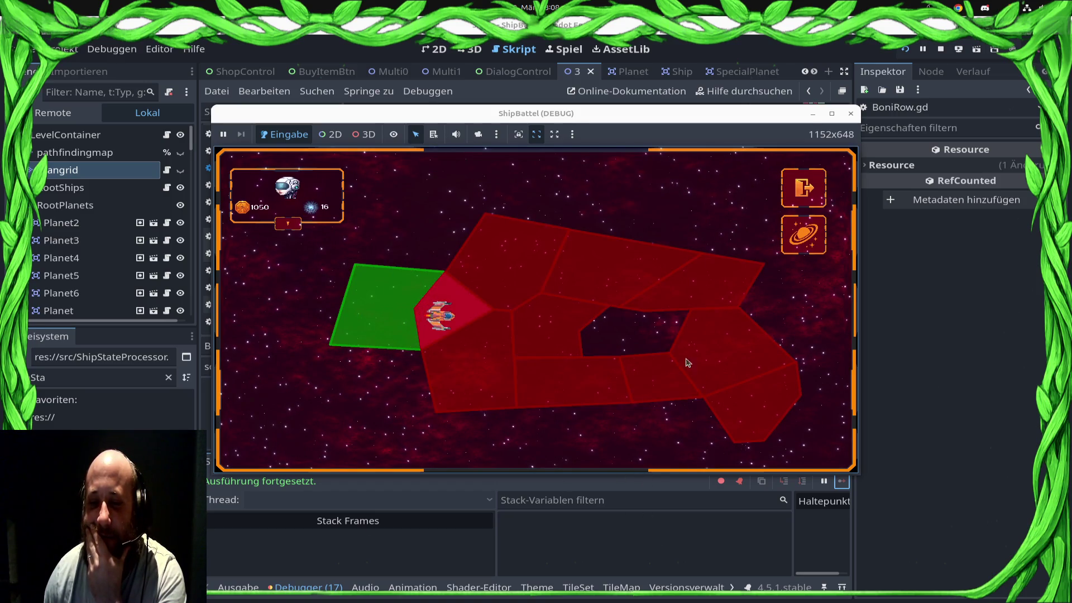
click(832, 114)
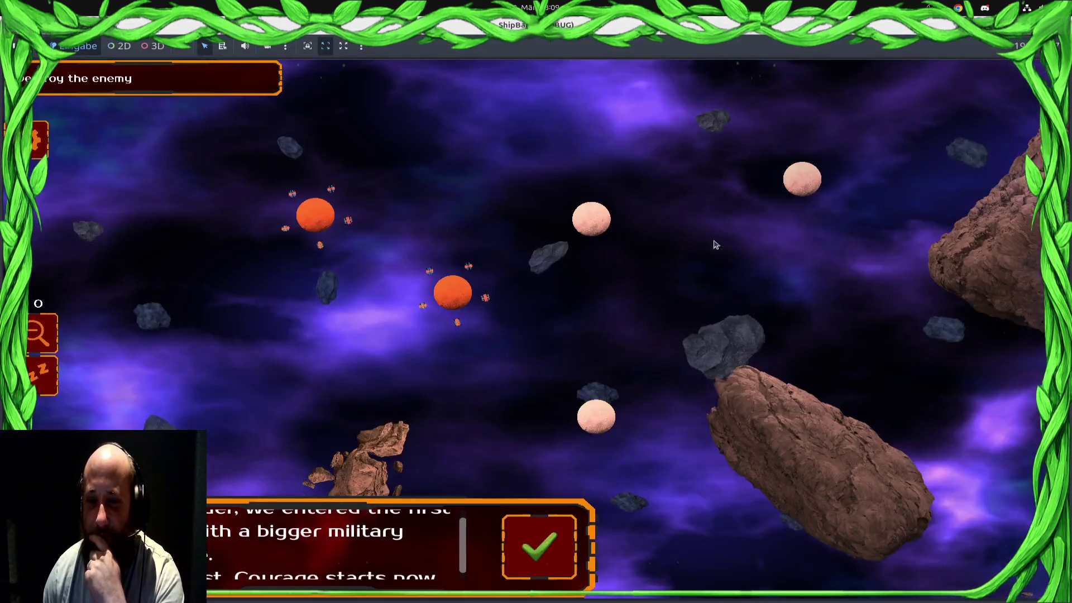
Send a pair of ships to the upper-right planet and the central swarms toward the lower right
click(857, 199)
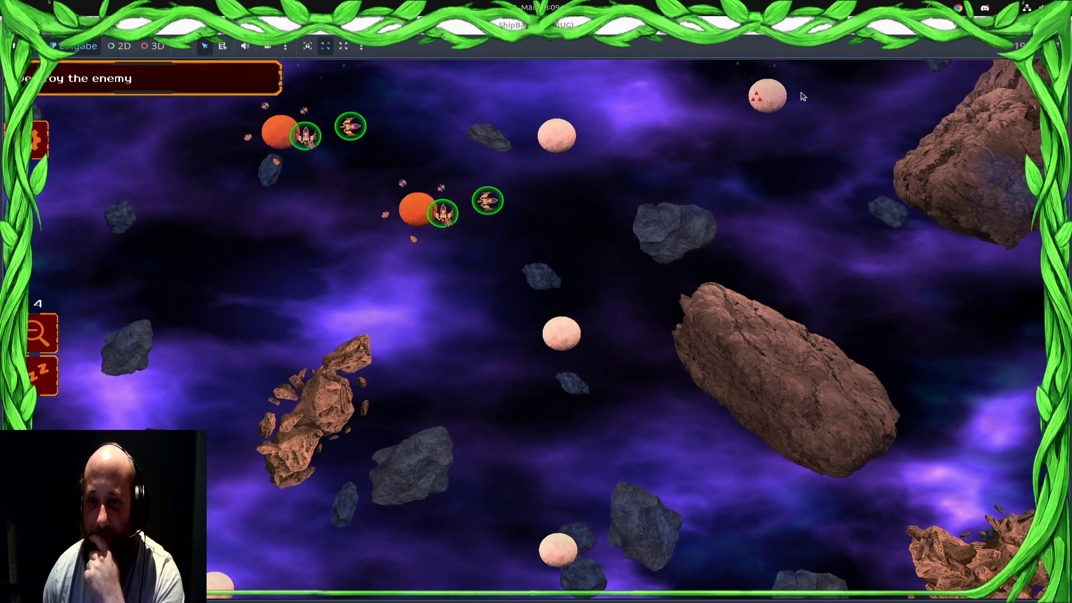
click(742, 89)
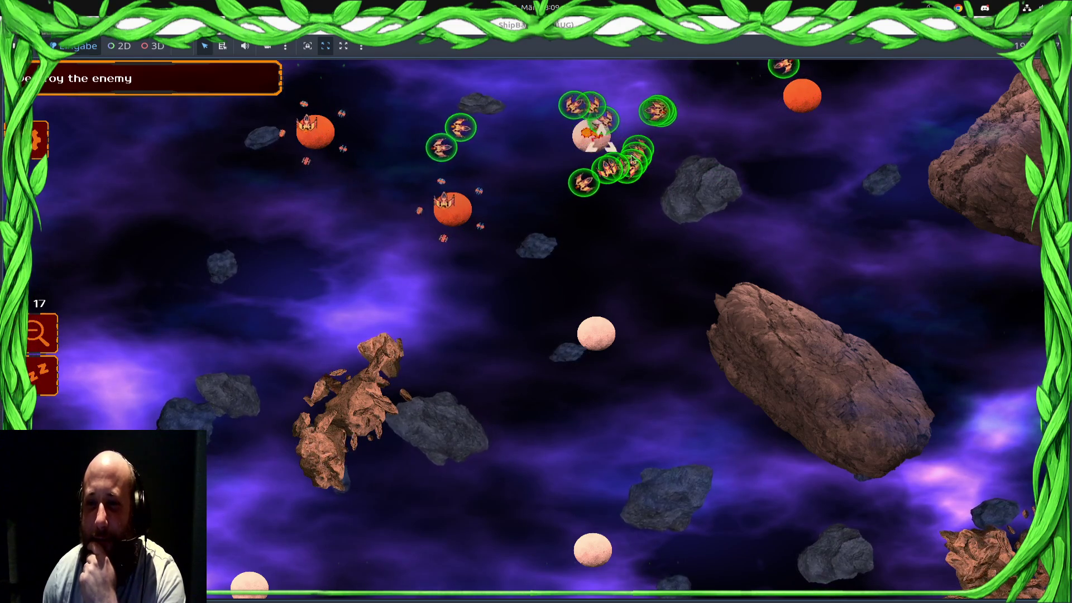
key(Right)
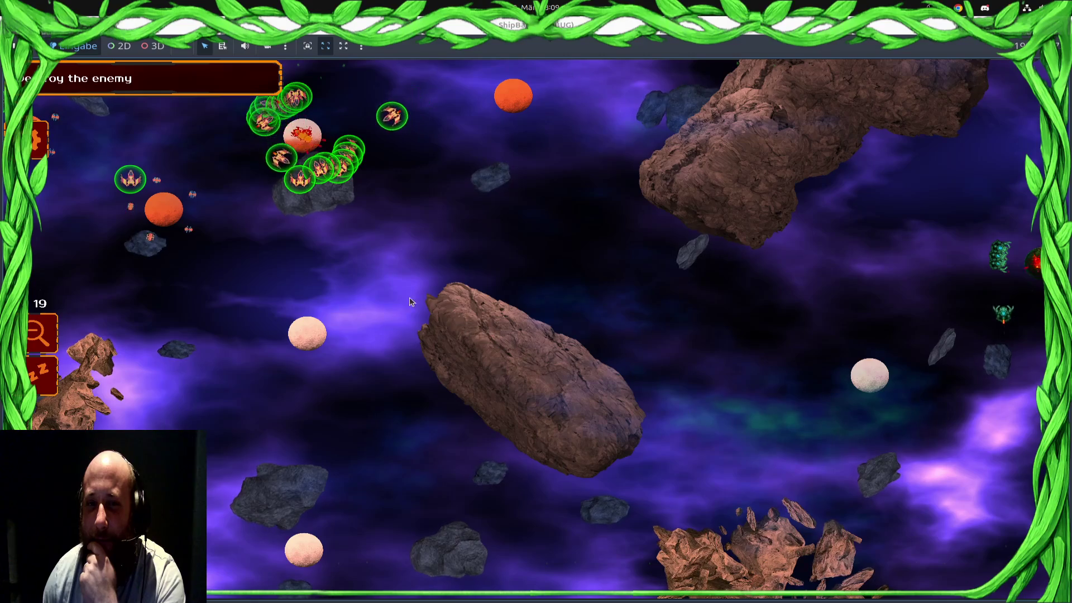
key(Left)
key(Left)
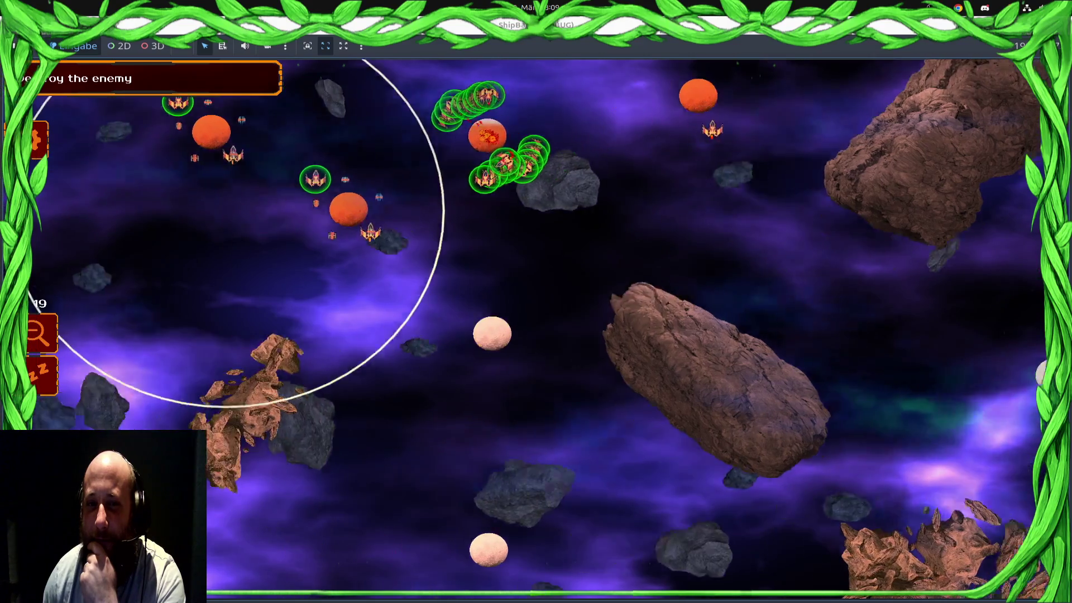
key(Left)
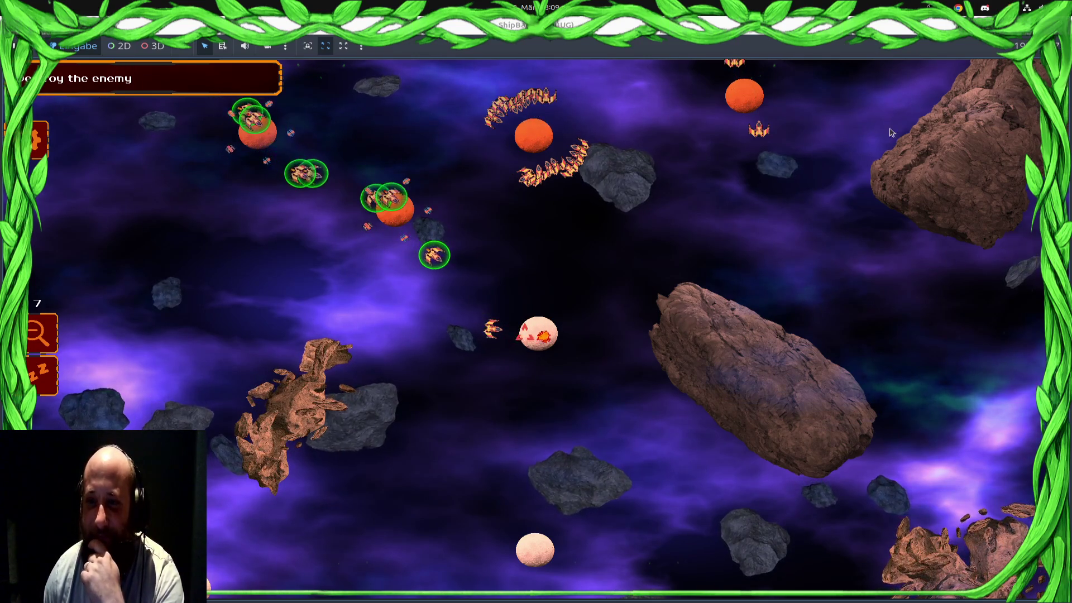
drag(969, 333, 653, 313)
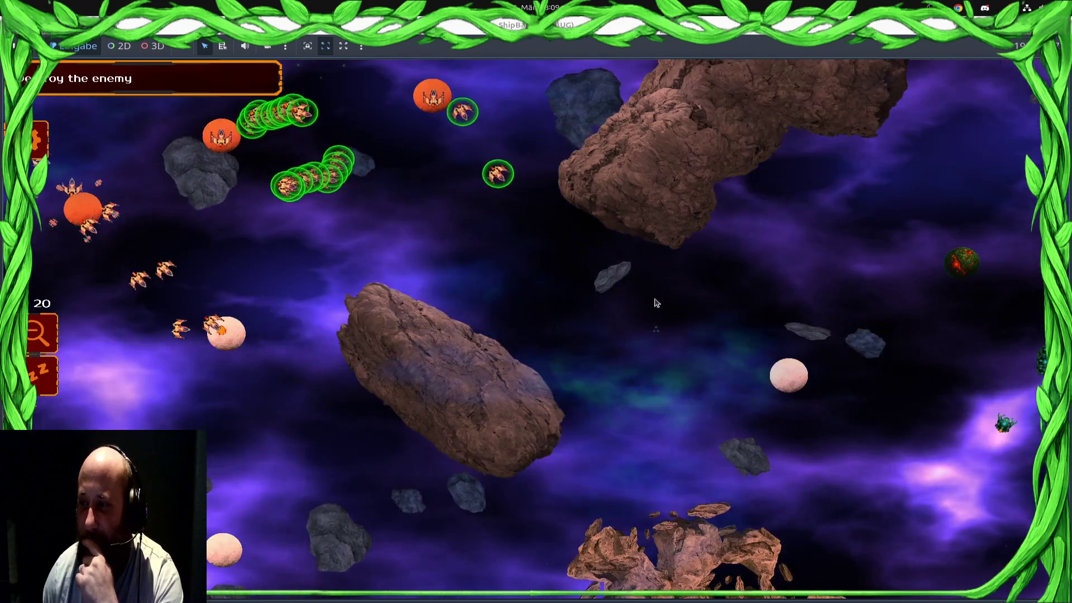
drag(391, 210, 471, 210)
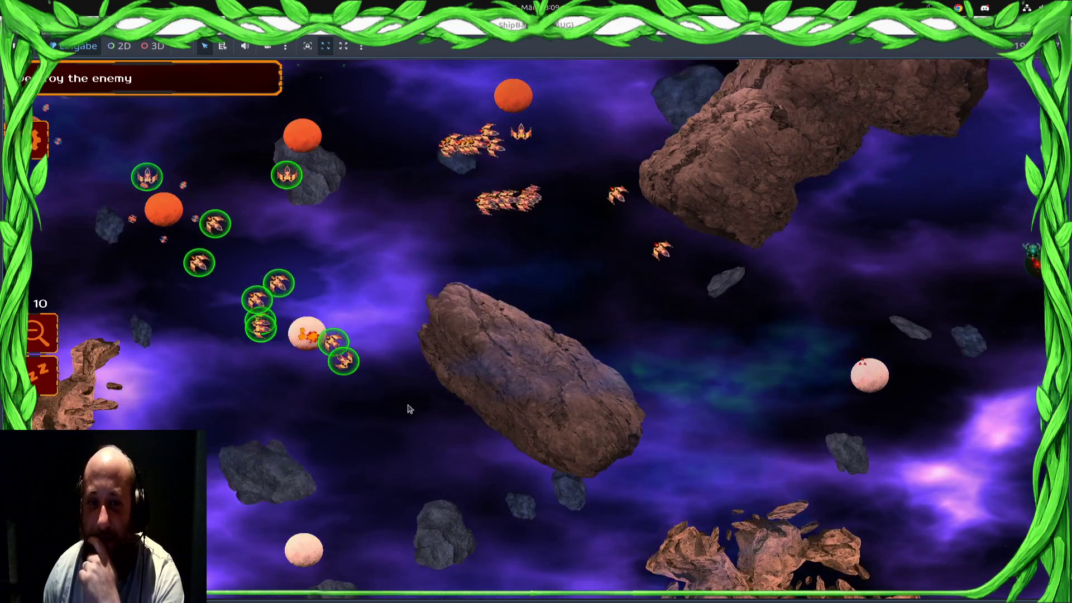
drag(485, 114, 723, 296)
right_click(783, 378)
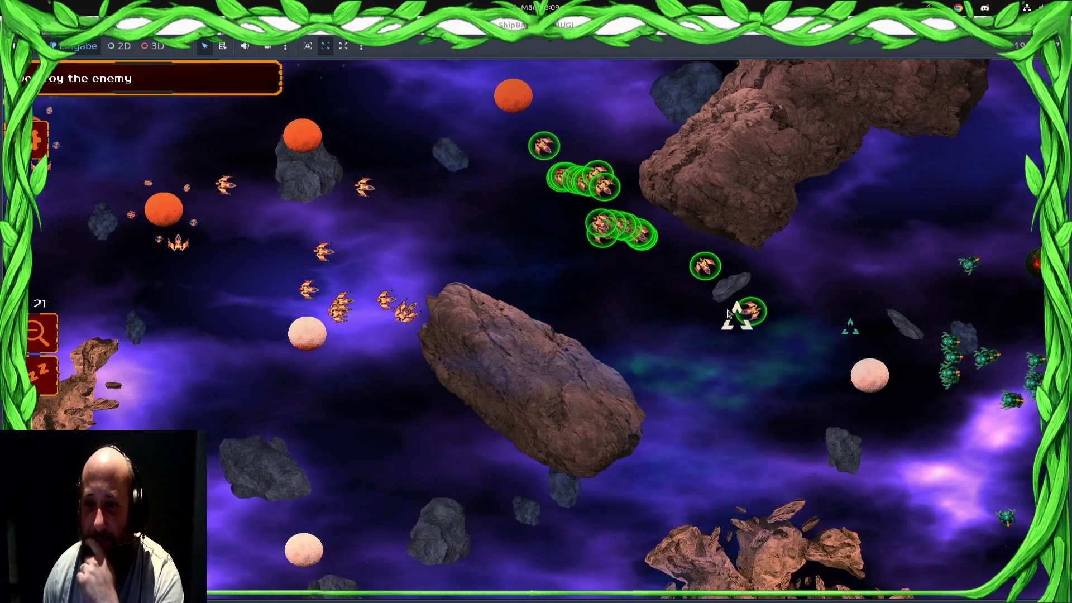
drag(783, 378, 547, 379)
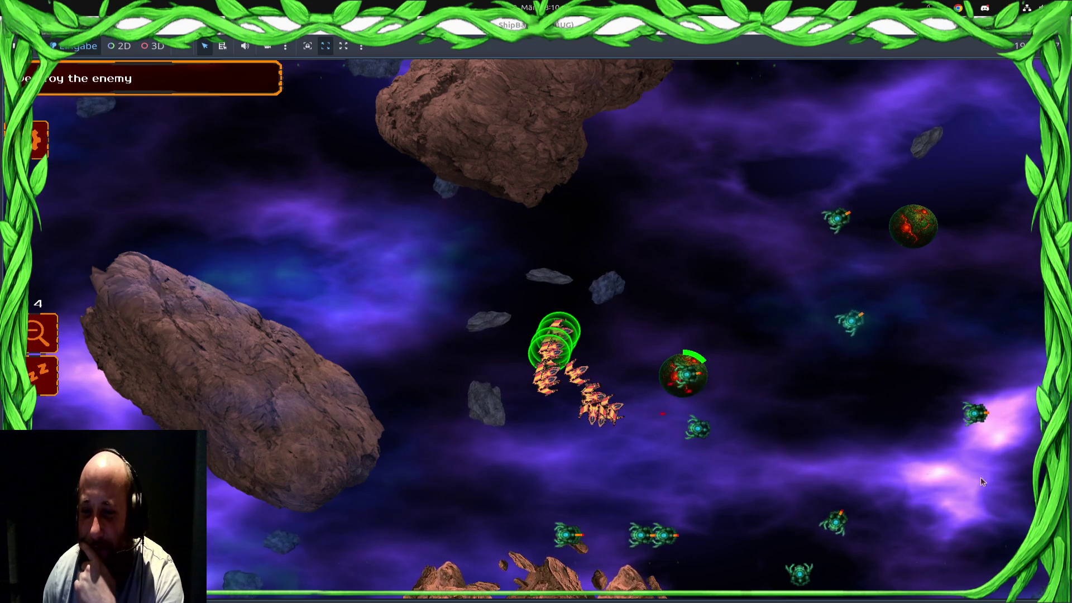
Test selecting the whole fleet and a single ship group, then stop the game with F8
scroll(618, 487, down, 1)
key(ctrl+a)
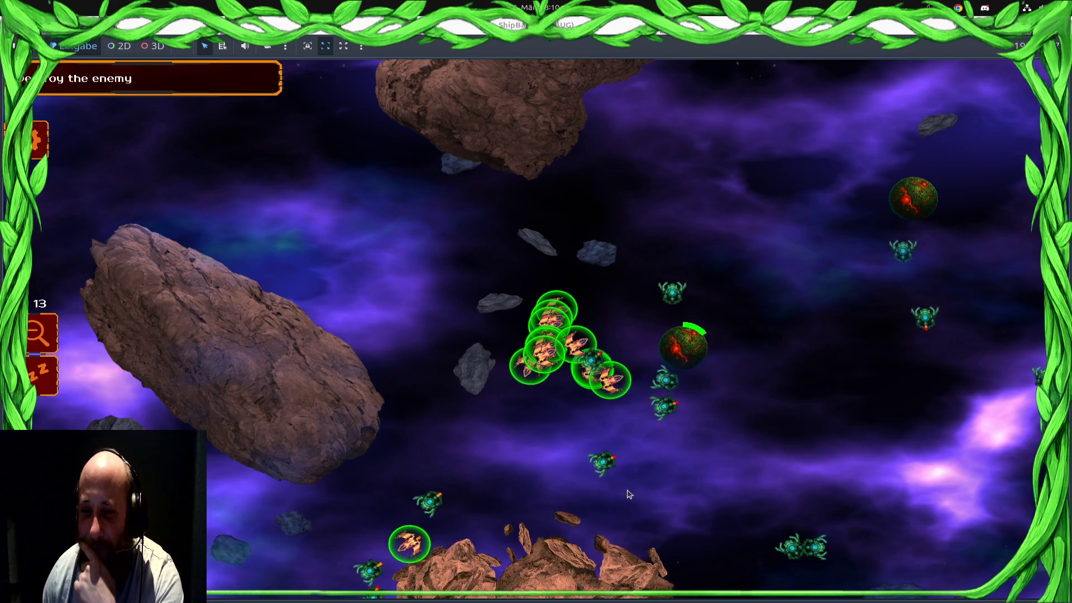
click(218, 194)
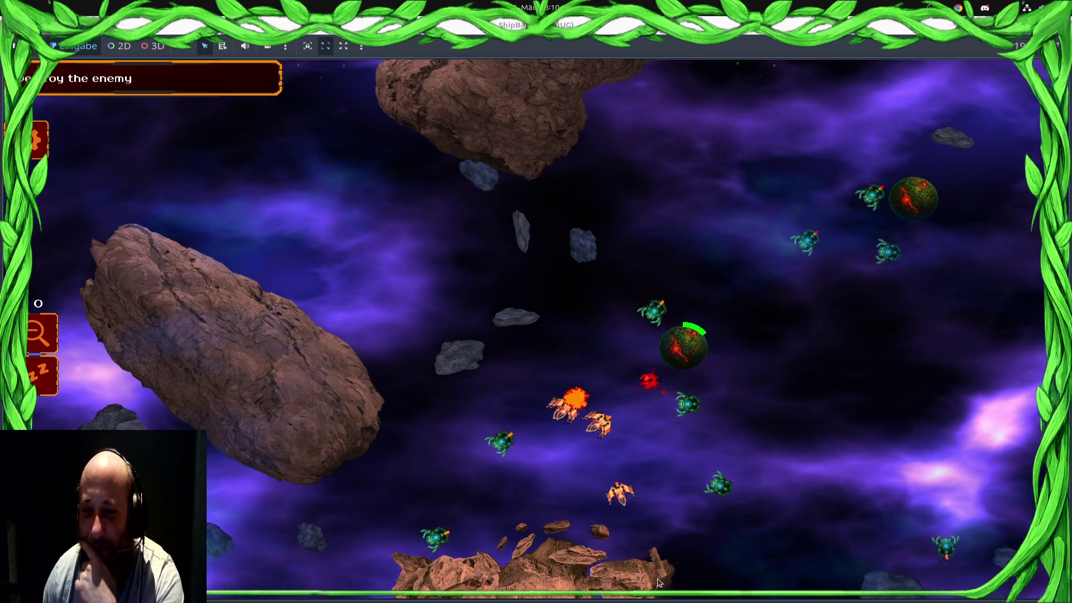
click(501, 392)
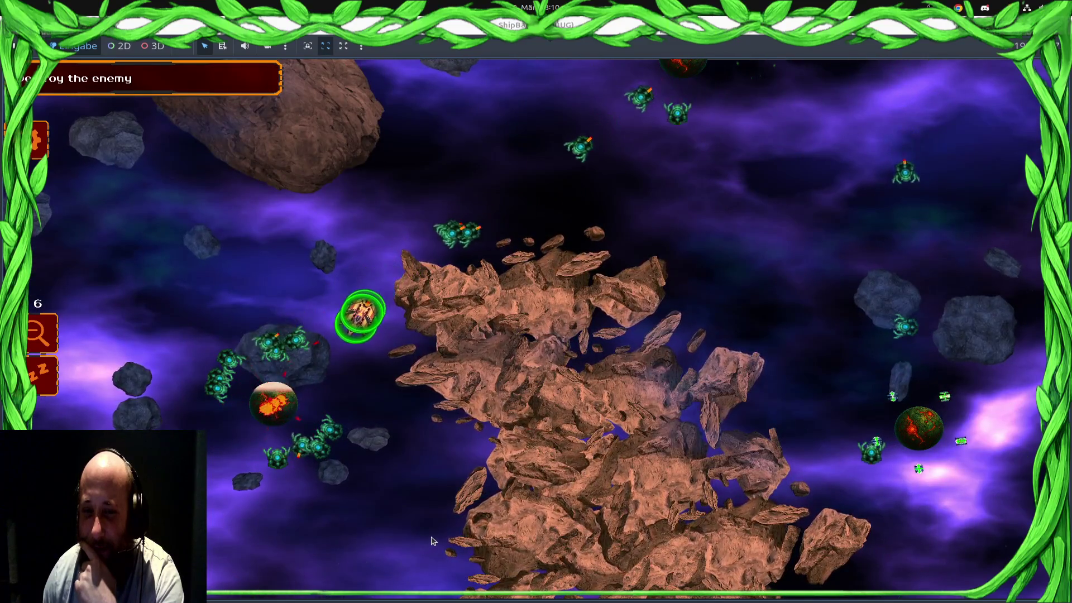
scroll(394, 151, up, 3)
drag(526, 307, 526, 597)
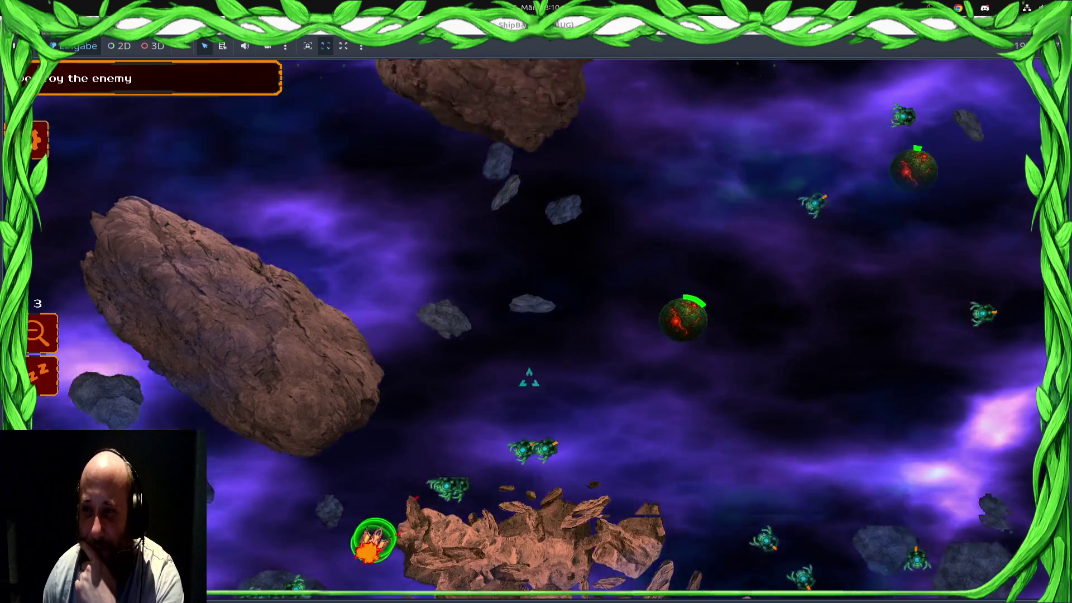
key(F8)
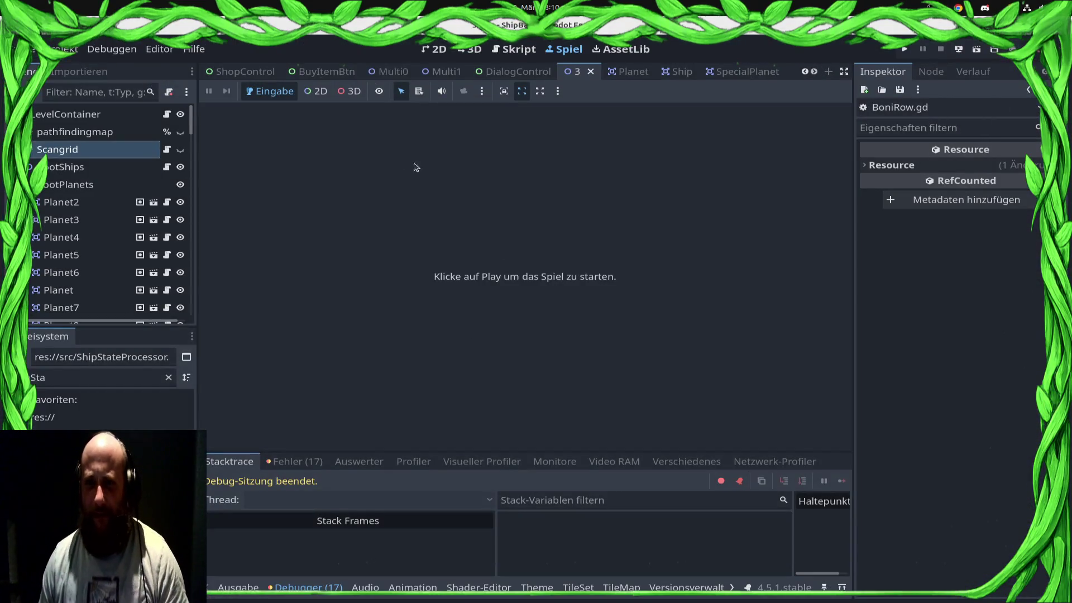
Save the scene and jump to the attribute_key_to_icon definition in BoniRow.gd
click(506, 50)
key(ctrl+s)
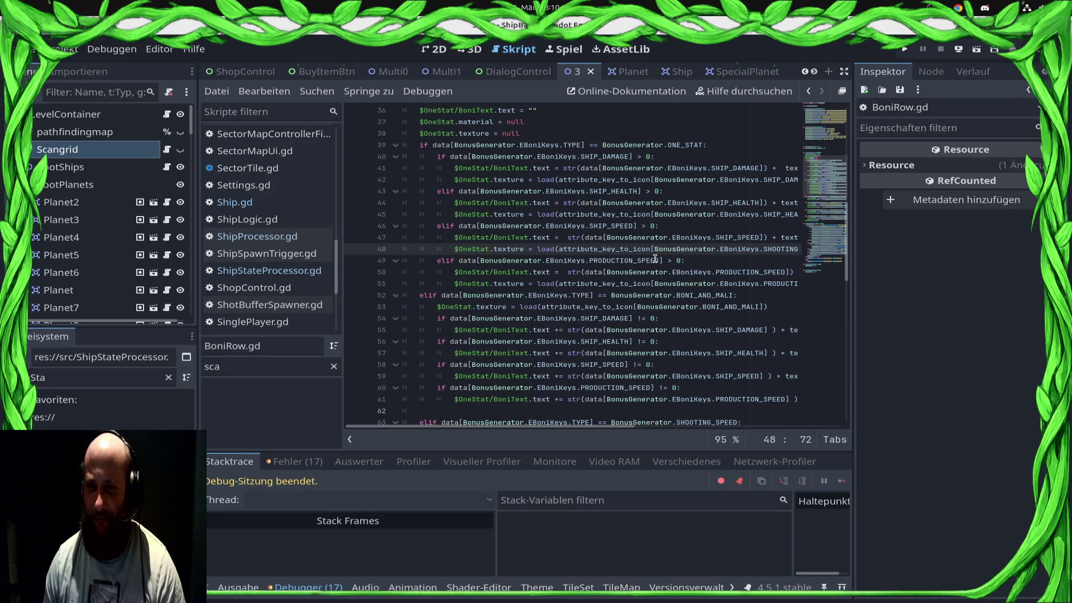
drag(795, 251, 801, 251)
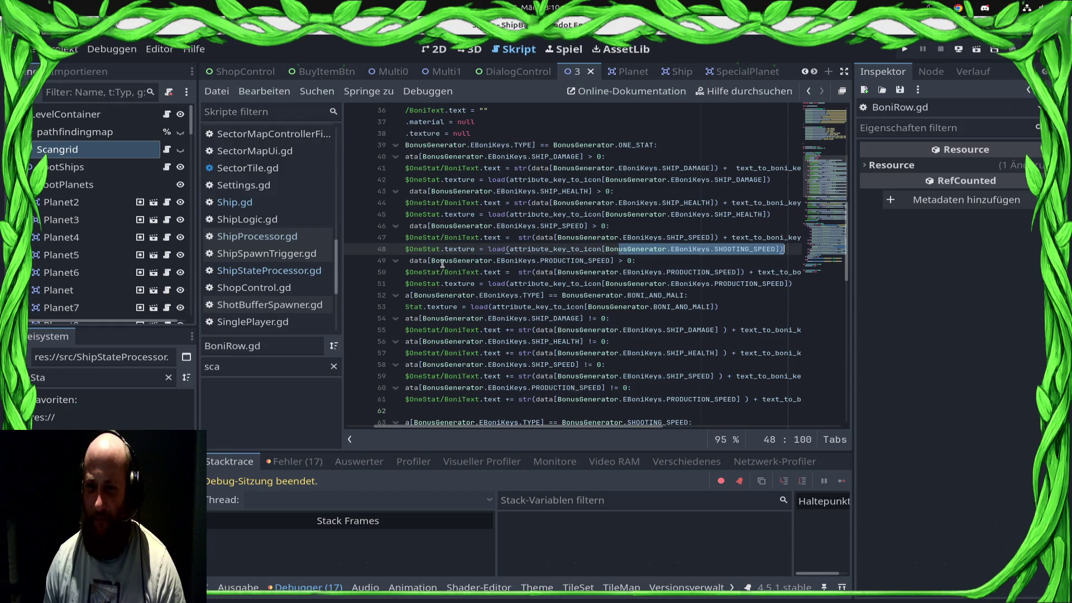
ctrl+click(552, 251)
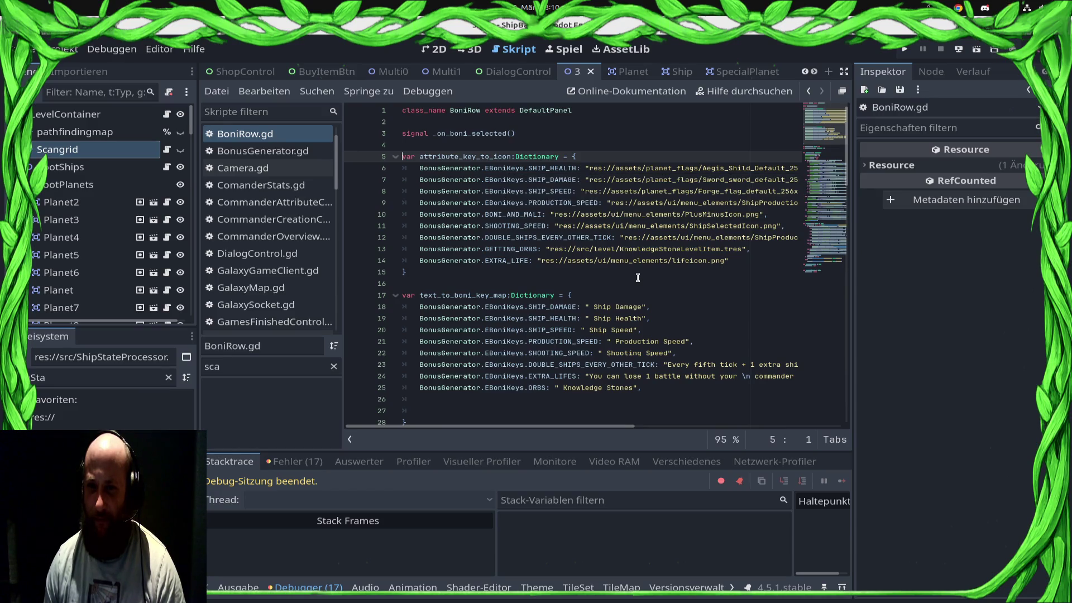
Insert a new line 12 in BoniRow.gd with the key BonusGenerator.EBoniKeys.SHOOTING_SPEED
scroll(670, 313, down, 3)
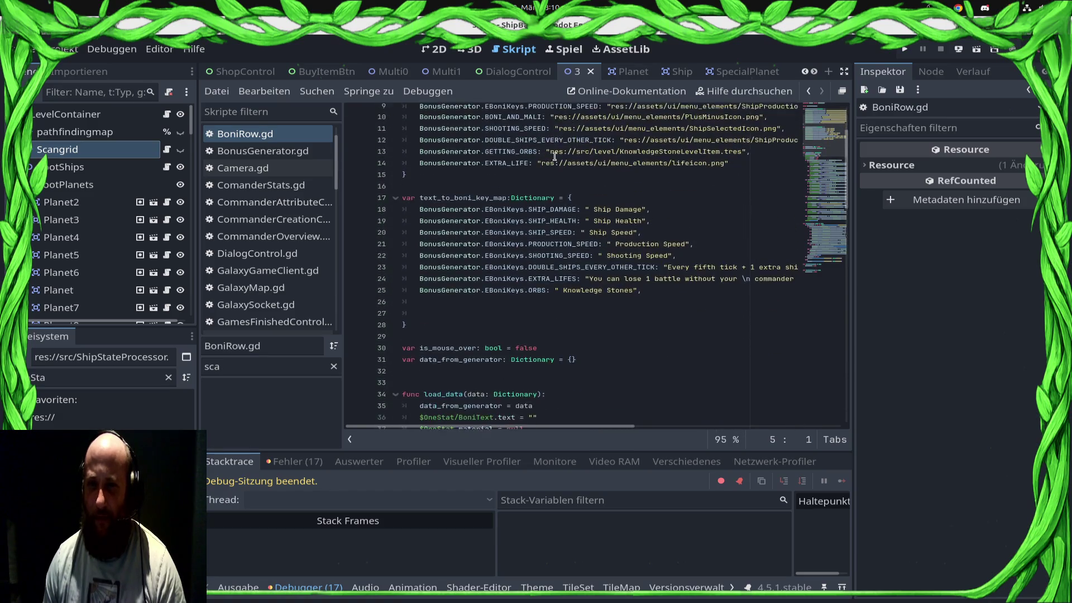
scroll(574, 345, up, 3)
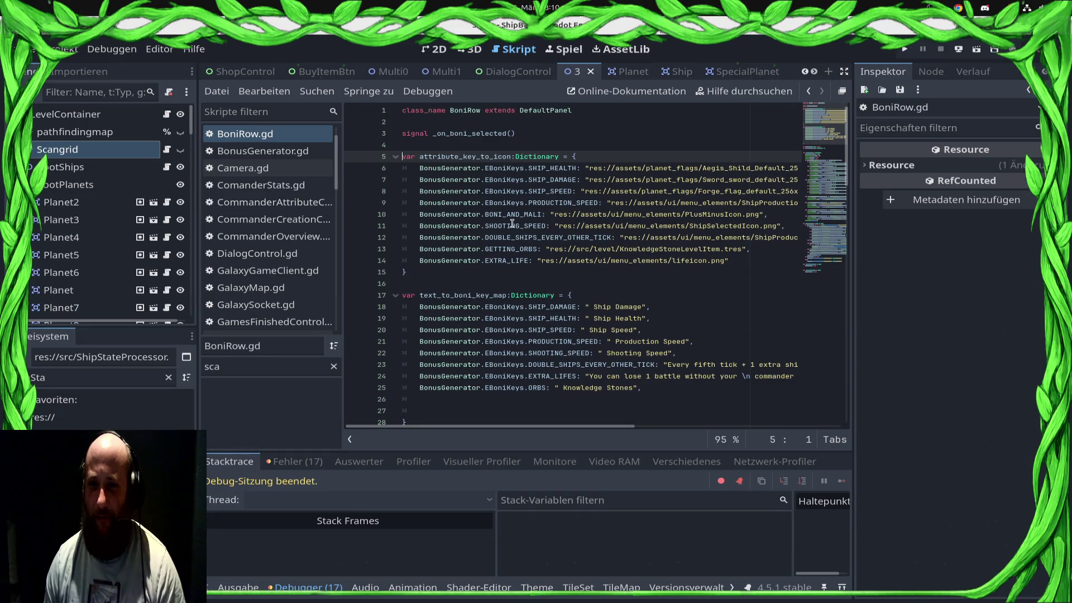
click(573, 191)
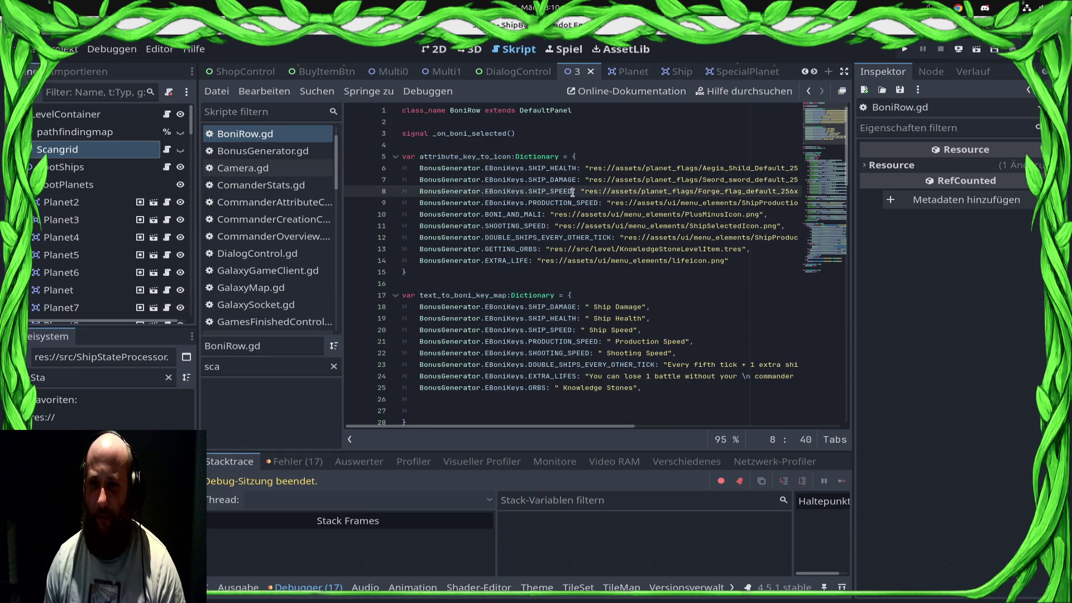
shift+click(418, 191)
click(419, 237)
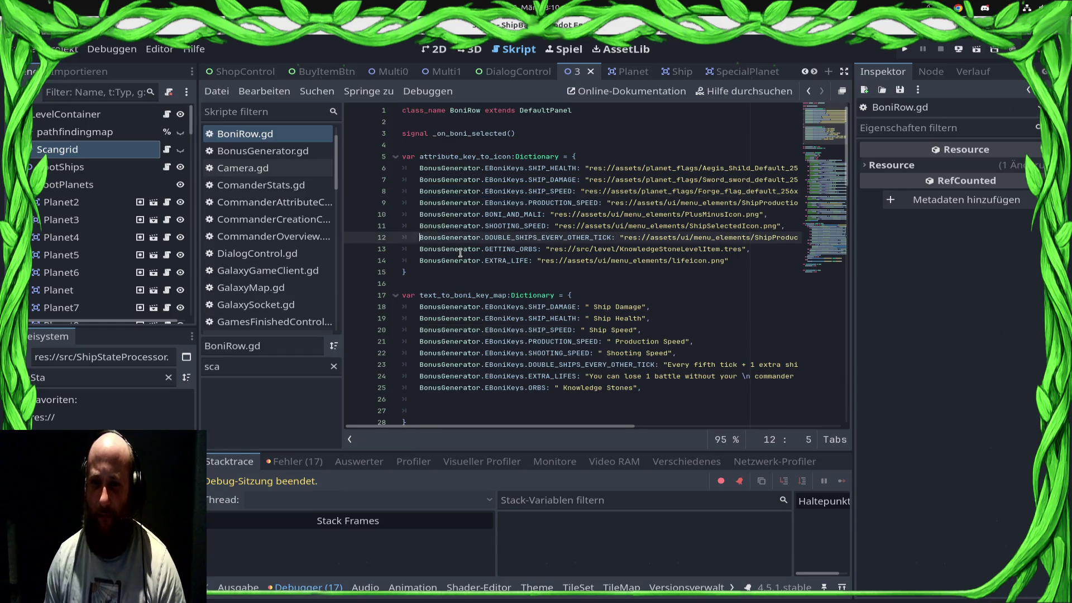
key(Return)
key(Up)
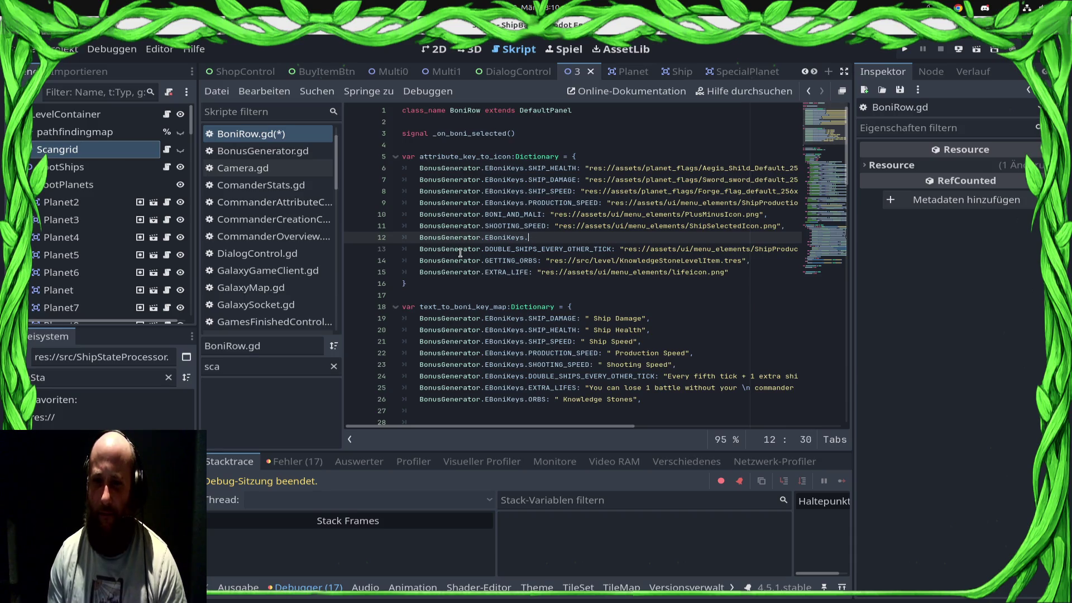
text(o)
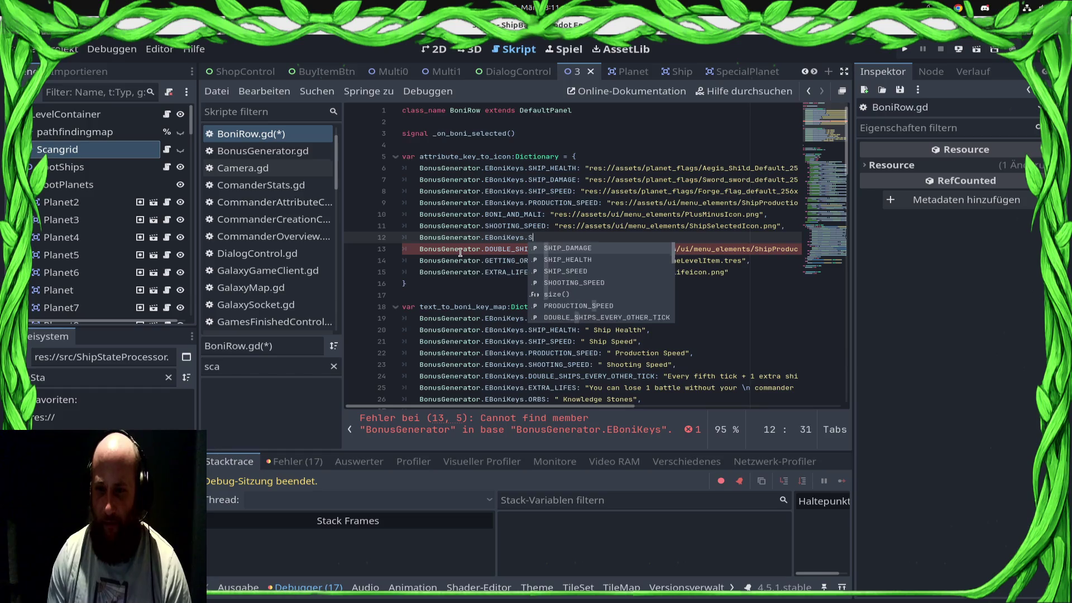
text(S)
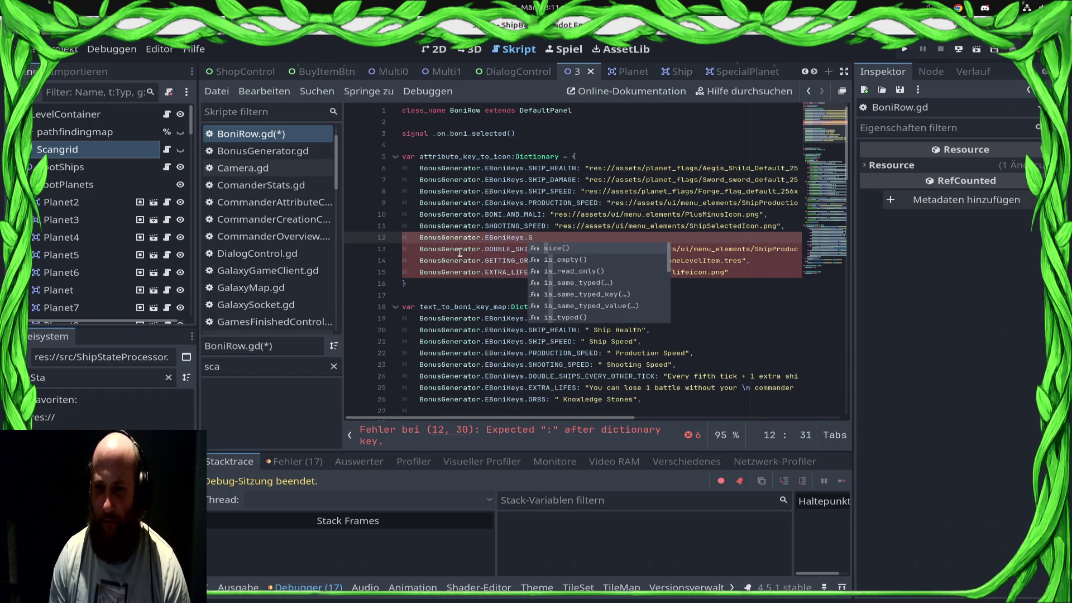
text(HOOTING_SPEED:)
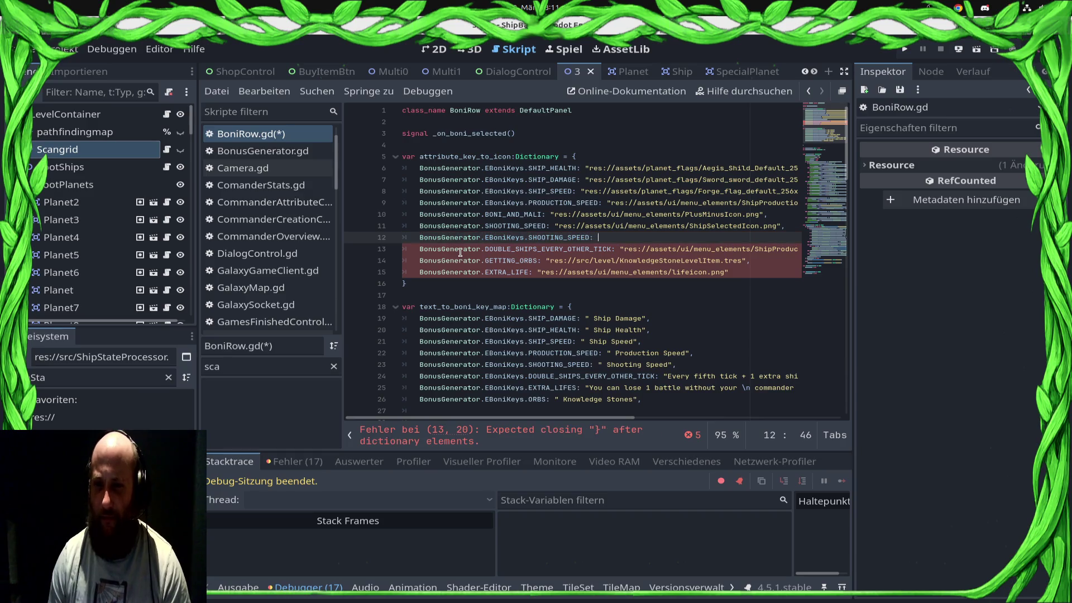
Give the SHOOTING_SPEED entry the ShipSelectedIcon.png path copied from line 11, save, and run the game
key(Up)
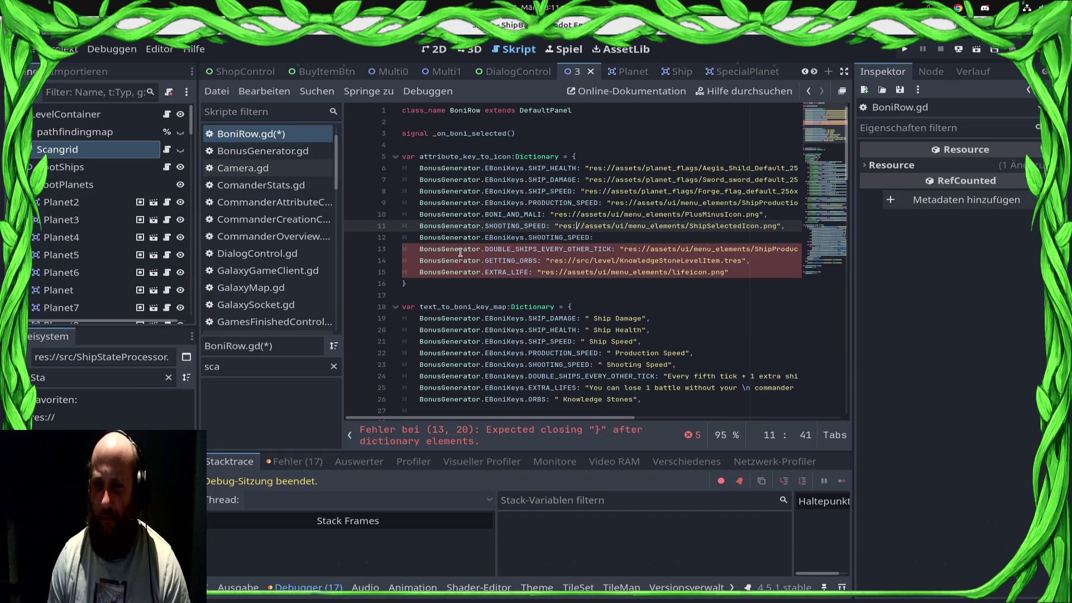
key(shift+End)
key(ctrl+c)
key(Down)
key(End)
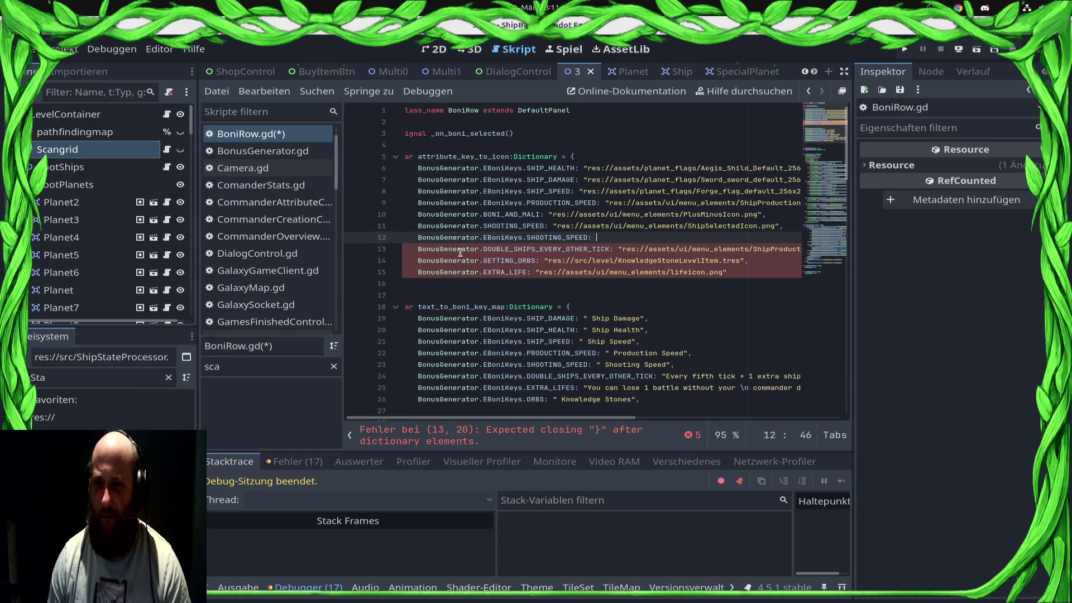
key(ctrl+v)
key(ctrl+s)
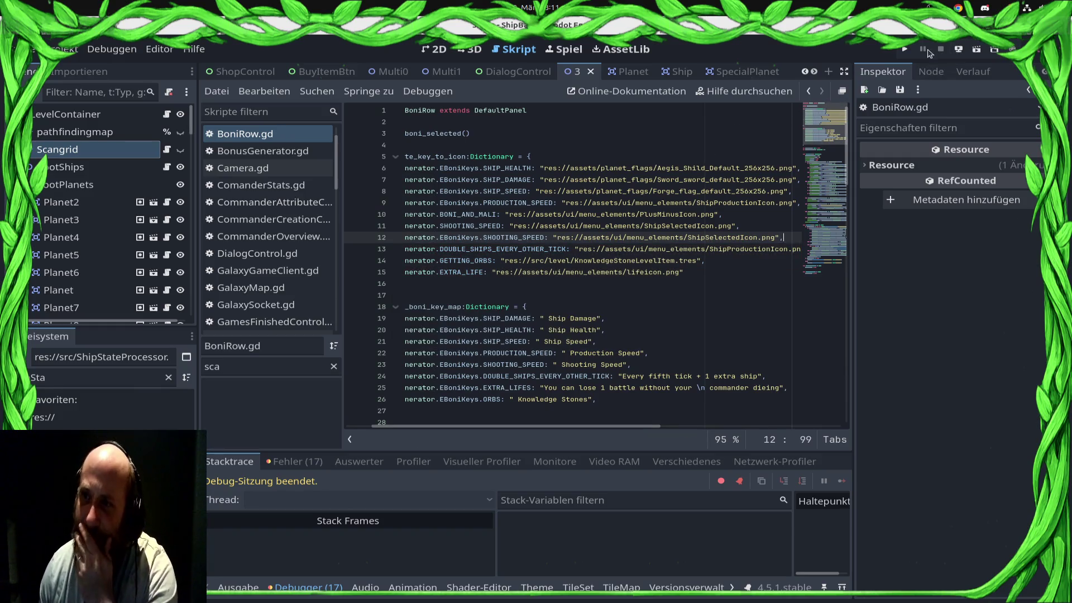
click(902, 50)
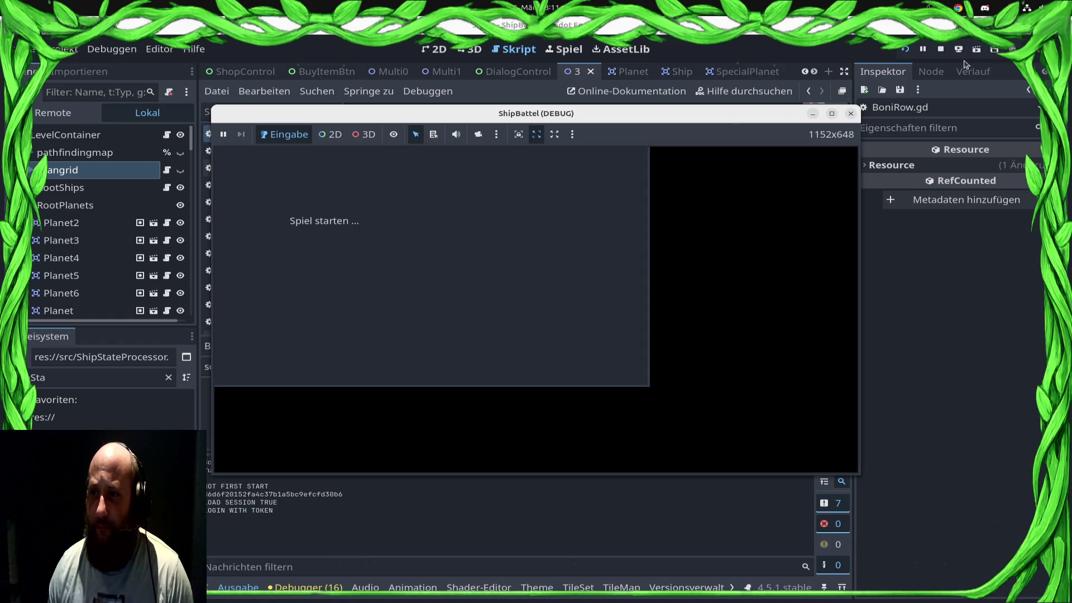
Stop the test run and open Ship.gd at the _process target-collection loop (lines 145–150)
click(940, 50)
scroll(257, 262, down, 2)
scroll(259, 262, down, 8)
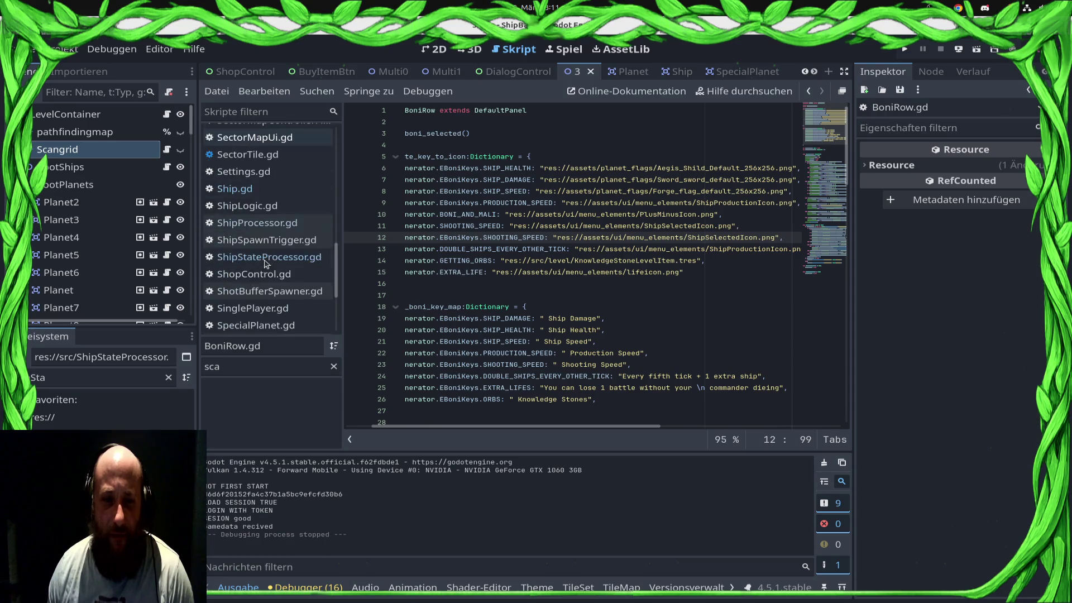
click(251, 188)
scroll(633, 288, up, 3)
click(682, 283)
mouse_move(453, 226)
mouse_down()
mouse_move(614, 296)
mouse_move(734, 281)
mouse_up()
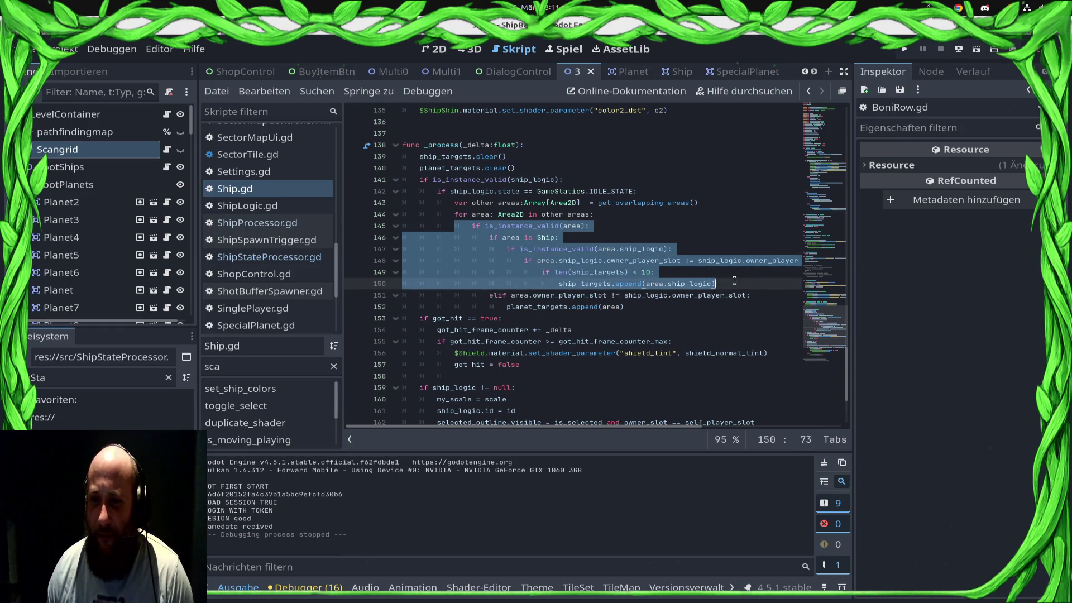
click(631, 225)
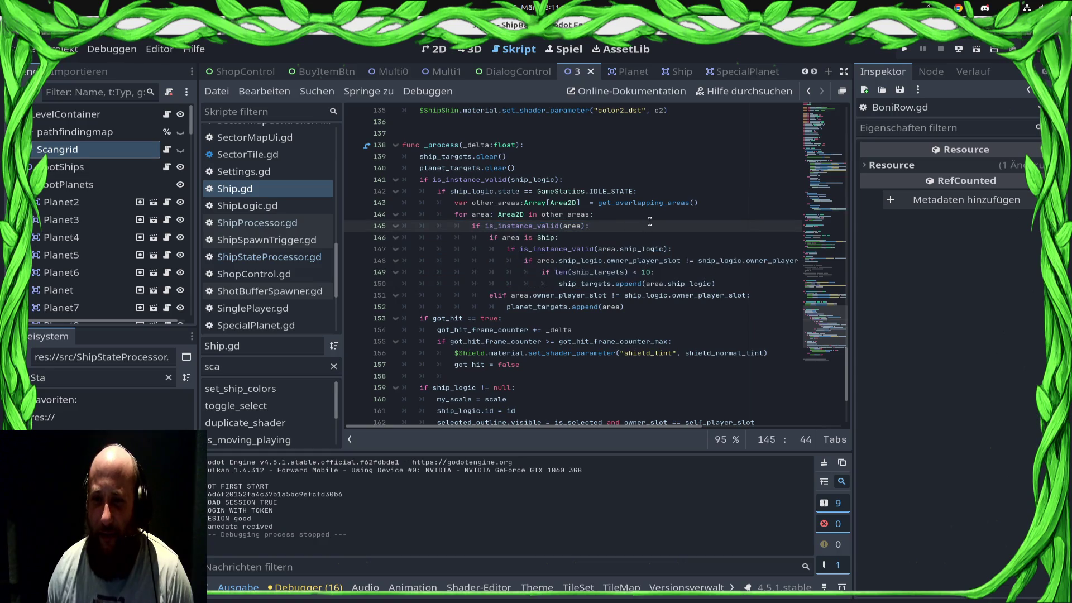
Fix line 149 to read len(ship_targets) < 10:, then place the caret before the ship_logic validity check
click(649, 312)
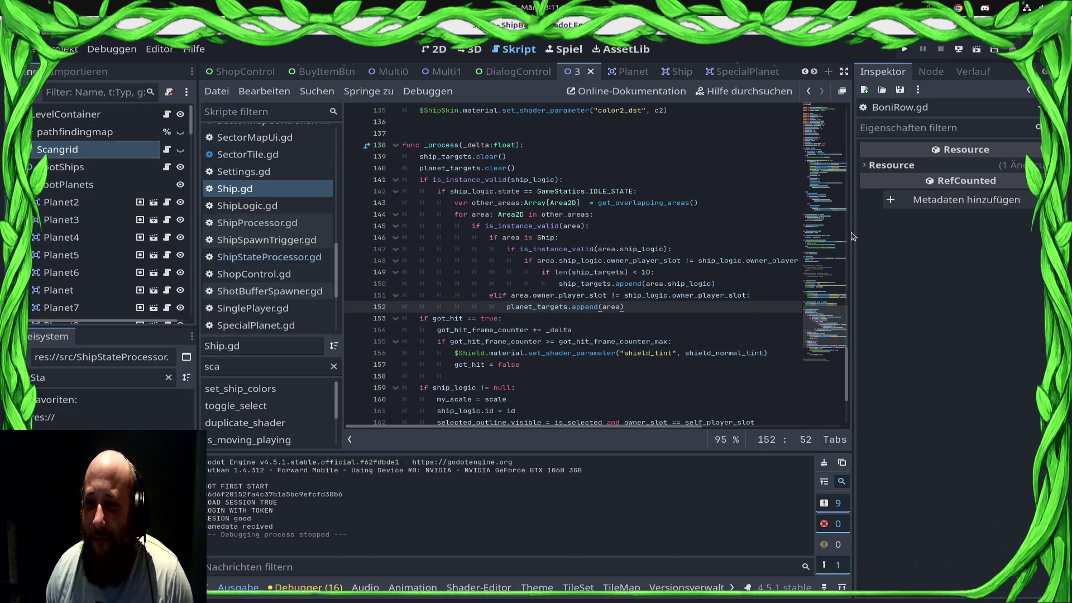
double_click(646, 273)
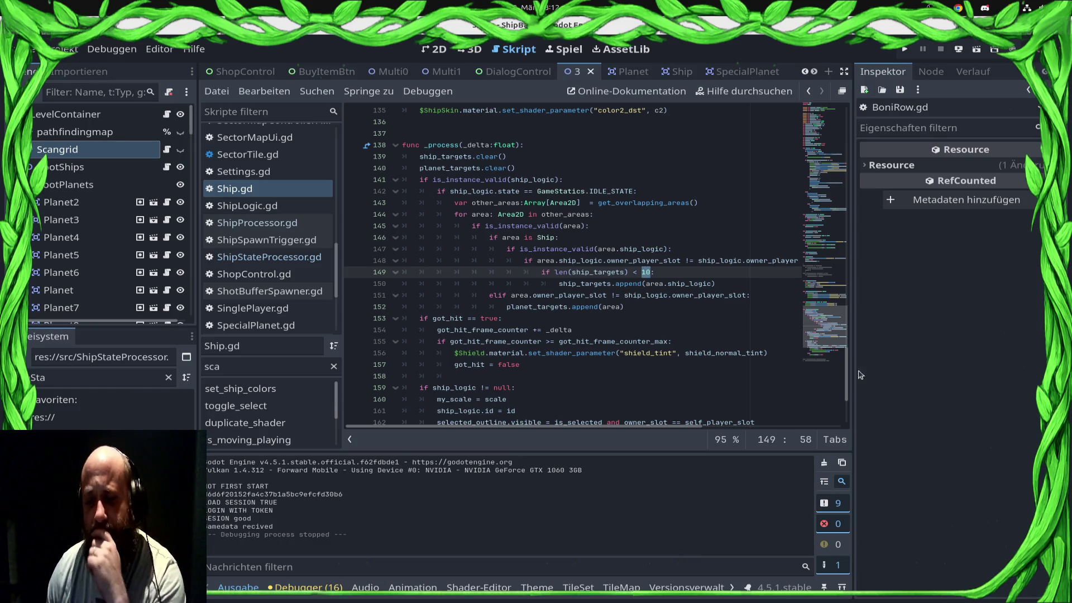
click(637, 272)
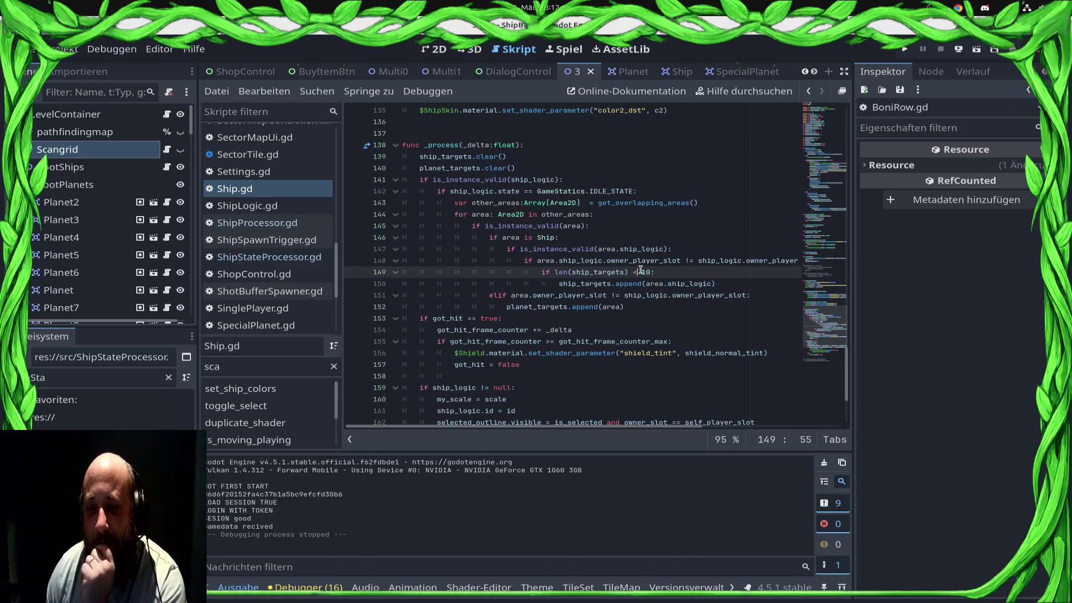
click(657, 274)
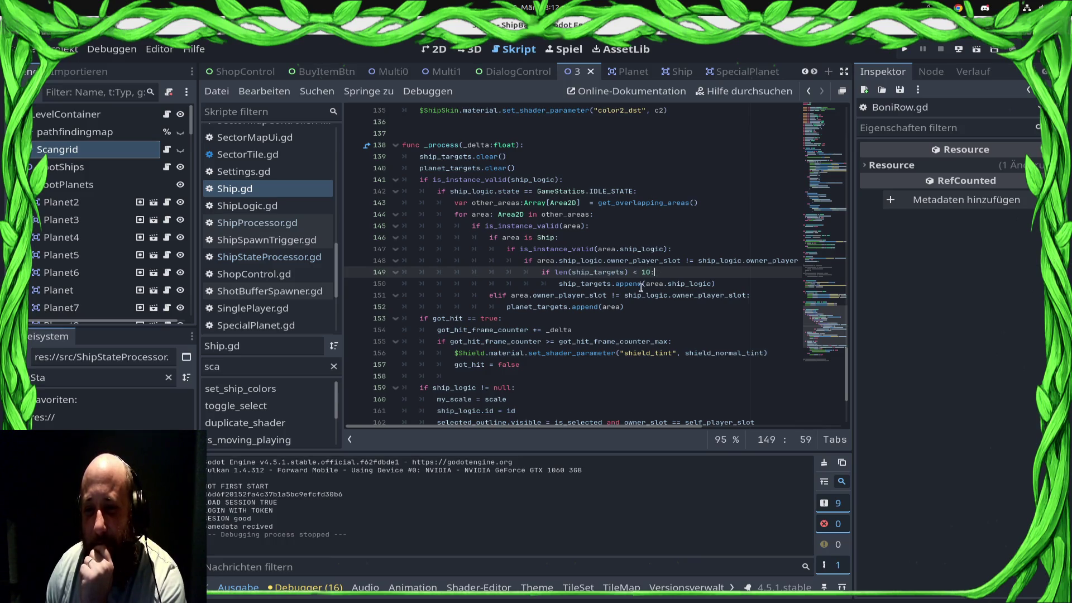
mouse_move(635, 288)
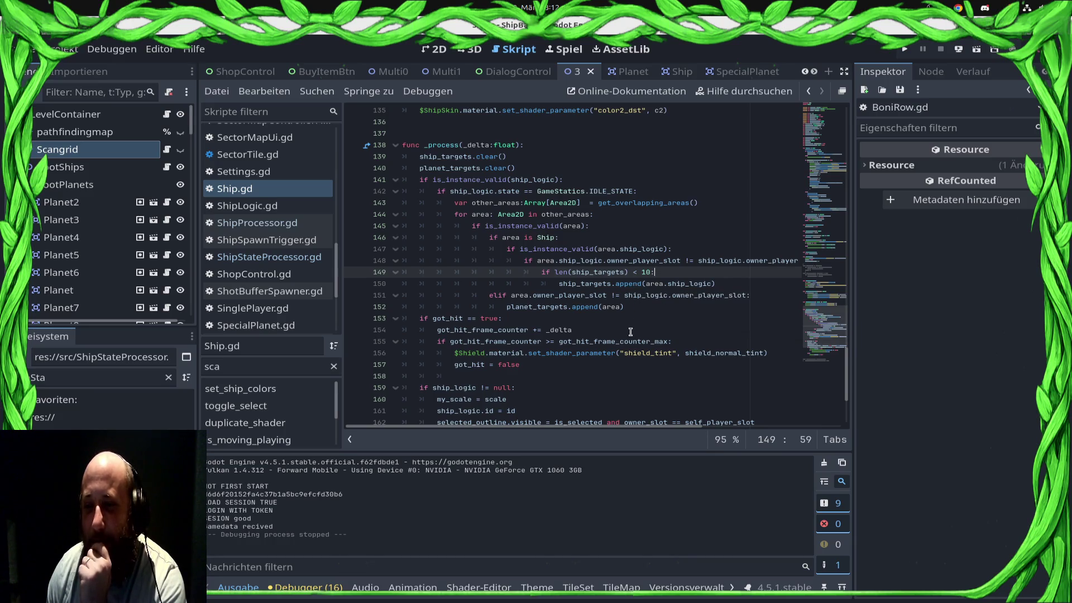
click(519, 192)
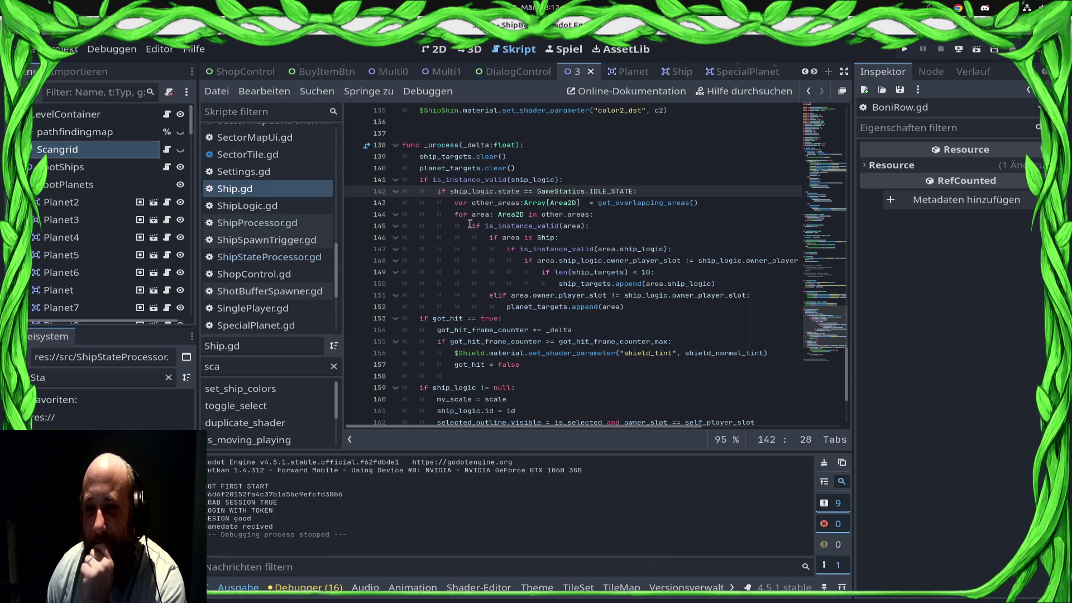
click(519, 249)
Move is_instance_valid(area.ship_logic) onto line 145 with 'and', delete the leftover empty if line, and save
key(shift+End)
key(ctrl+x)
key(Up)
key(Up)
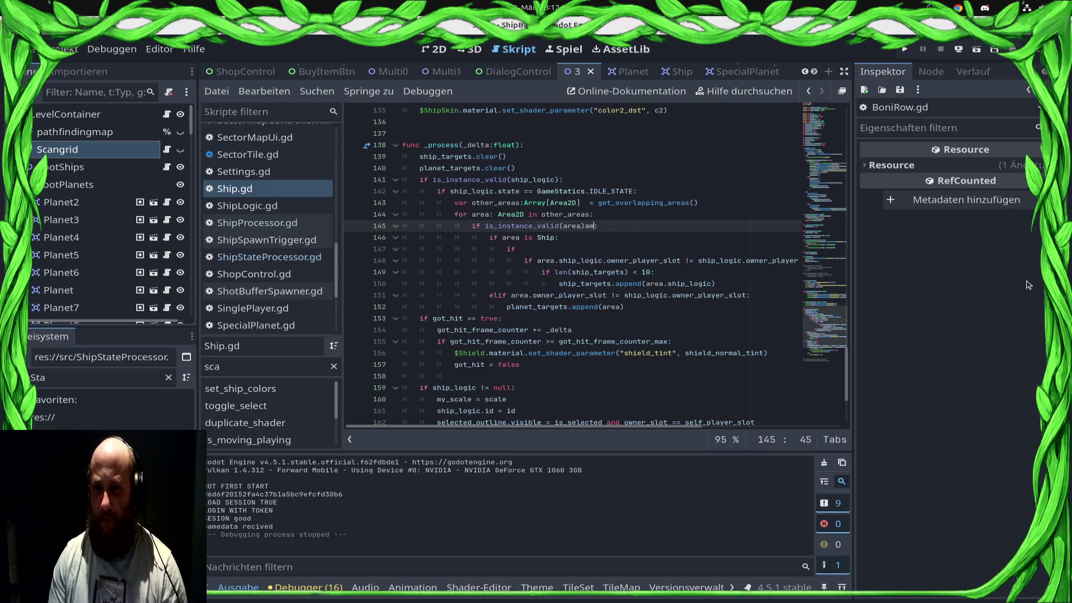
key(ctrl+v)
key(ctrl+s)
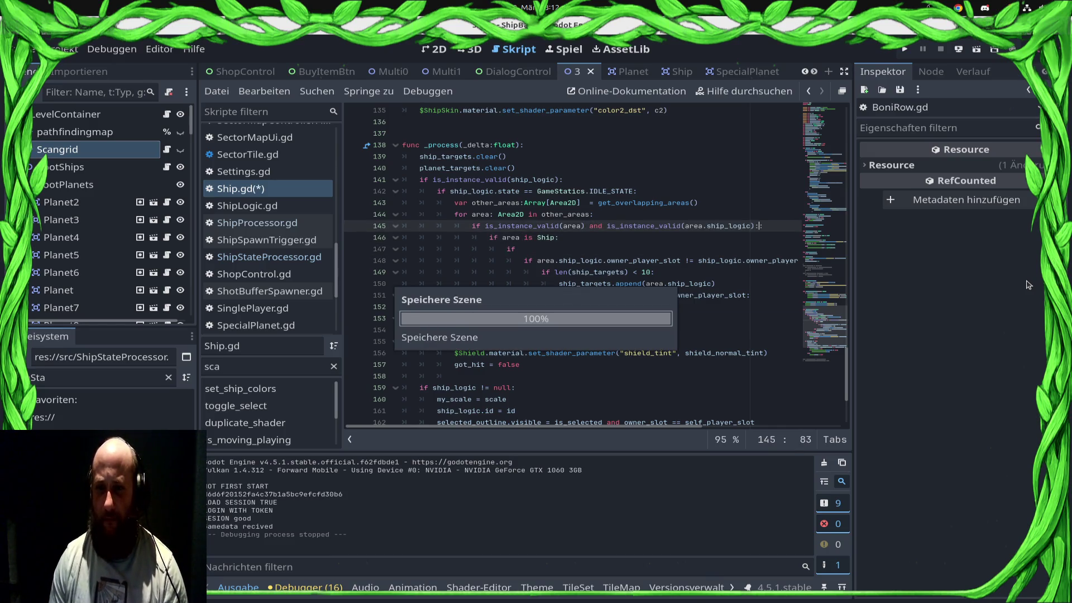
key(Down)
key(Down)
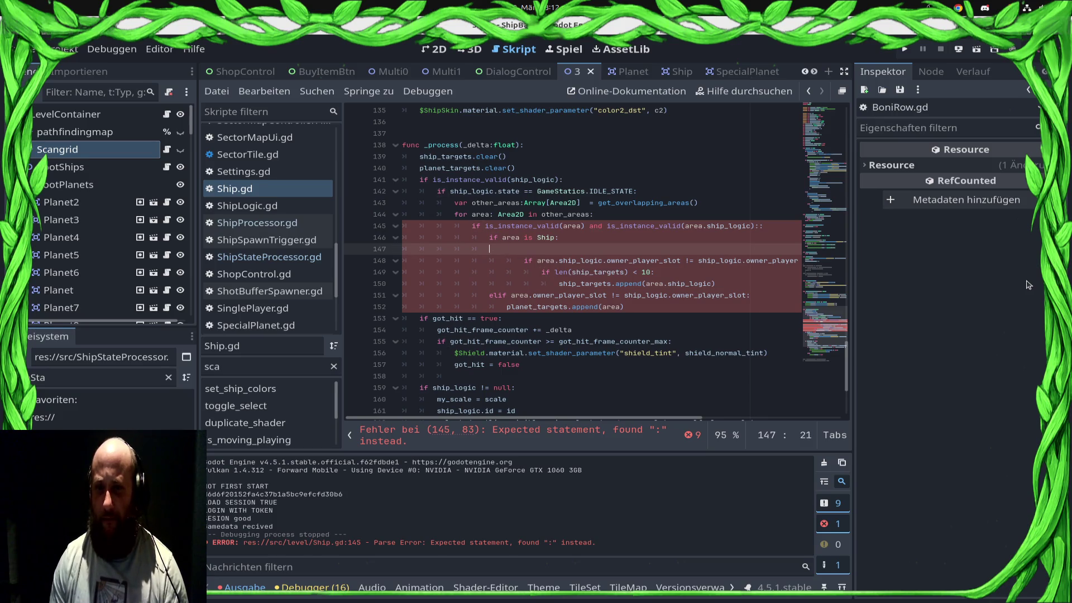
key(BackSpace)
key(BackSpace)
key(BackSpace)
key(ctrl+s)
key(Up)
key(Up)
key(Down)
key(Down)
key(Up)
key(ctrl+s)
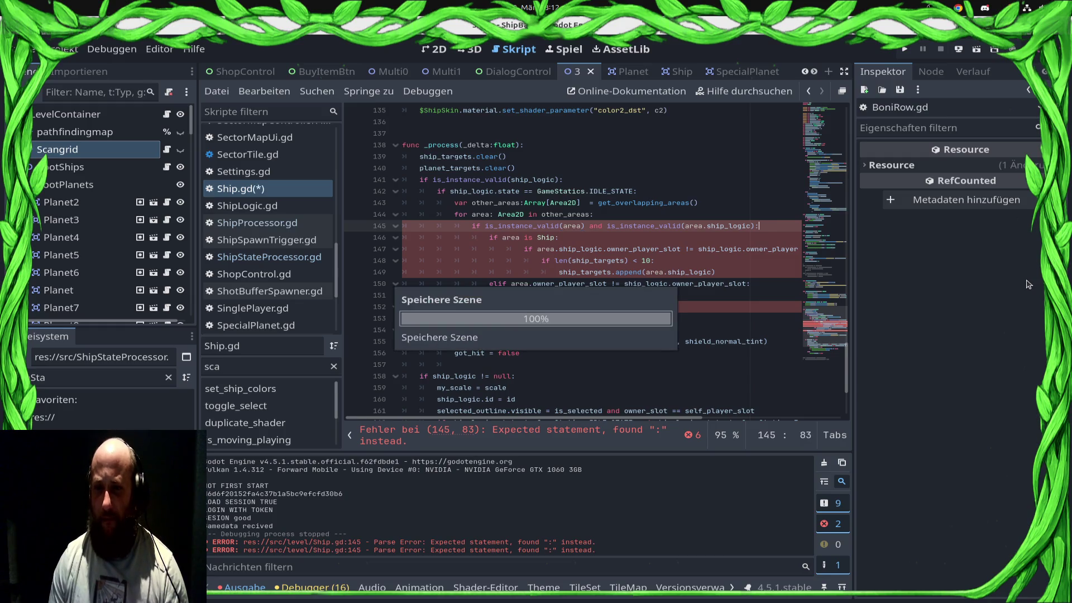
De-indent the ship-target block on lines 147–149 by one level and save
key(Down)
key(Down)
key(Down)
key(shift+Up)
key(shift+Up)
key(shift+Home)
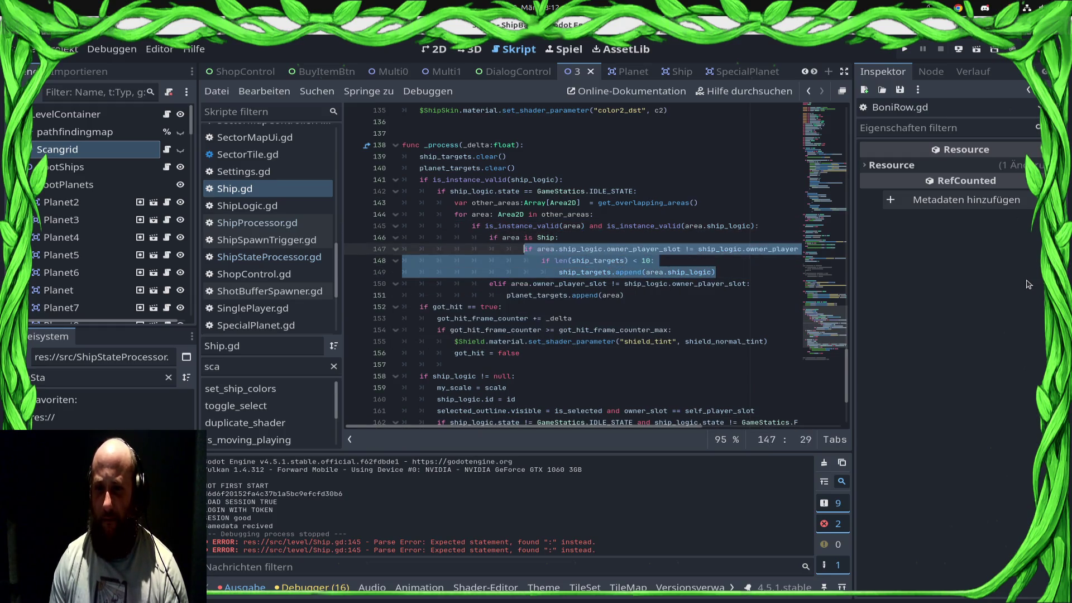
key(shift+Tab)
key(ctrl+s)
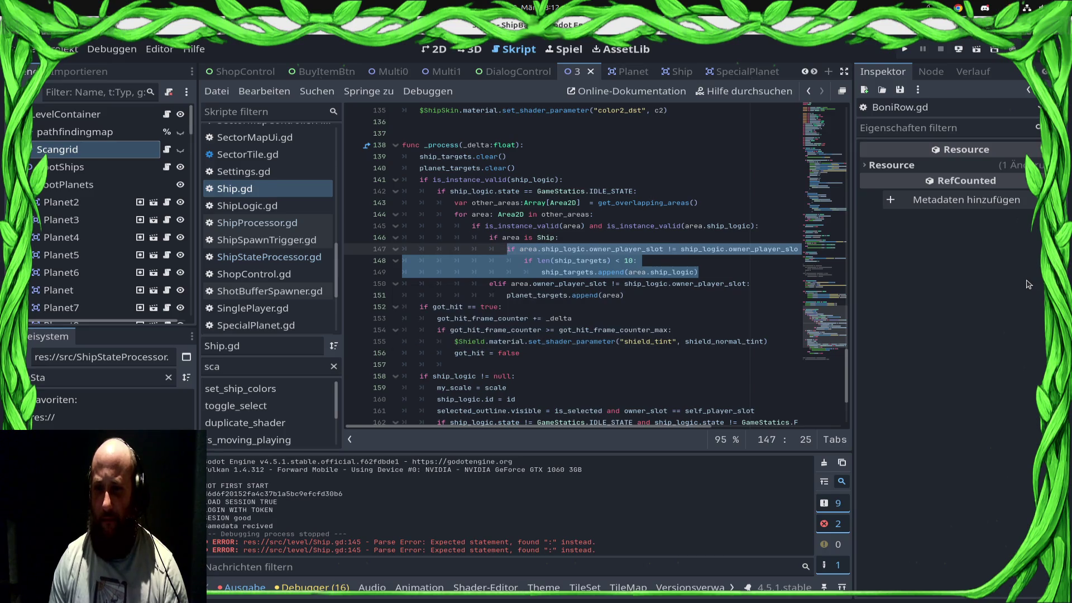
key(Up)
Remove the extra ship_targets condition from the end of line 147 and save
key(Down)
key(End)
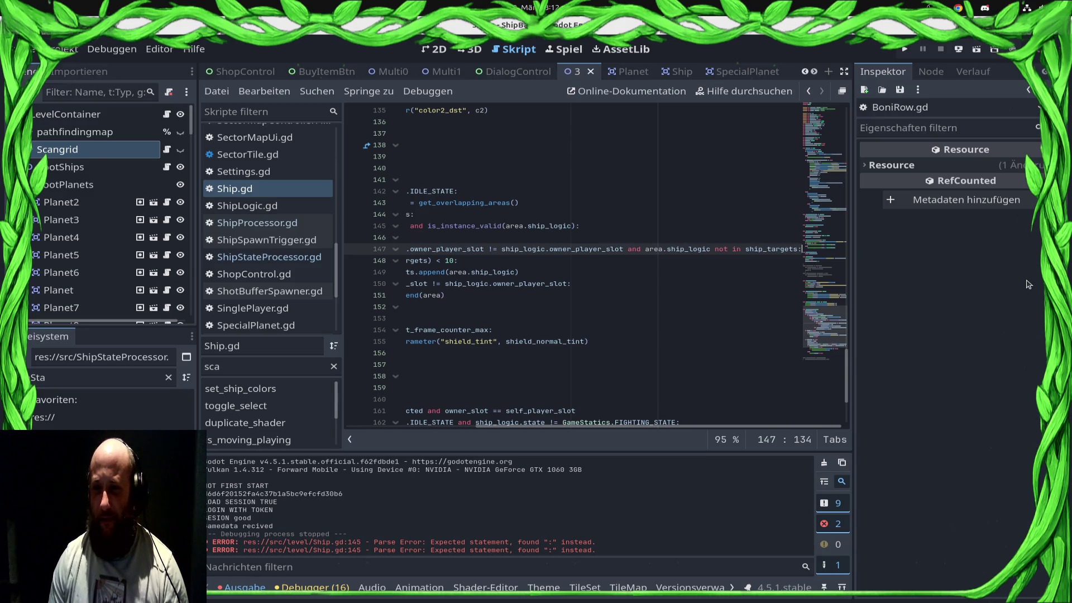
key(Home)
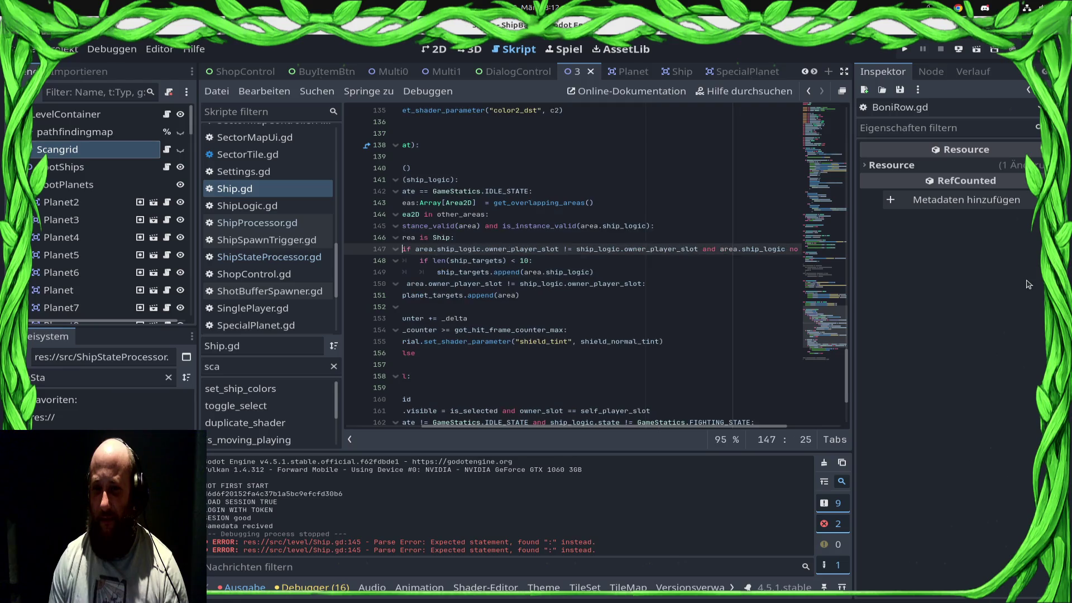
key(End)
key(shift+Left)
key(shift+Left)
key(shift+Left)
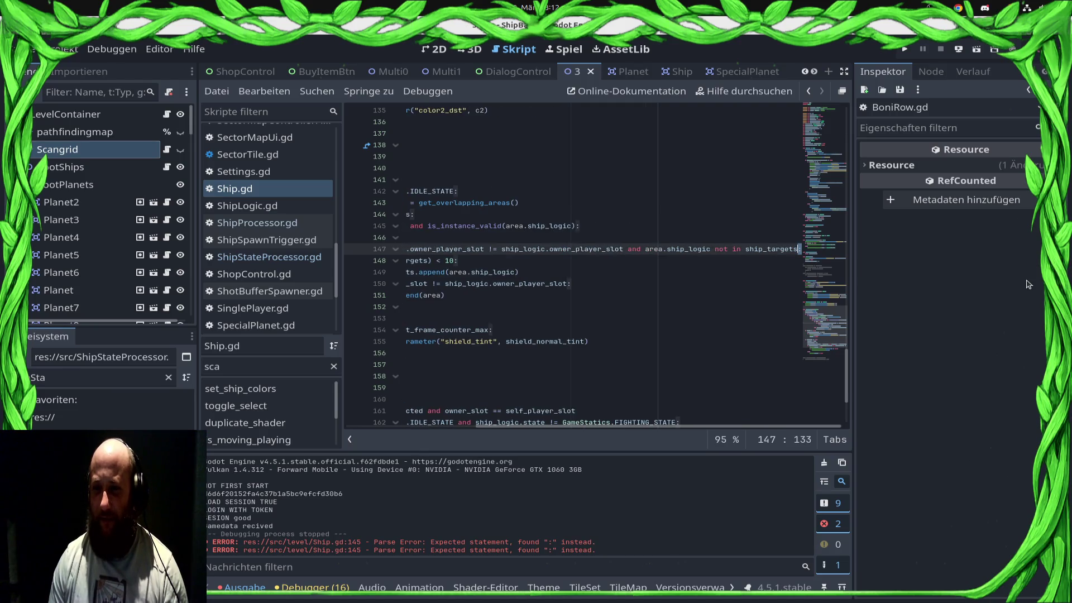
key(shift+Left)
key(shift+Left)
key(shift+Left)
key(BackSpace)
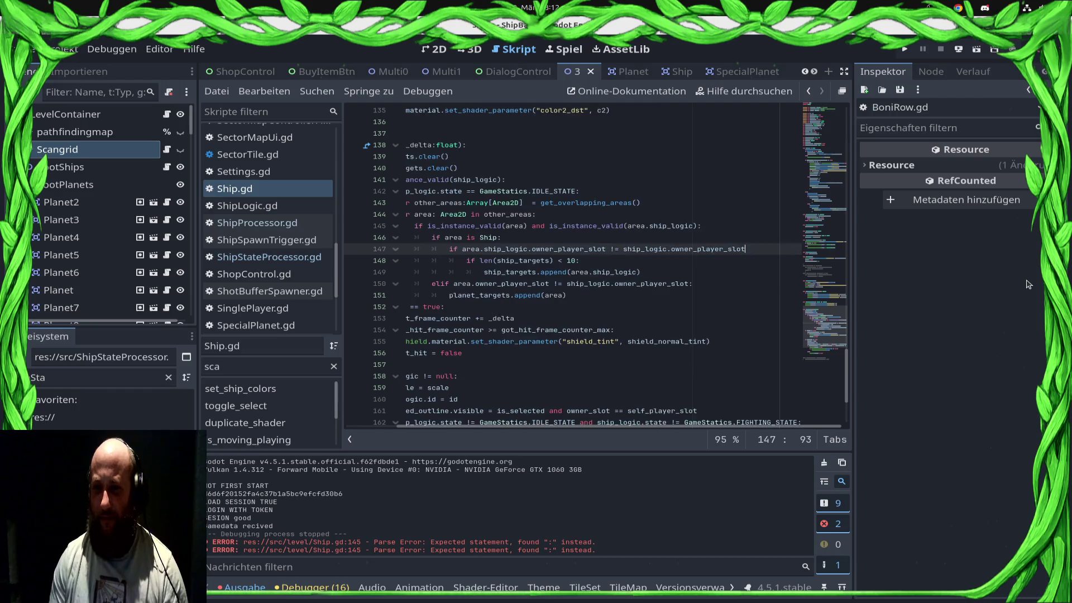
key(ctrl+s)
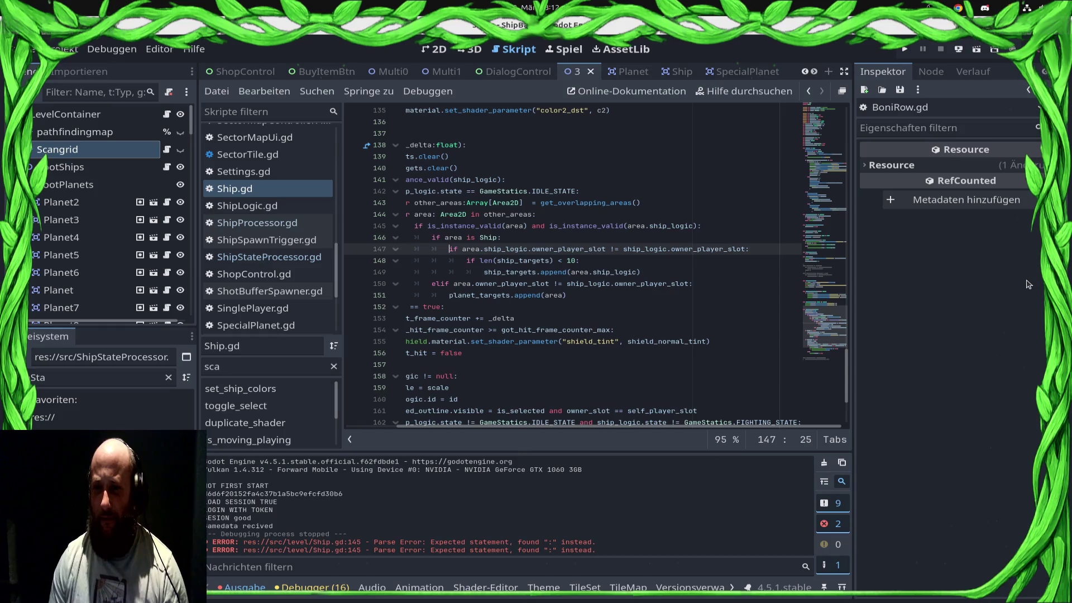
Delete the owner_player_slot if line and save Ship.gd
key(shift+End)
key(BackSpace)
key(shift+Home)
key(BackSpace)
key(BackSpace)
key(Down)
key(Down)
key(ctrl+s)
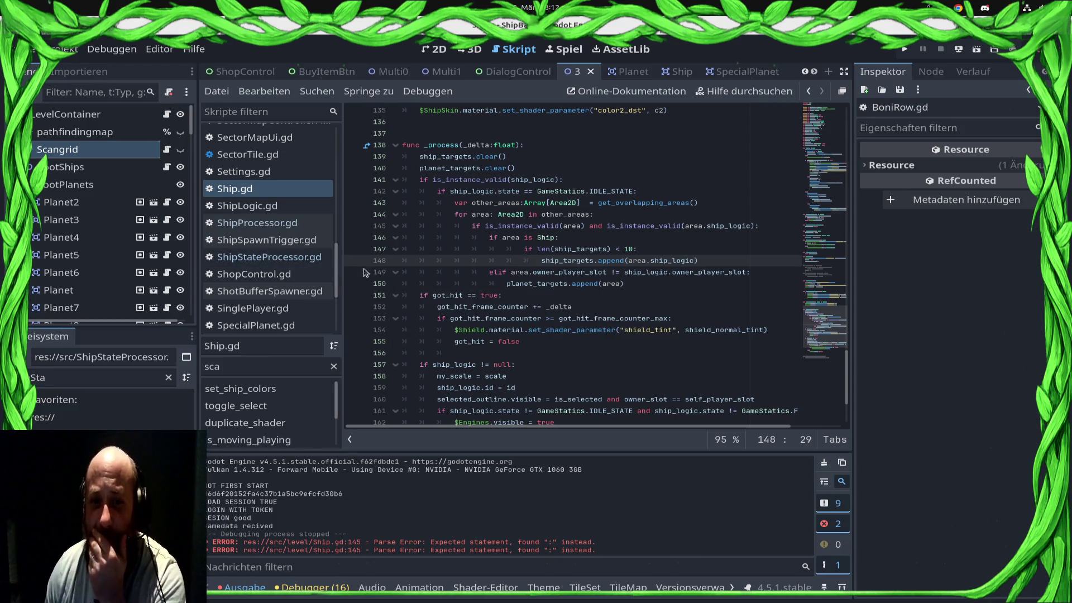
Set a breakpoint on line 148, run the game into the Draxal Homesector mission, then stop debugging
click(354, 260)
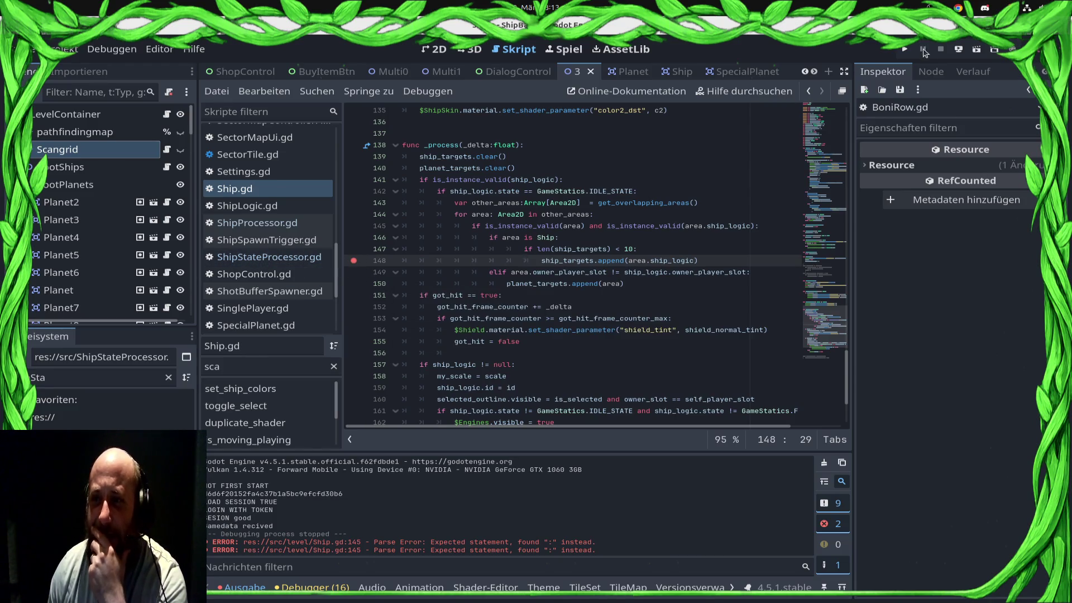
click(904, 49)
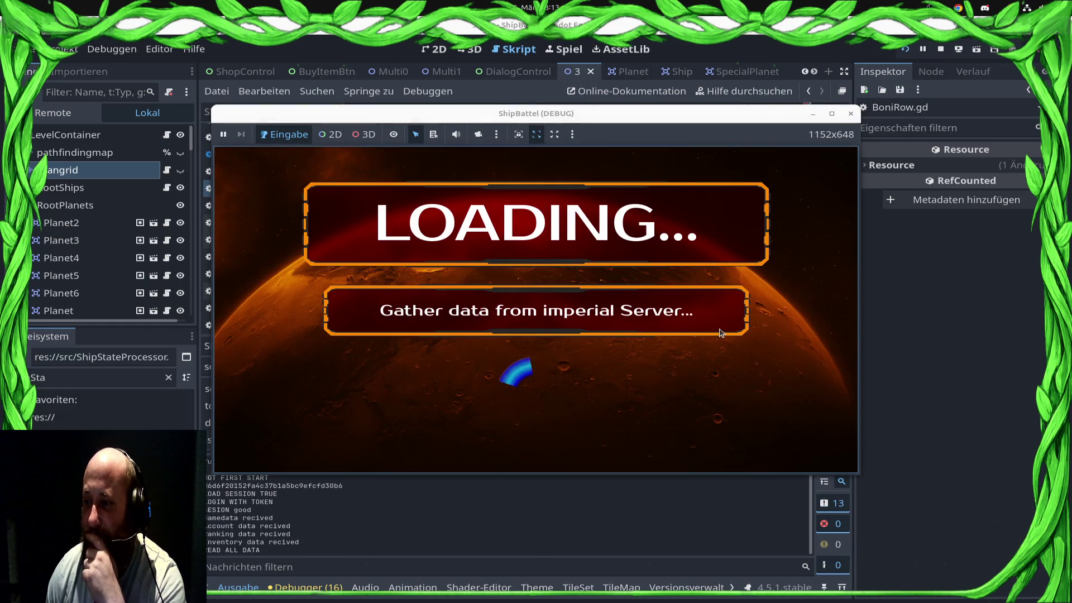
click(729, 375)
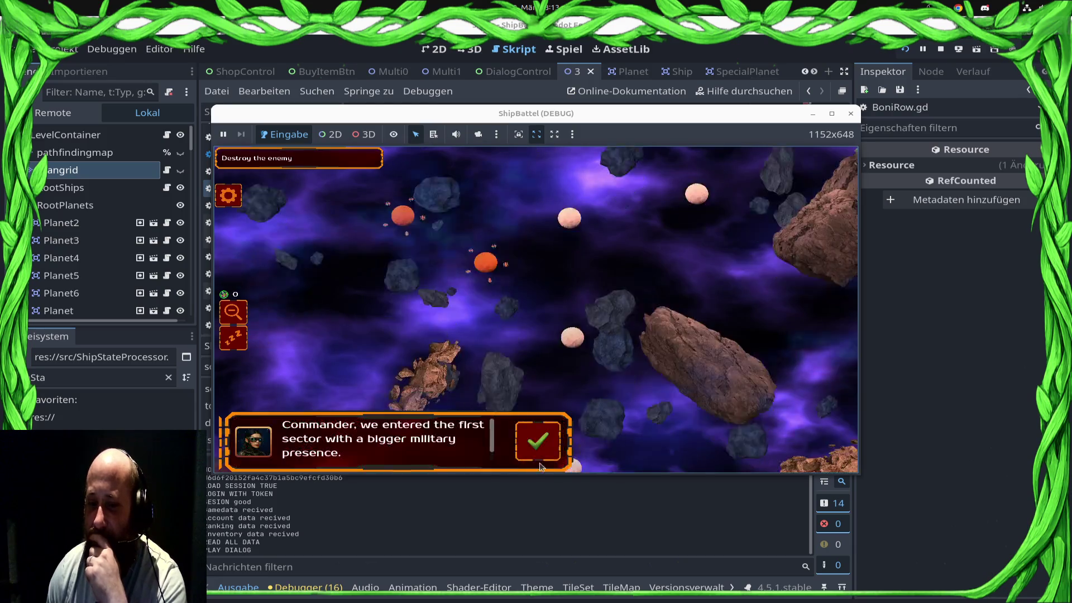
click(560, 443)
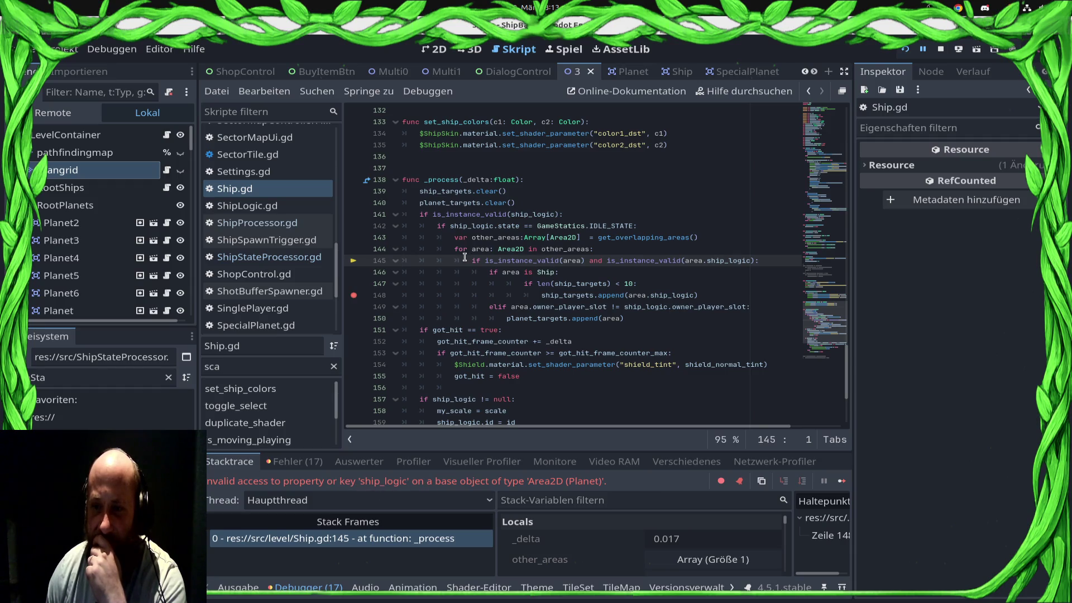
click(941, 49)
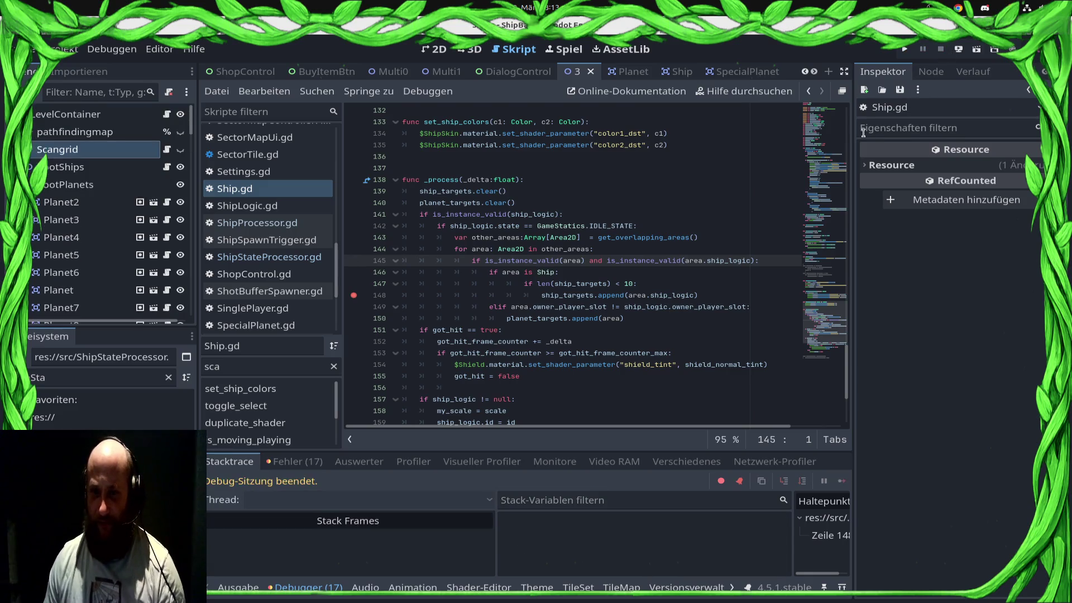
Split line 145's combined condition into separate area and area.ship_logic validity if lines
click(606, 267)
key(Up)
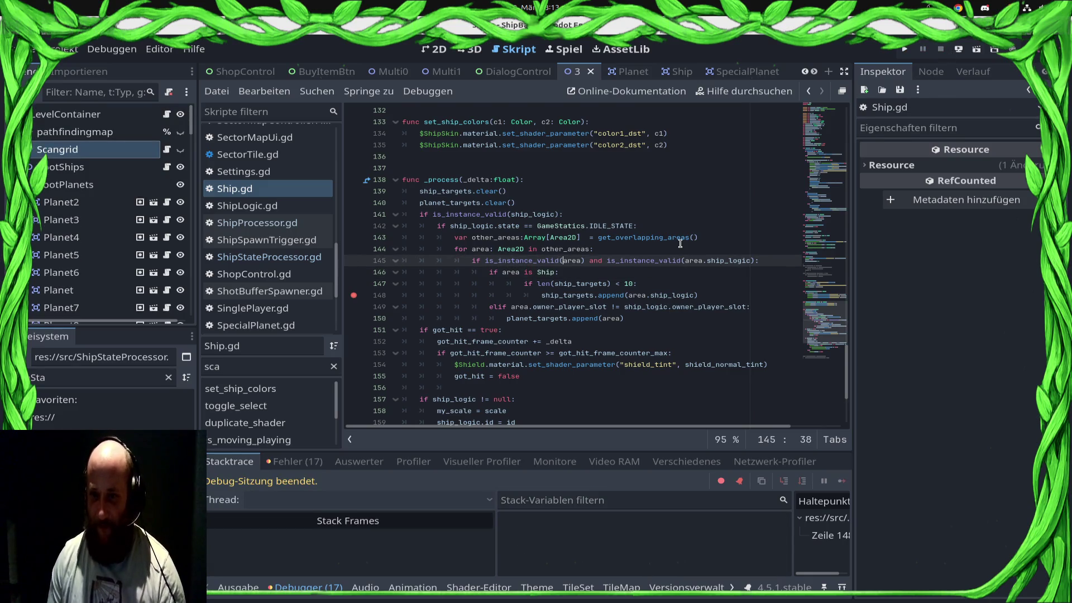
key(shift+Left)
key(shift+Left)
key(shift+Left)
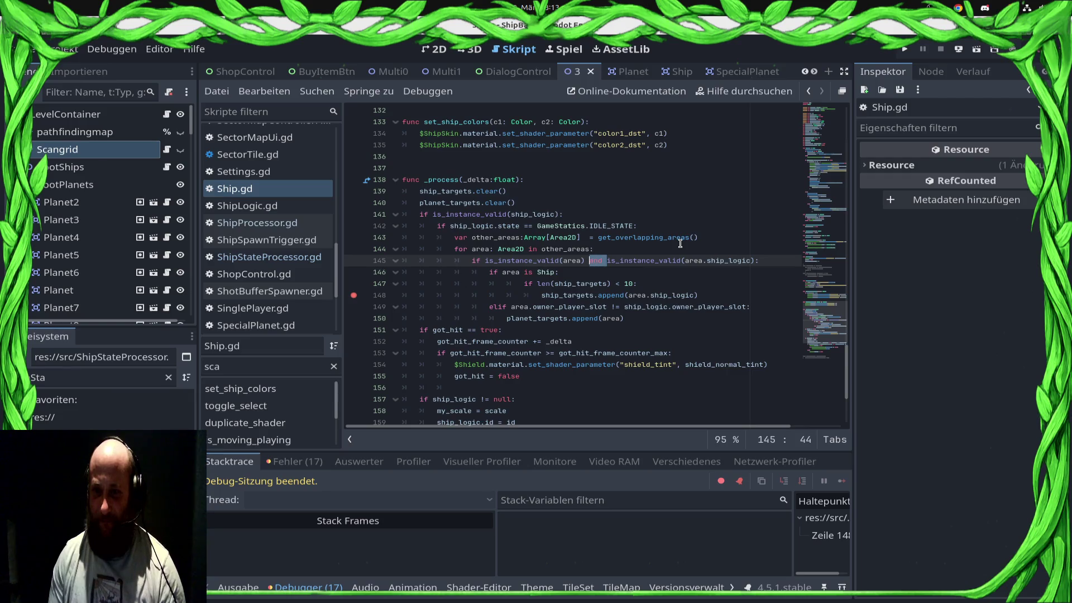
key(shift+Right)
key(shift+Right)
key(shift+Right)
key(Return)
text(if :)
key(Down)
key(BackSpace)
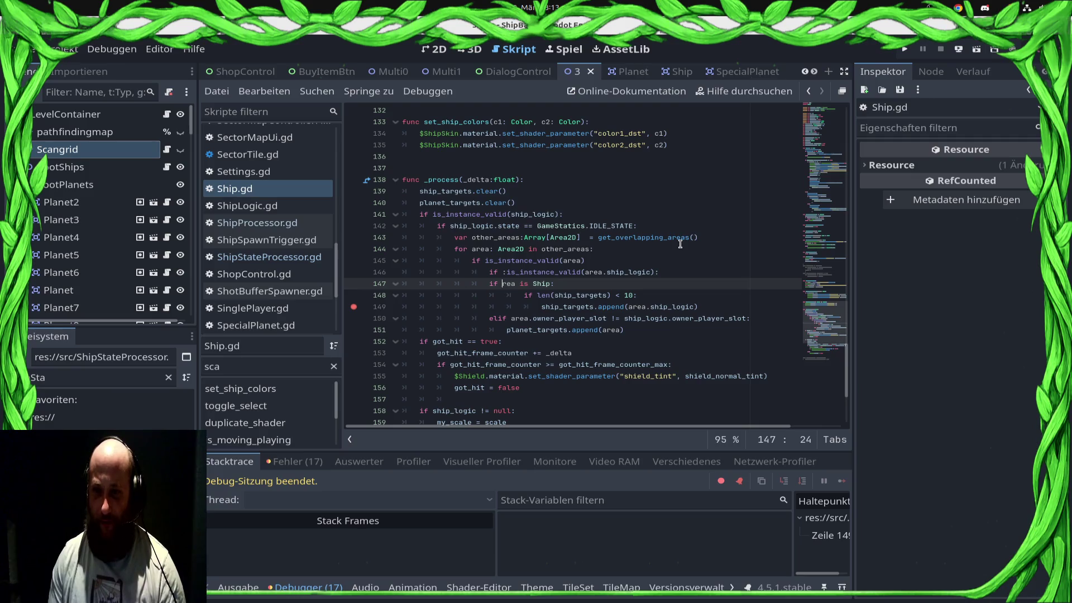
key(Up)
key(BackSpace)
key(Down)
text(a)
key(Down)
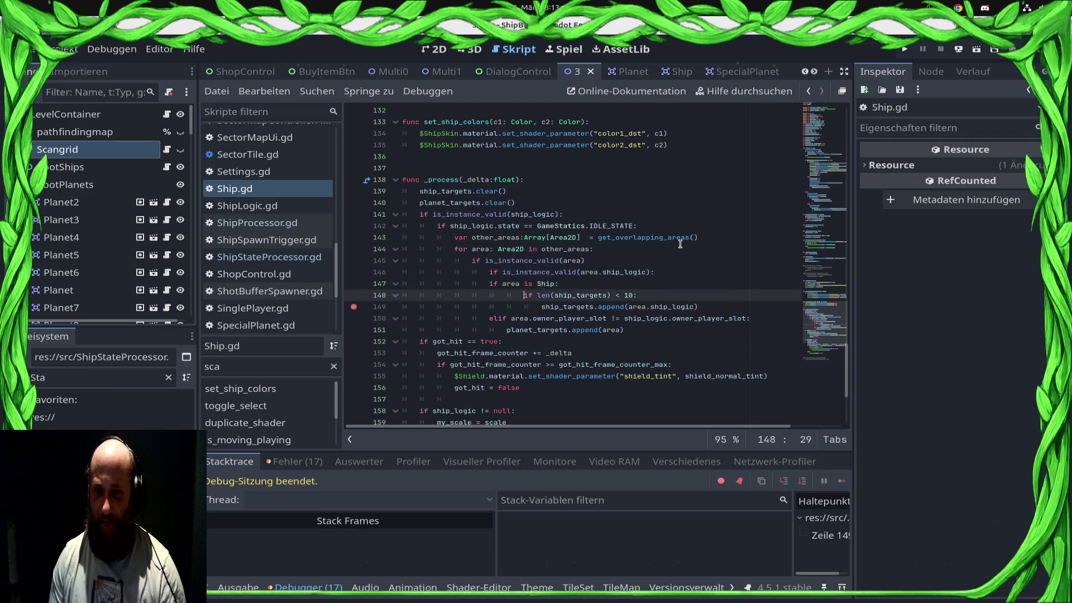
Add the missing colon on line 145, indent the area is Ship check, save, and rerun the game
key(Up)
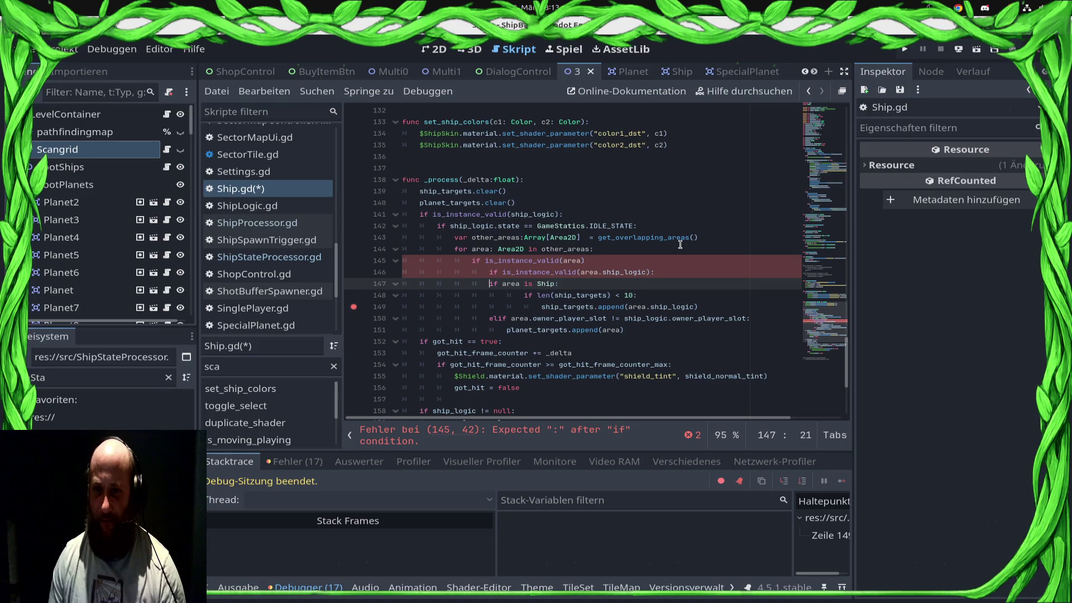
key(Up)
key(Up)
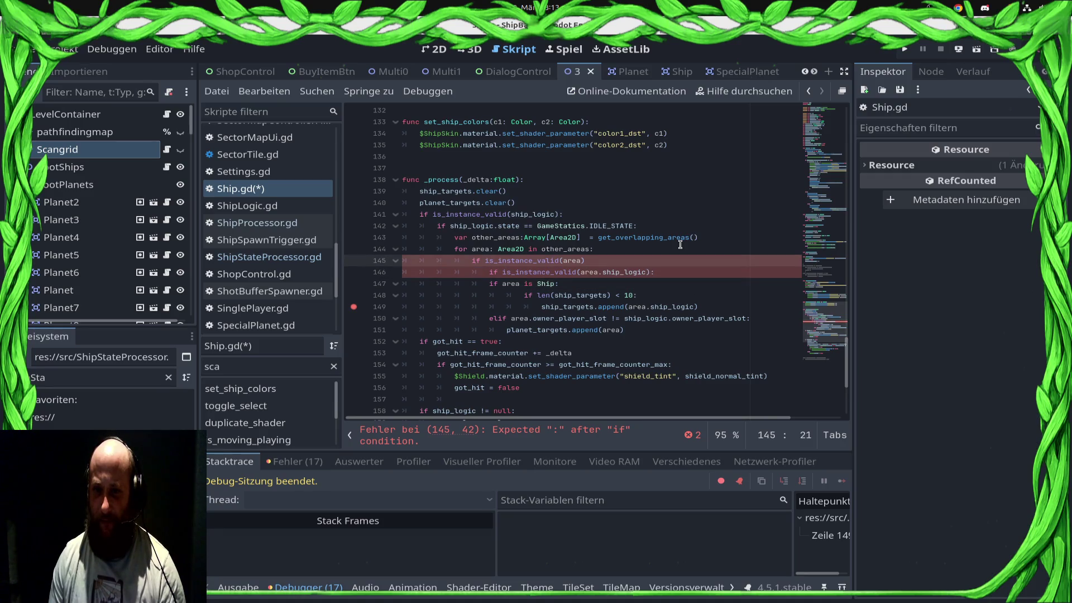
text(:)
key(Down)
key(Down)
key(ctrl+s)
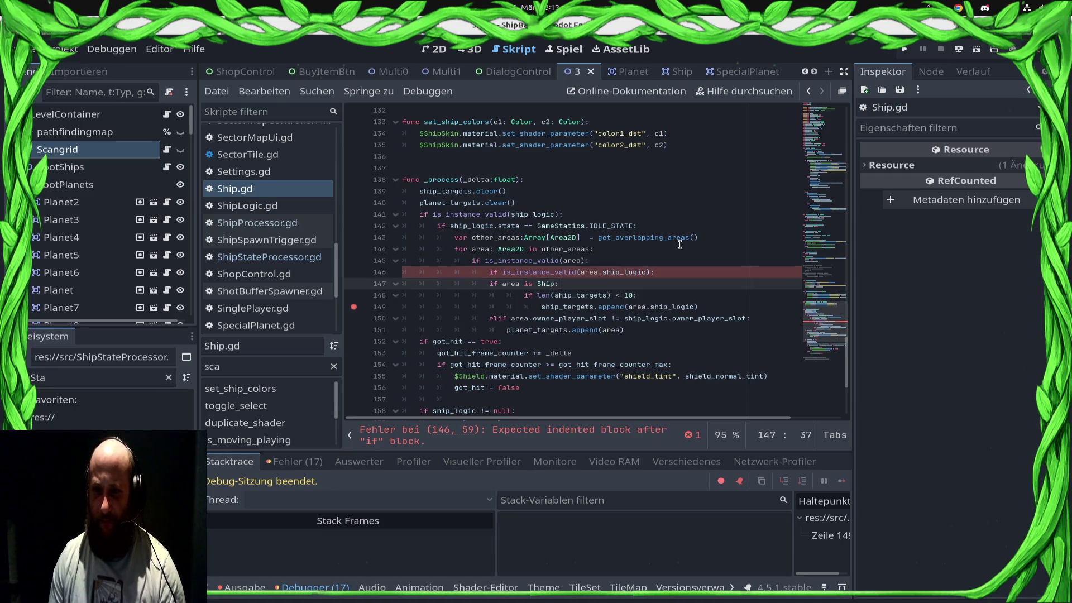
key(Tab)
key(ctrl+s)
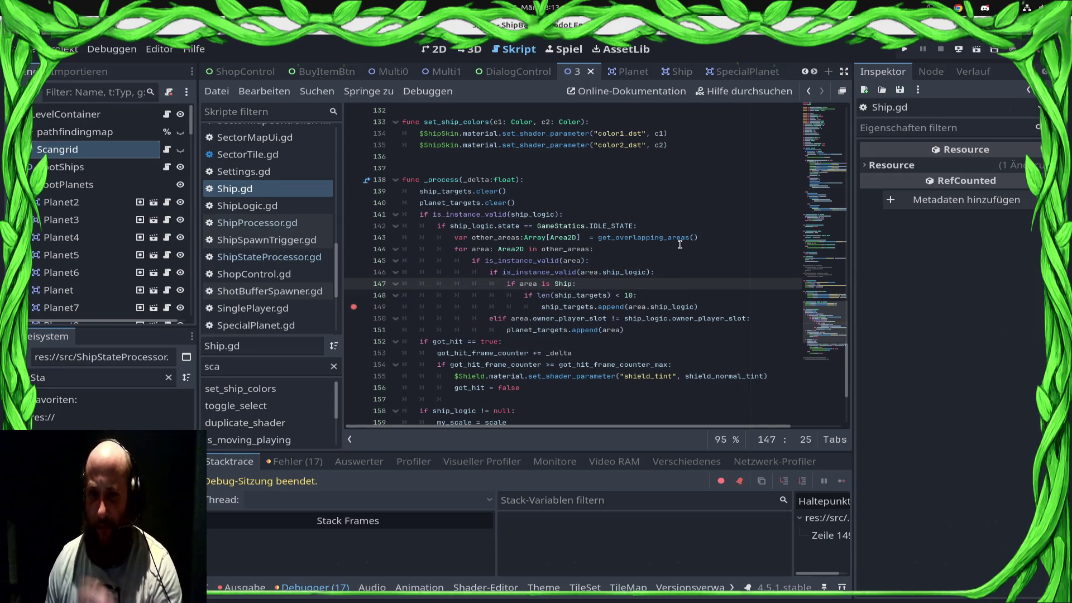
click(905, 50)
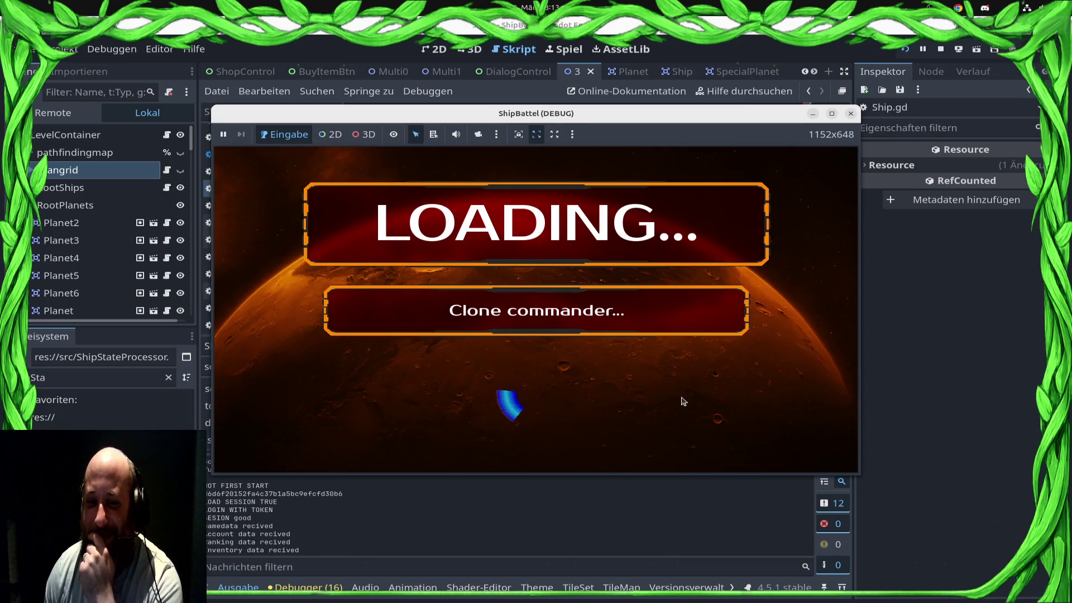
Back in Ship.gd, select the nested validity checks and the area is Ship line to review them
click(673, 513)
mouse_move(469, 262)
mouse_down()
mouse_move(631, 296)
mouse_move(656, 274)
mouse_move(676, 273)
mouse_move(391, 260)
mouse_up()
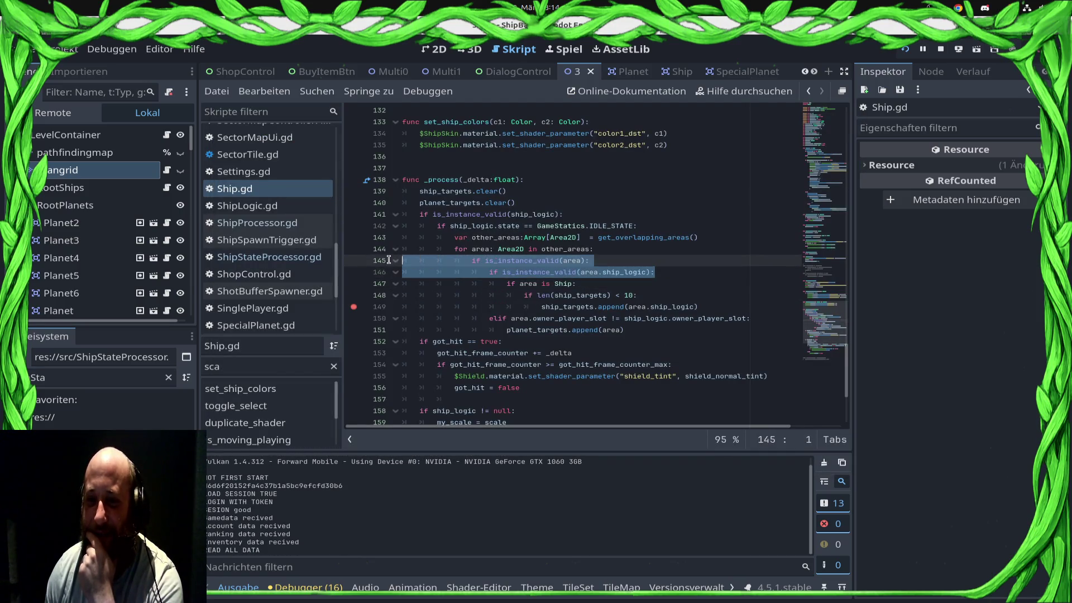
click(624, 256)
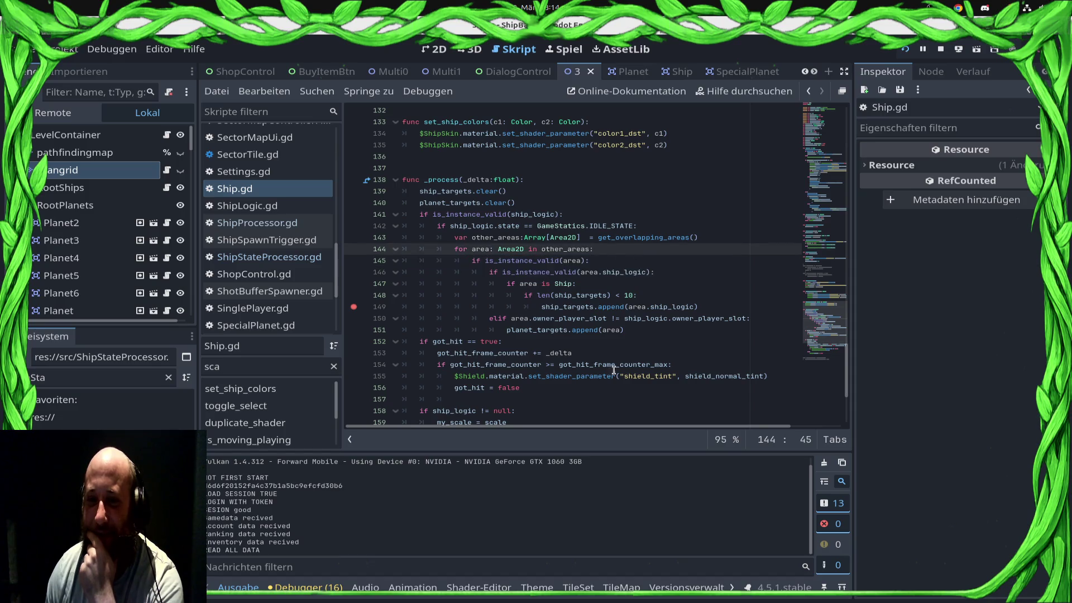
drag(506, 284, 614, 295)
double_click(529, 285)
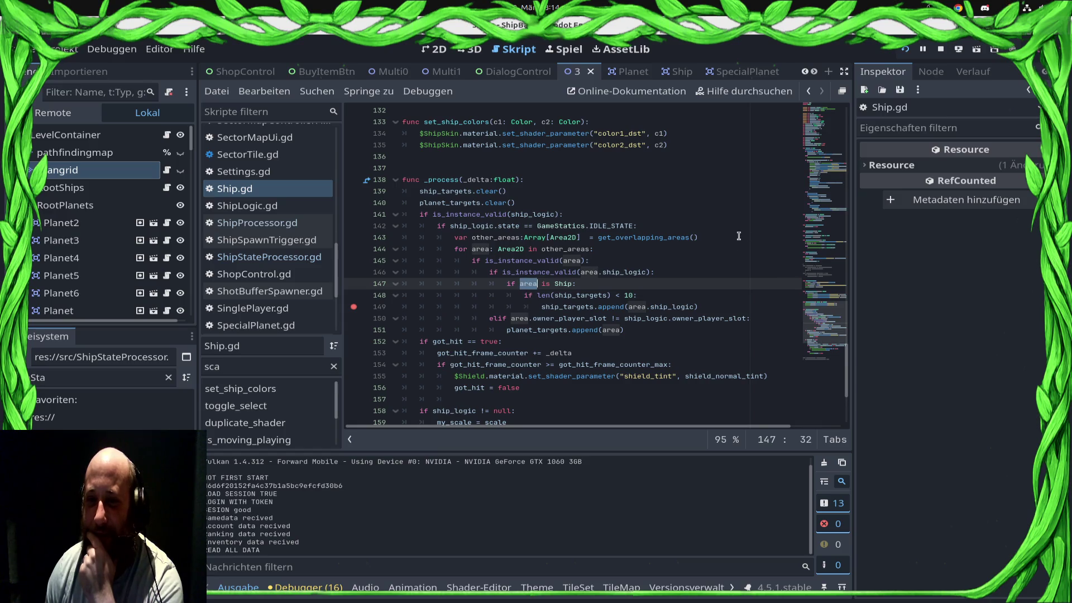
Join len(ship_targets) < 10 onto line 147 with 'and', delete the empty if line, and re-indent the append
mouse_move(524, 296)
mouse_down()
mouse_move(598, 307)
mouse_move(644, 291)
mouse_up()
key(ctrl+c)
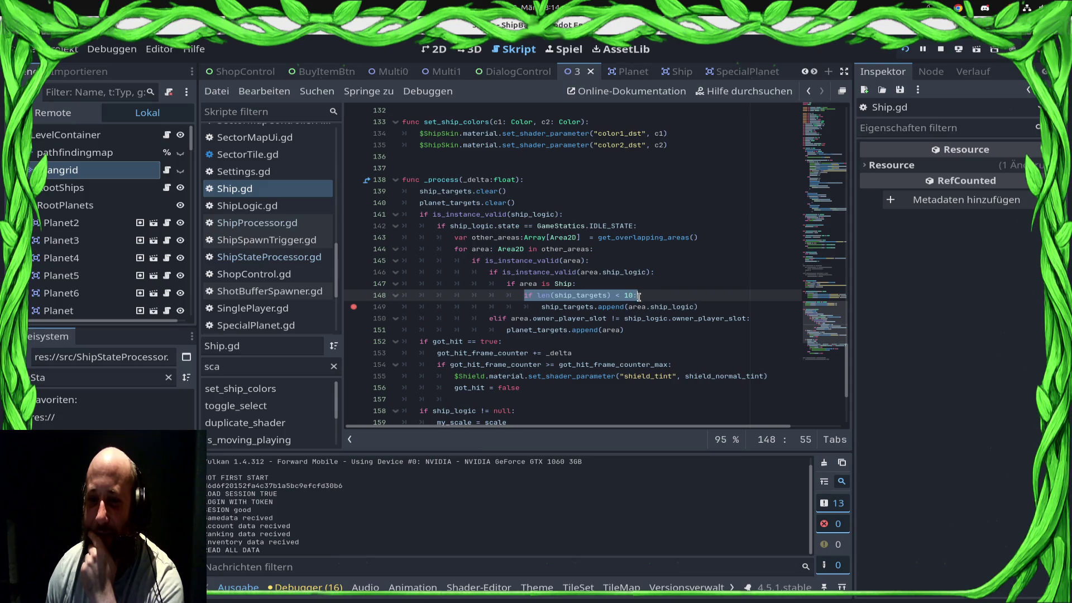
click(639, 297)
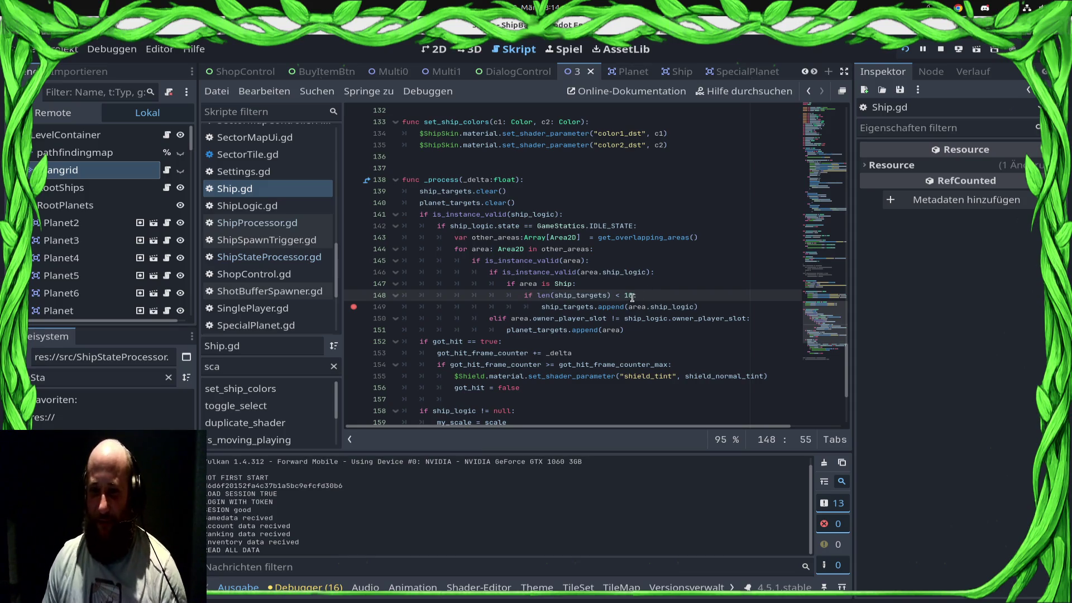
drag(635, 295, 537, 296)
text(l)
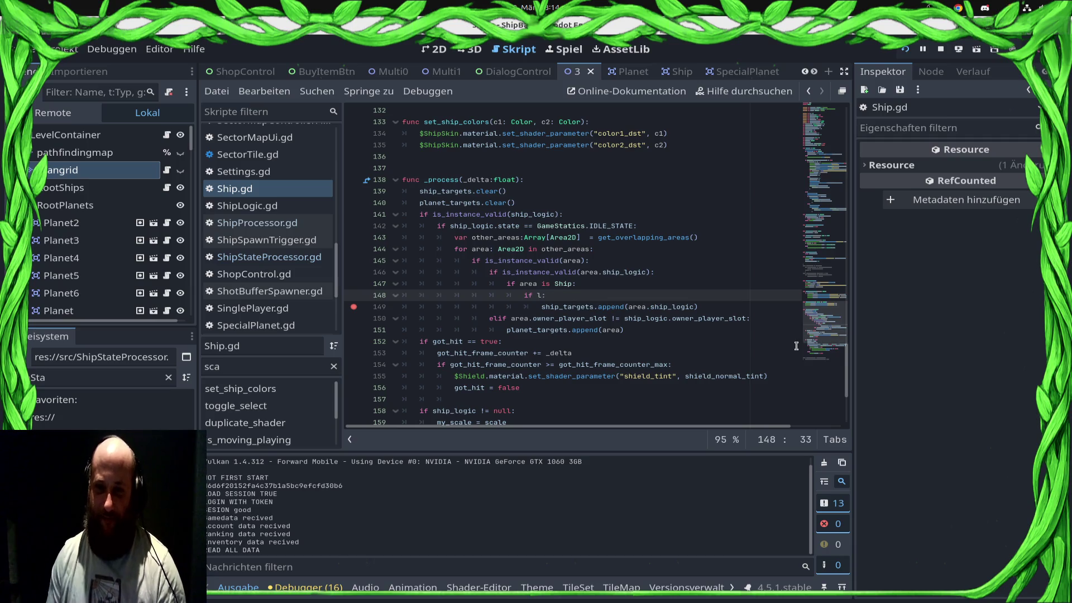
key(BackSpace)
key(Up)
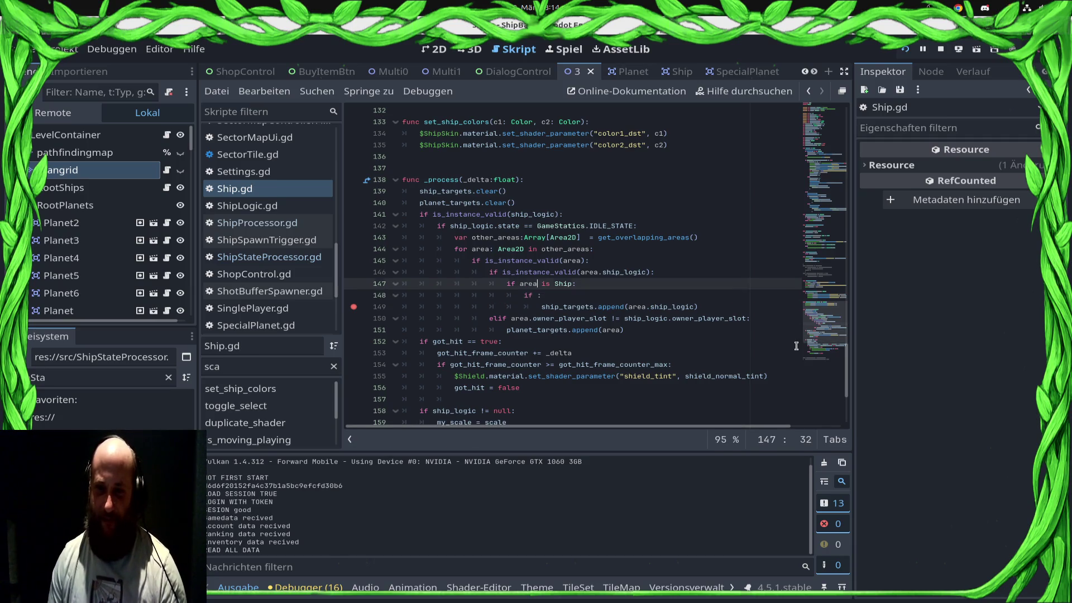
text(nd)
key(ctrl+v)
key(Down)
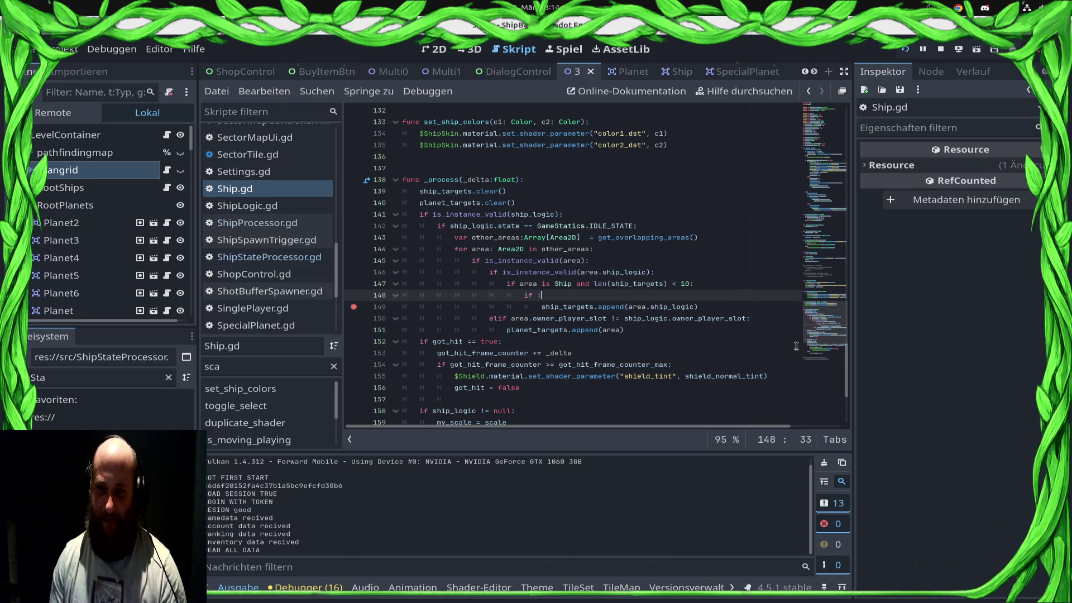
key(ctrl+shift+k)
key(Up)
key(Down)
key(Home)
key(shift+Tab)
key(shift+Tab)
key(shift+Tab)
key(Tab)
key(Tab)
key(Up)
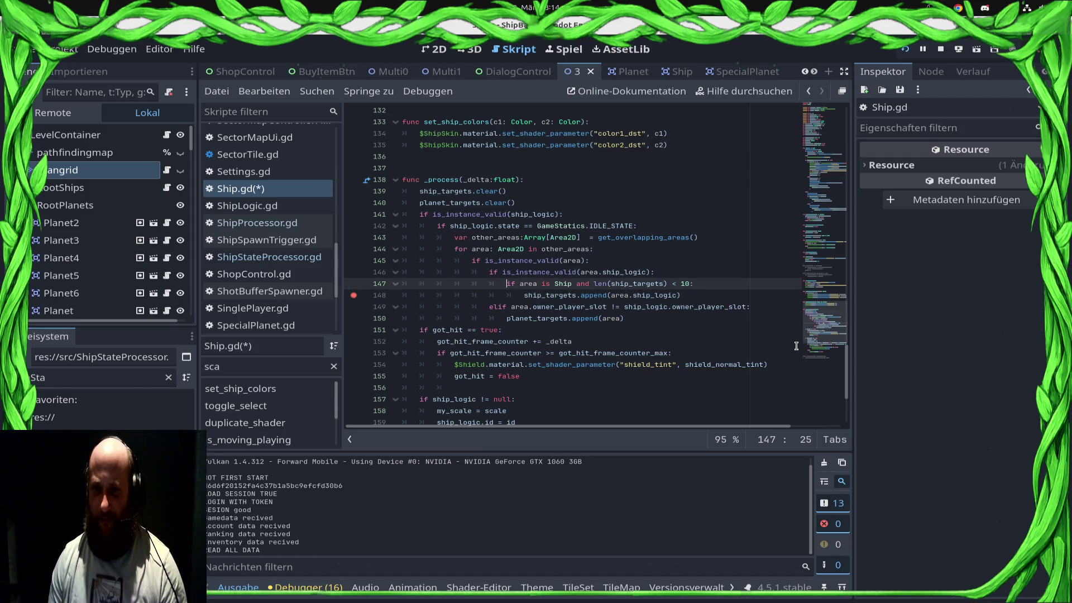
Move 'area is Ship and' to the front of line 146's validity condition and save
key(ctrl+shift+Right)
key(ctrl+shift+Right)
key(ctrl+shift+Right)
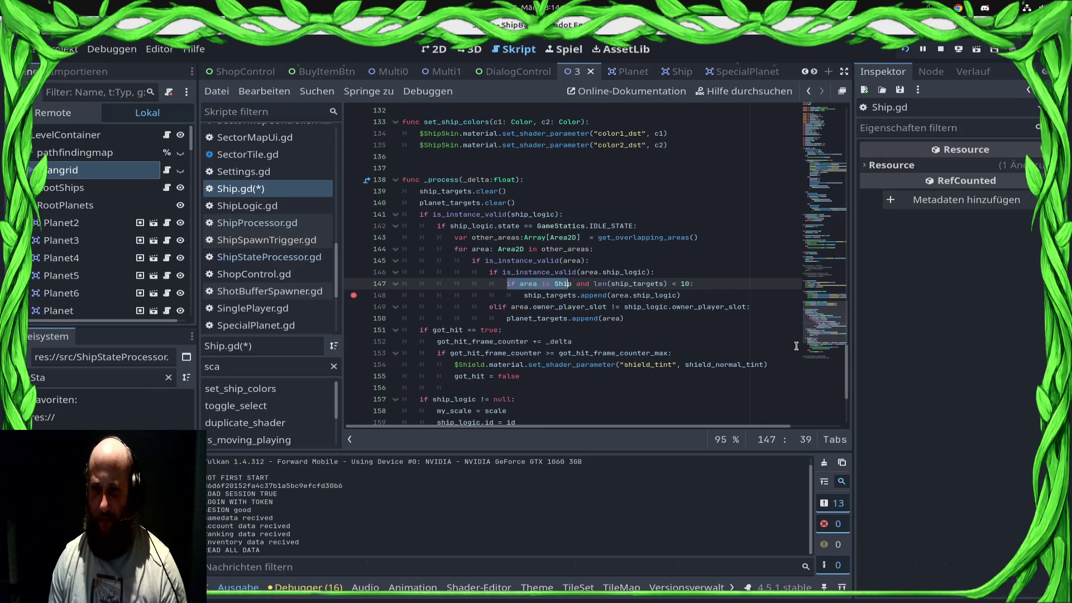
key(ctrl+x)
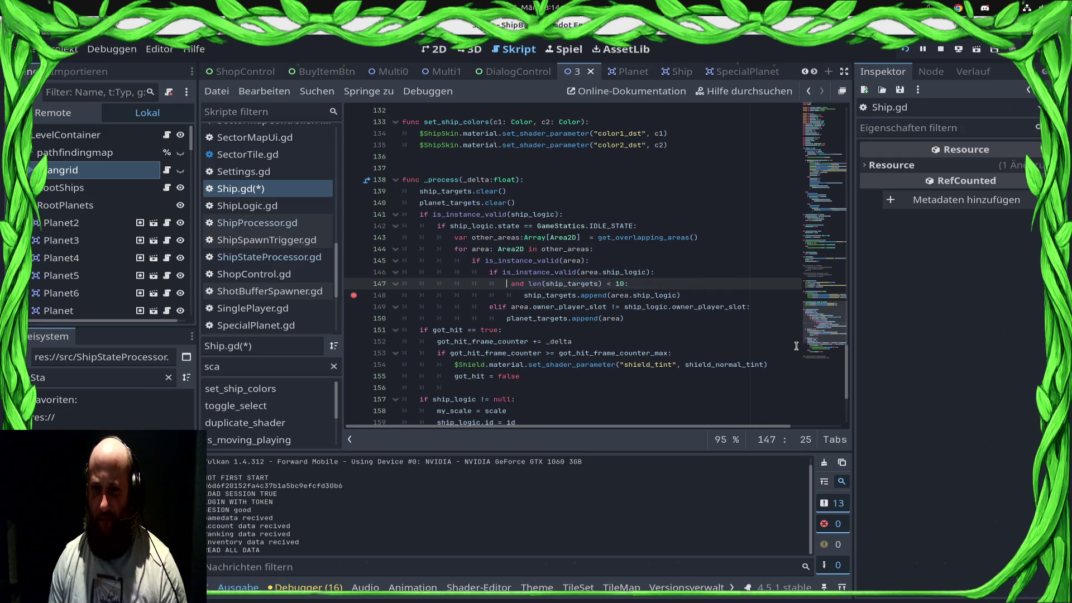
key(Up)
key(BackSpace)
key(BackSpace)
key(ctrl+v)
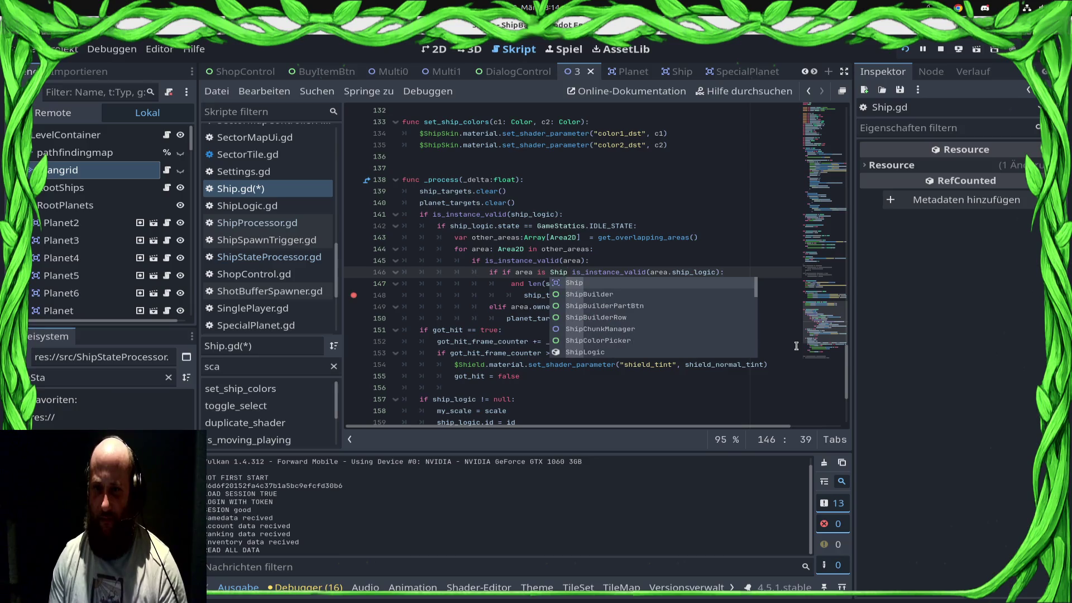
key(Home)
key(Delete)
key(Delete)
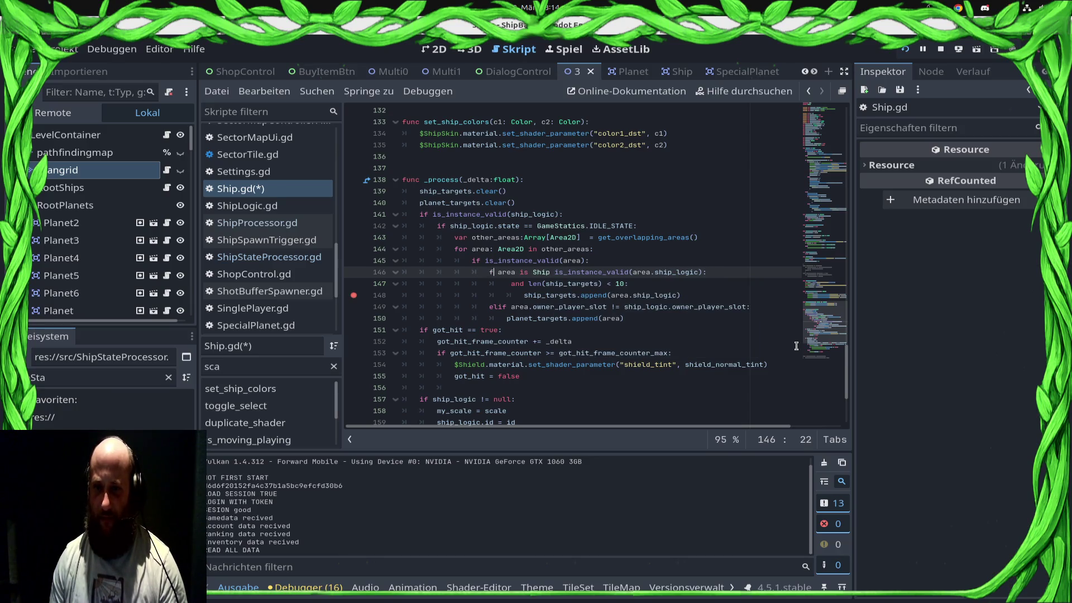
key(Home)
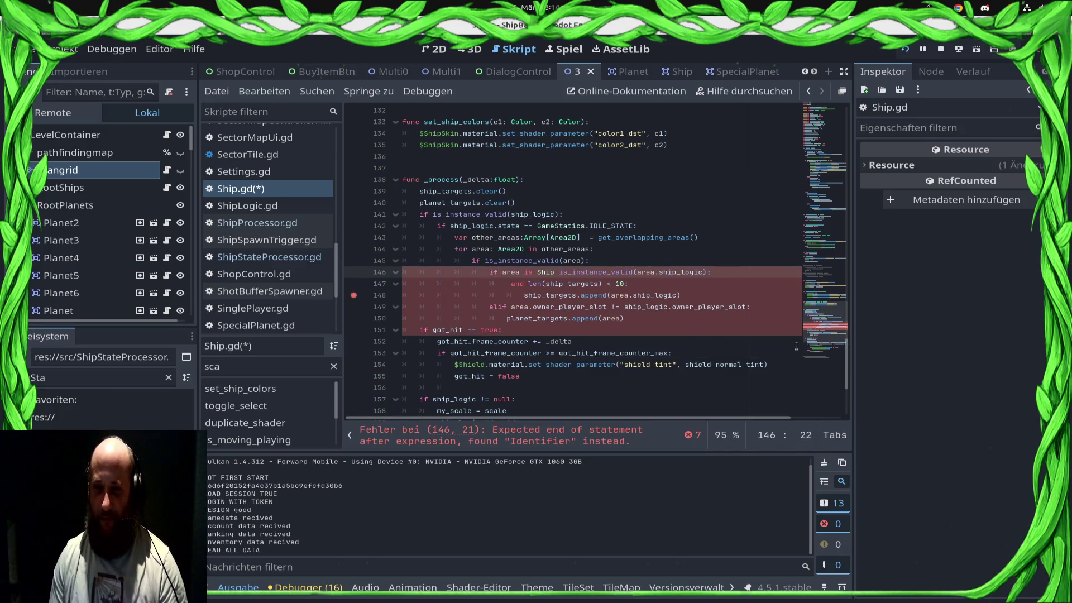
text(i)
key(Right)
key(Right)
key(Right)
key(Right)
key(Right)
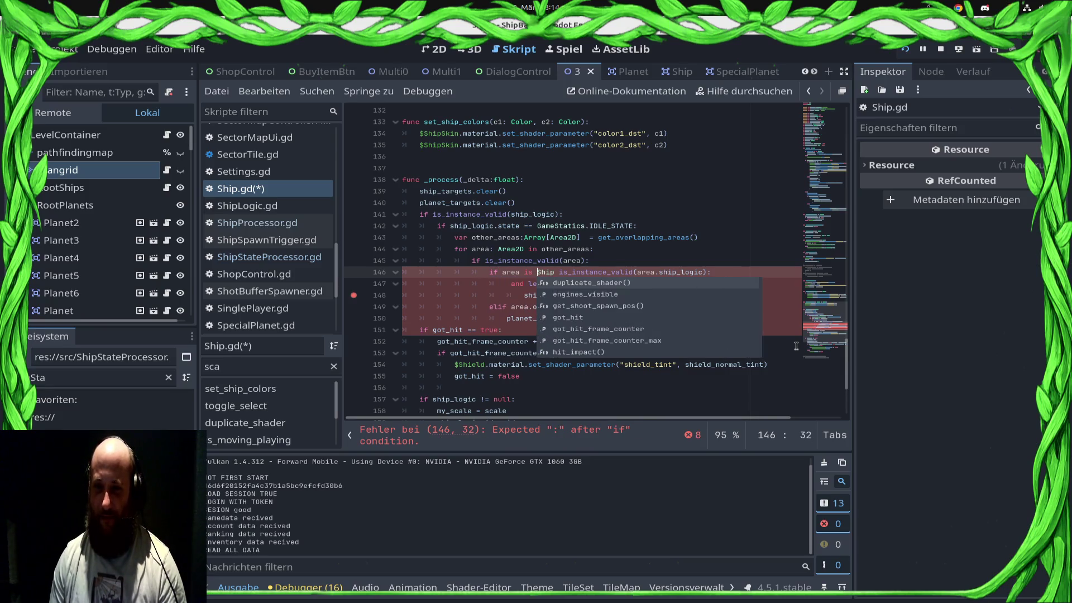
text(and)
key(ctrl+s)
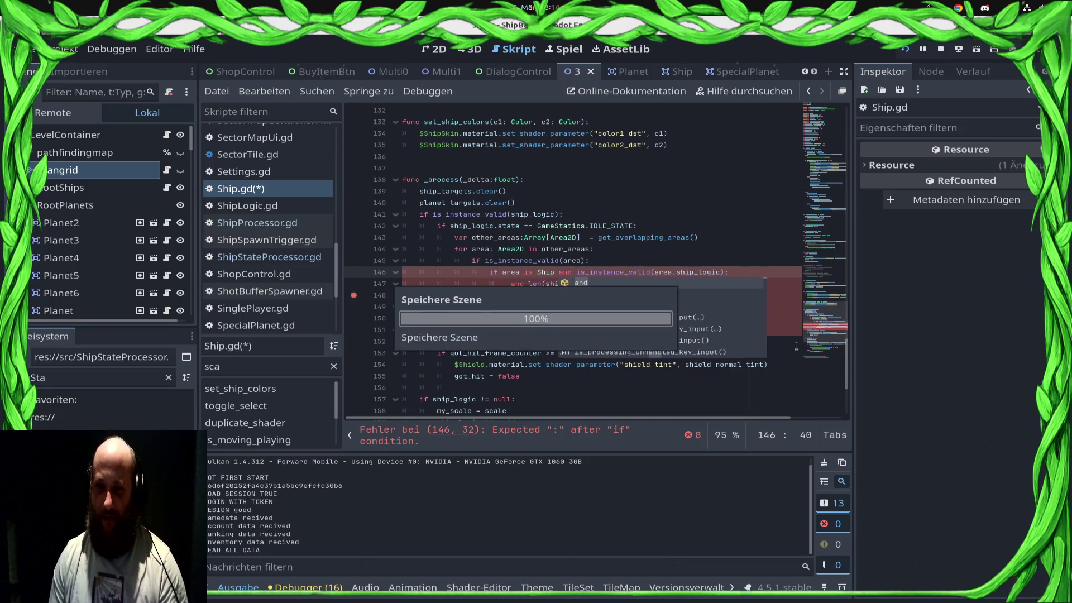
key(Down)
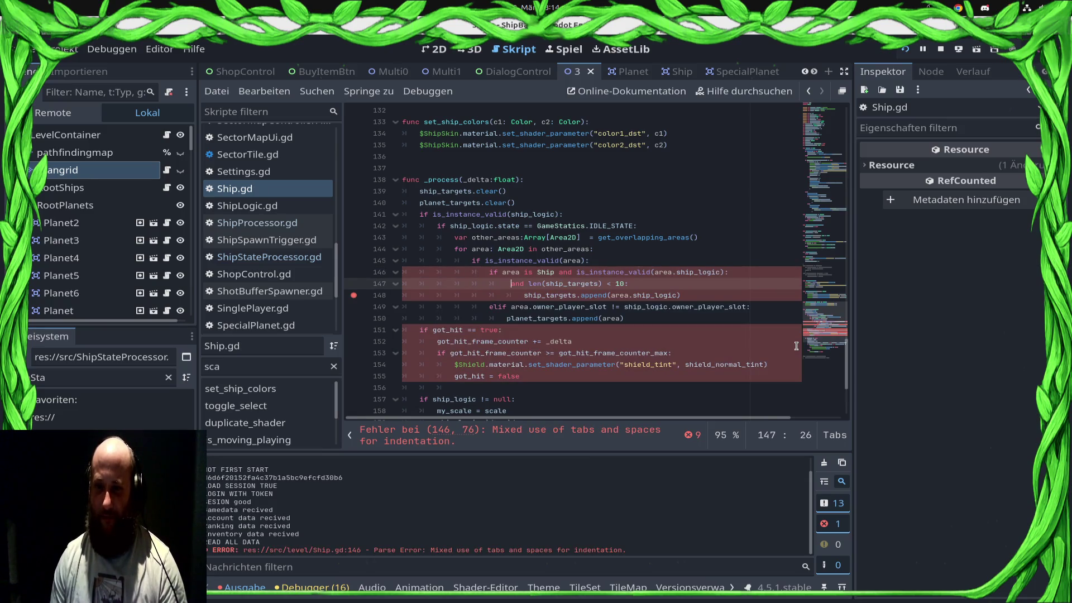
Append the len(ship_targets) < 10 condition to the end of line 146 and tidy the spacing after if
key(shift+End)
key(shift+Left)
key(ctrl+x)
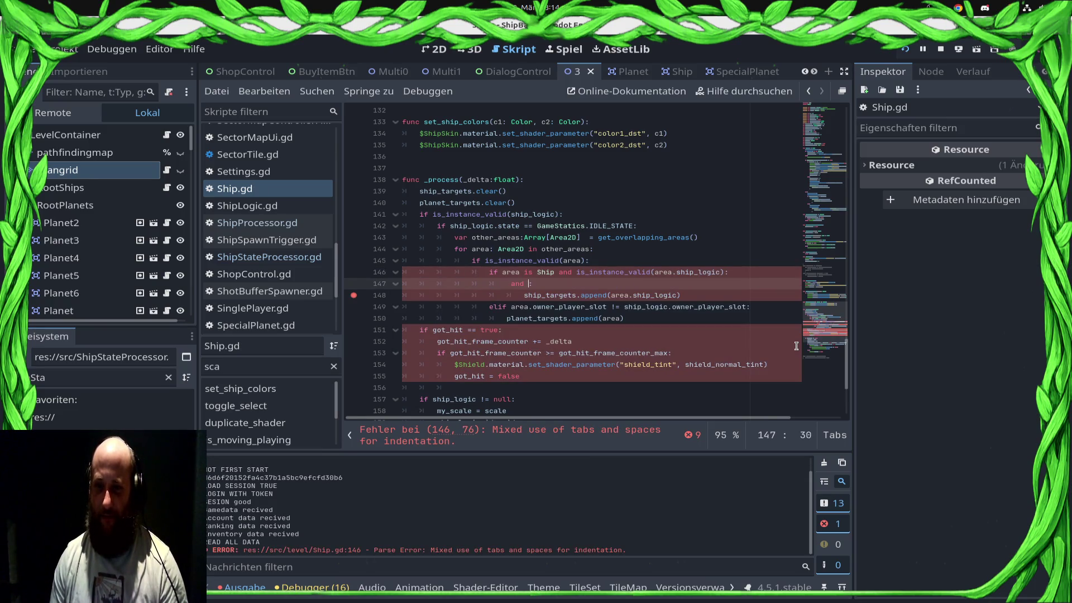
key(Up)
key(End)
key(ctrl+v)
key(Home)
key(ctrl+Right)
key(Delete)
Wrap the condition in parentheses, putting the ship_logic validity and size checks on separate lines, and save
text(()
key(End)
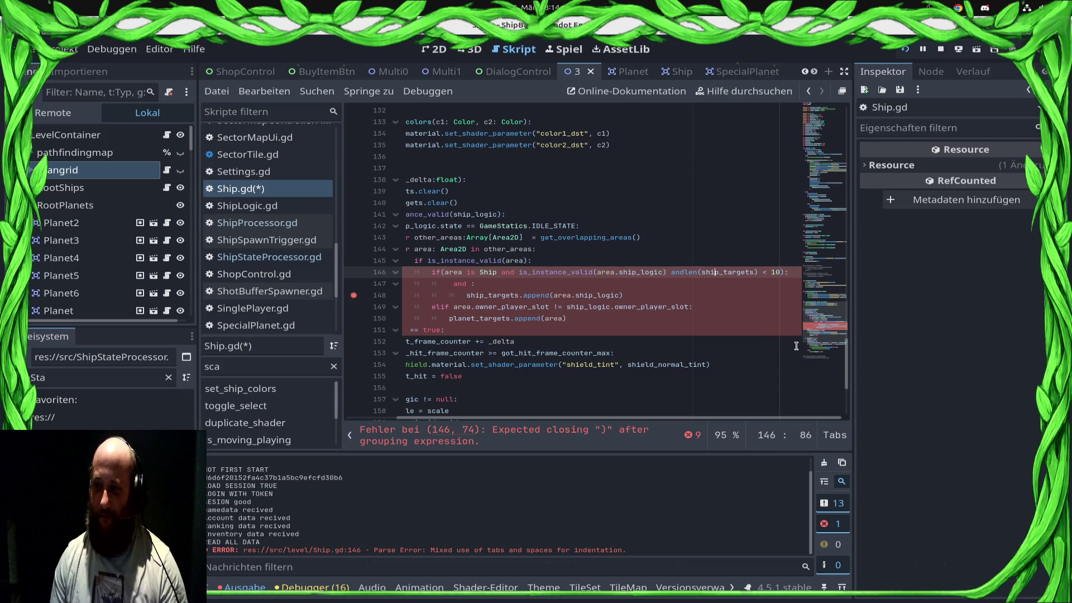
key(ctrl+Left)
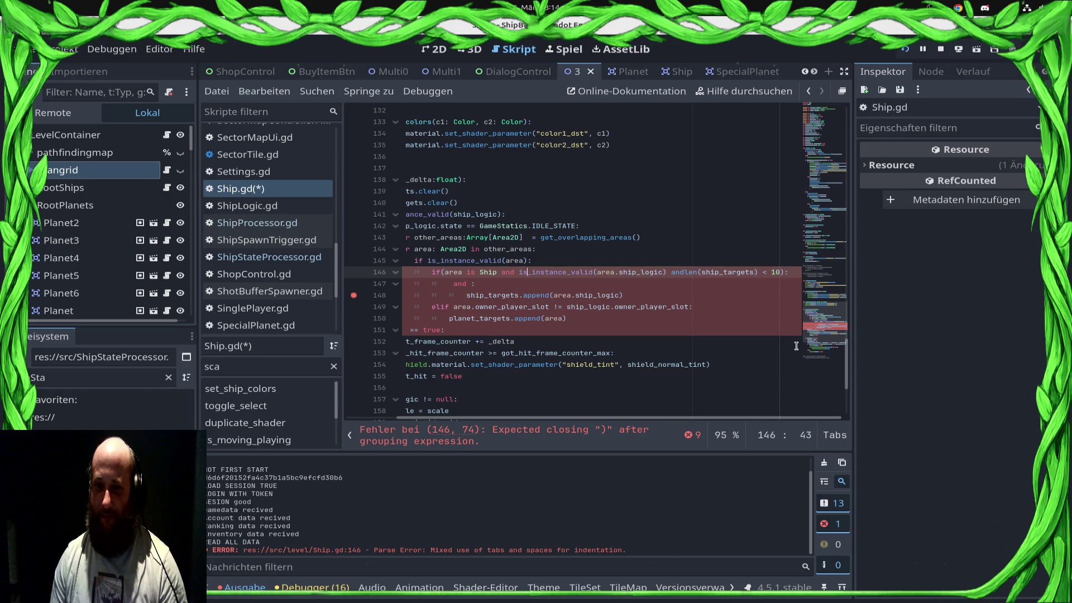
key(Return)
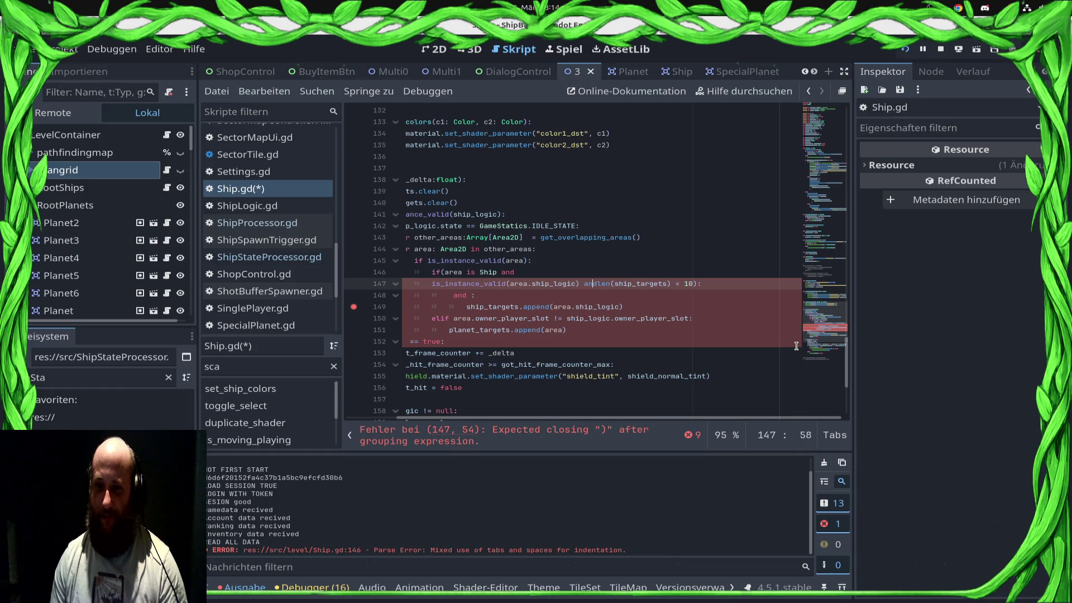
key(Return)
key(Down)
key(shift+End)
key(BackSpace)
key(Delete)
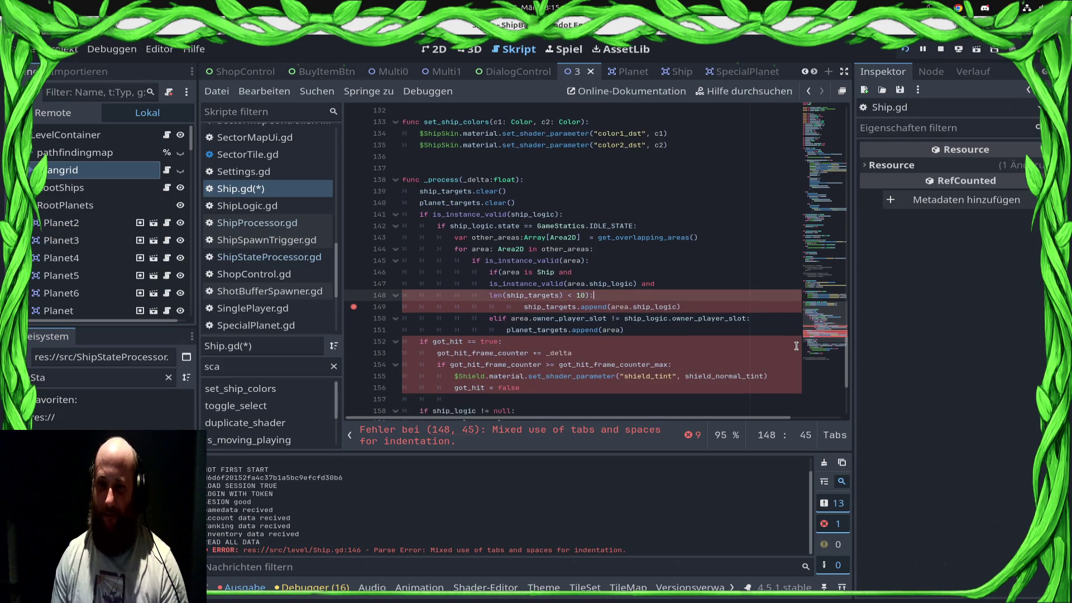
key(BackSpace)
key(ctrl+s)
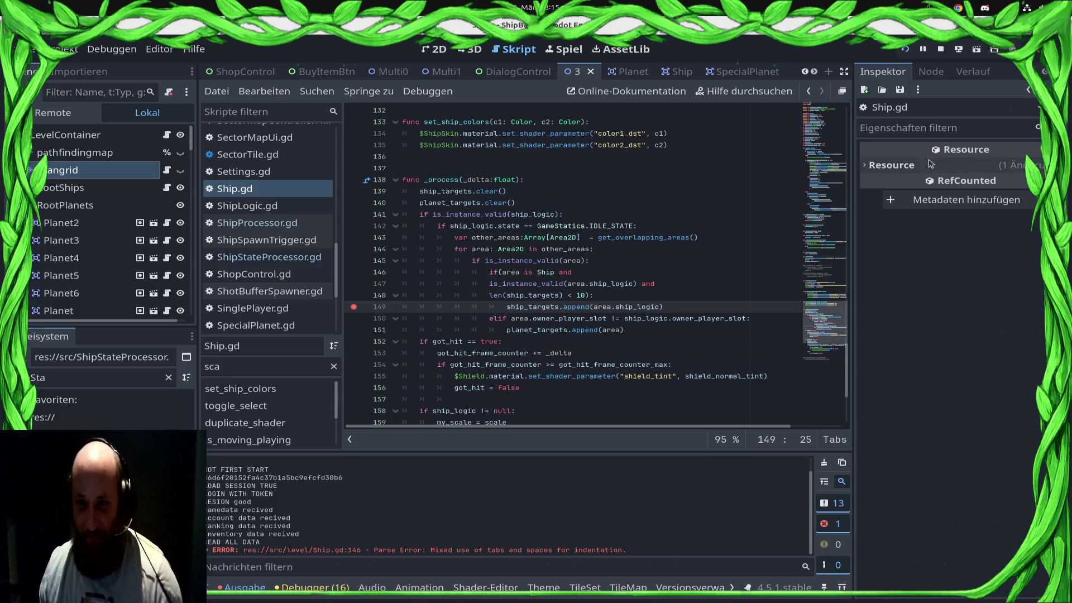
Indent the validity and size continuation lines one extra level and save
click(489, 283)
key(Tab)
click(493, 295)
key(Tab)
key(ctrl+s)
click(597, 295)
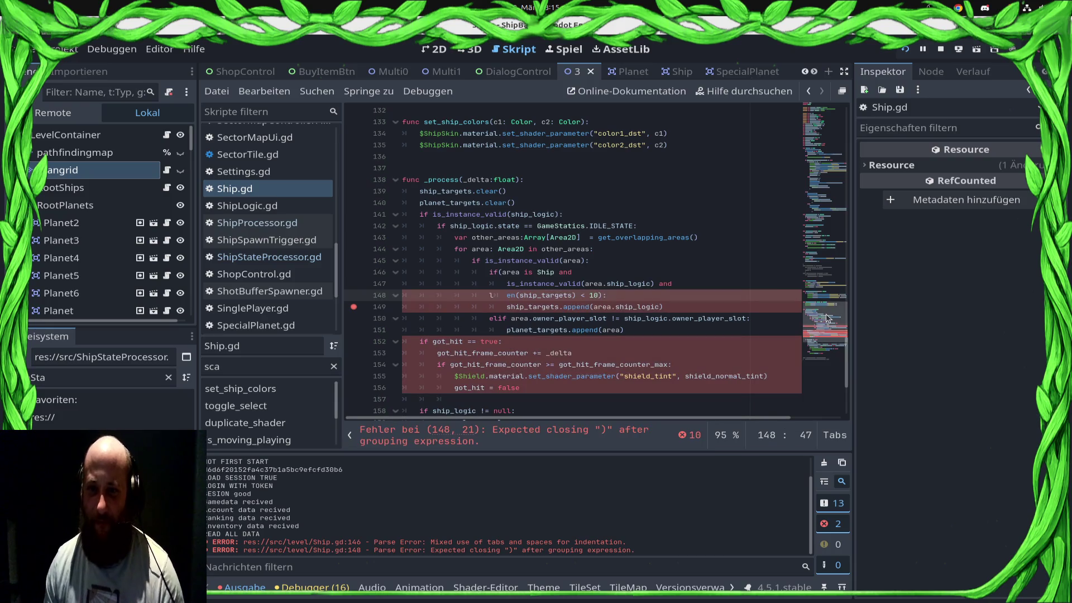
key(ctrl+z)
key(ctrl+z)
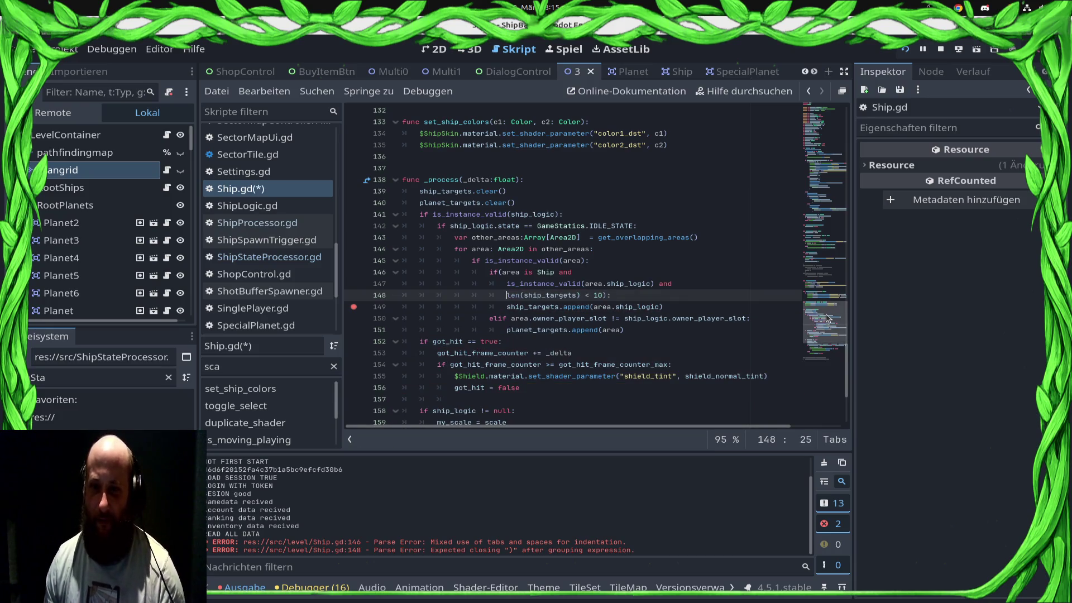
key(ctrl+z)
key(ctrl+s)
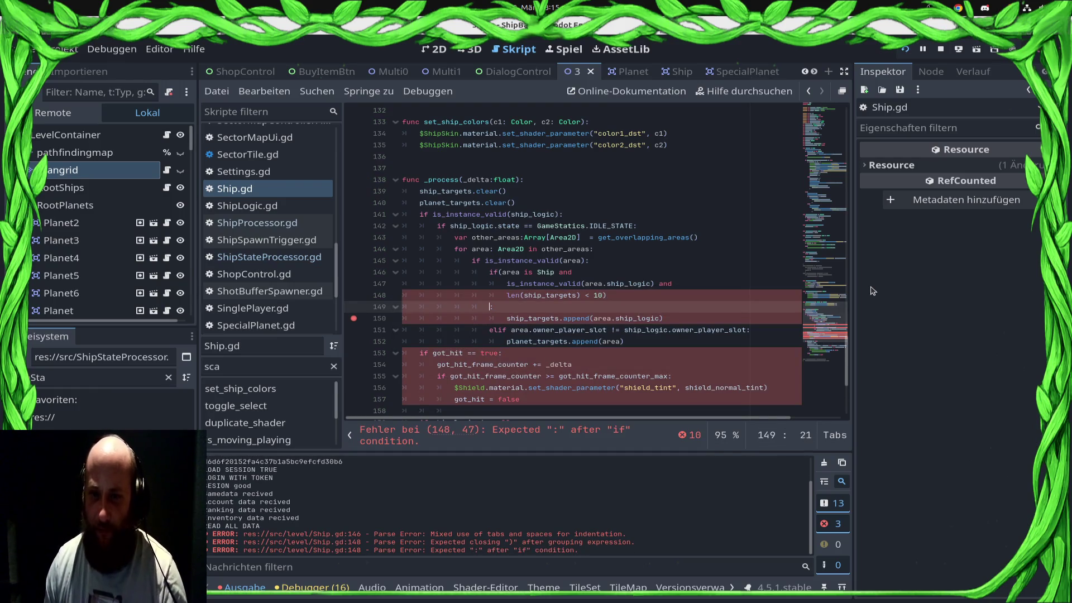
Put the closing ): on its own outdented line, save, then stop and relaunch the game
text())
key(Up)
key(End)
key(BackSpace)
key(Down)
key(Home)
key(Tab)
key(ctrl+s)
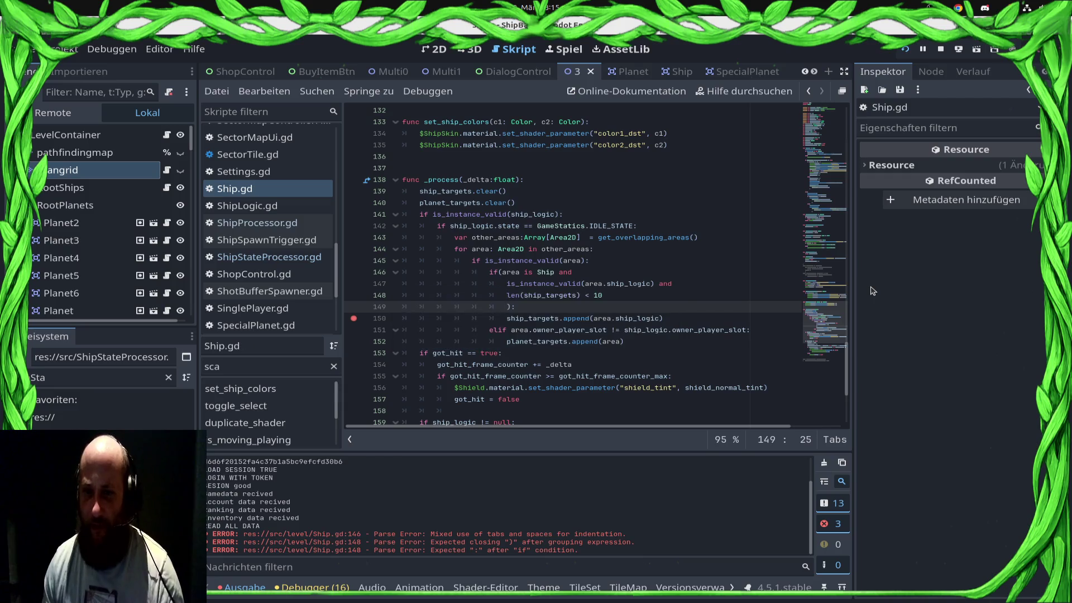
key(BackSpace)
key(ctrl+s)
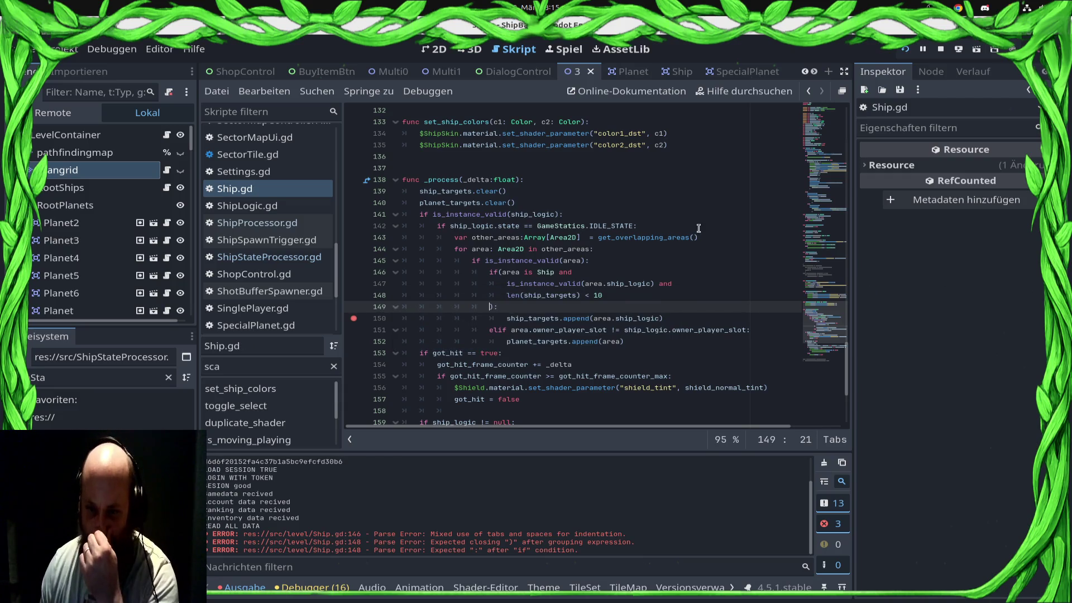
click(940, 49)
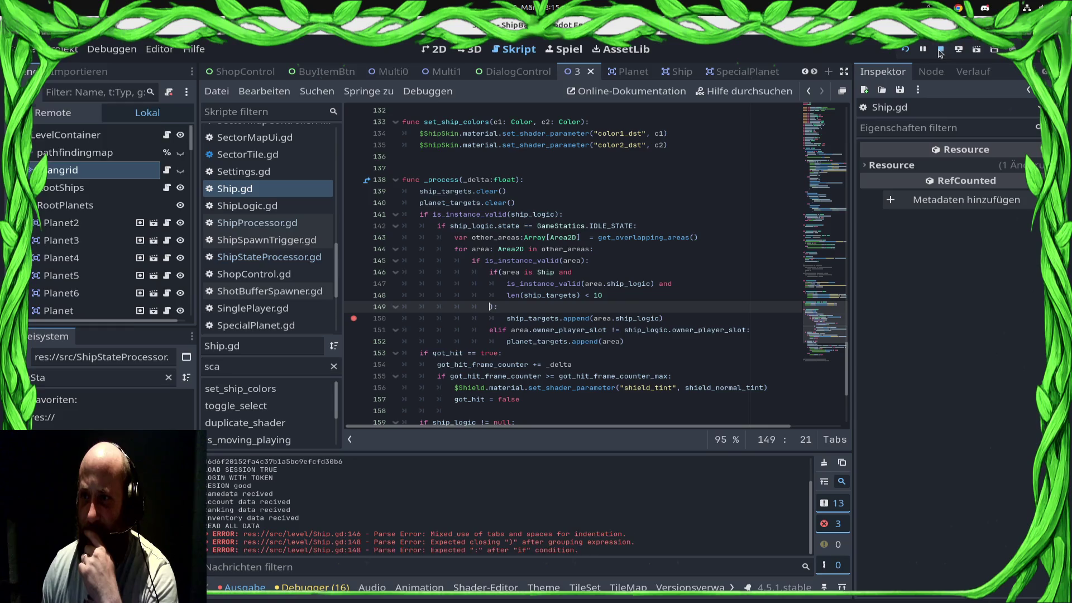
click(905, 49)
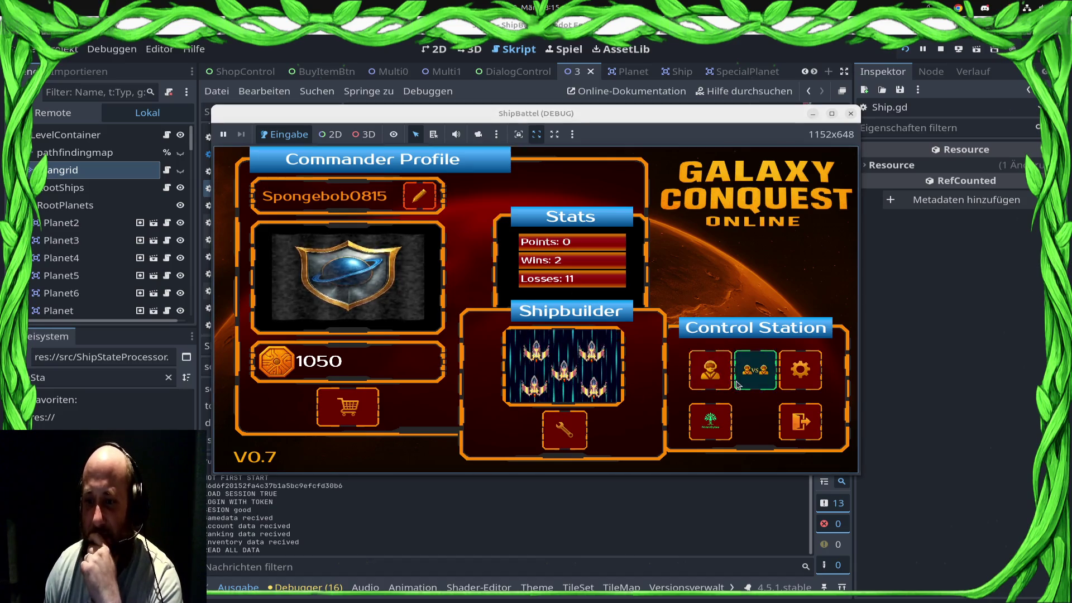
Start the Draxal Homesector battle from the versus menu and dismiss the commander's briefing
click(755, 369)
key(Escape)
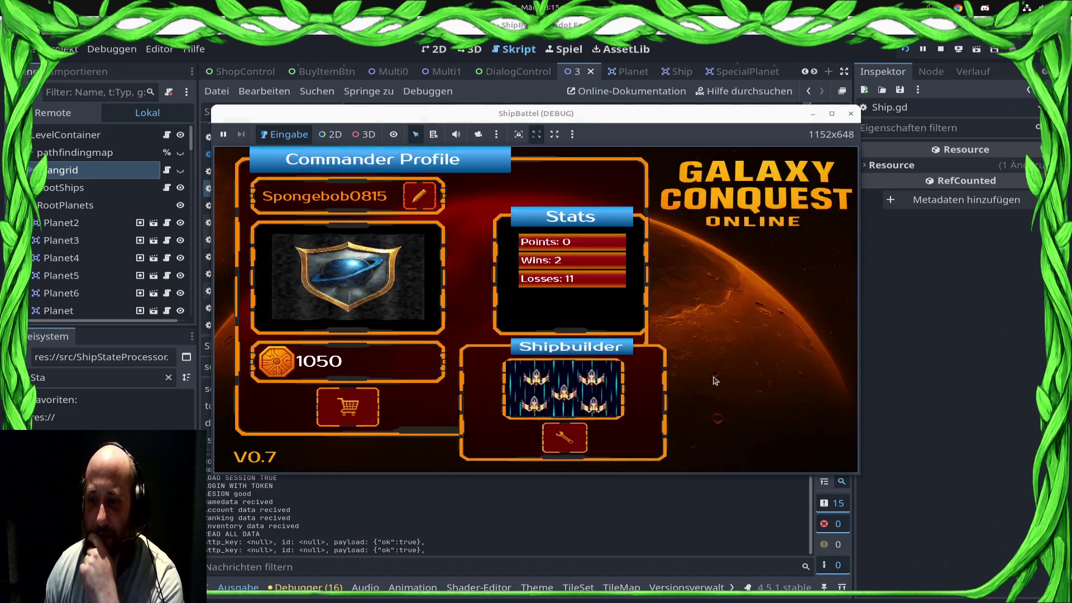
click(710, 376)
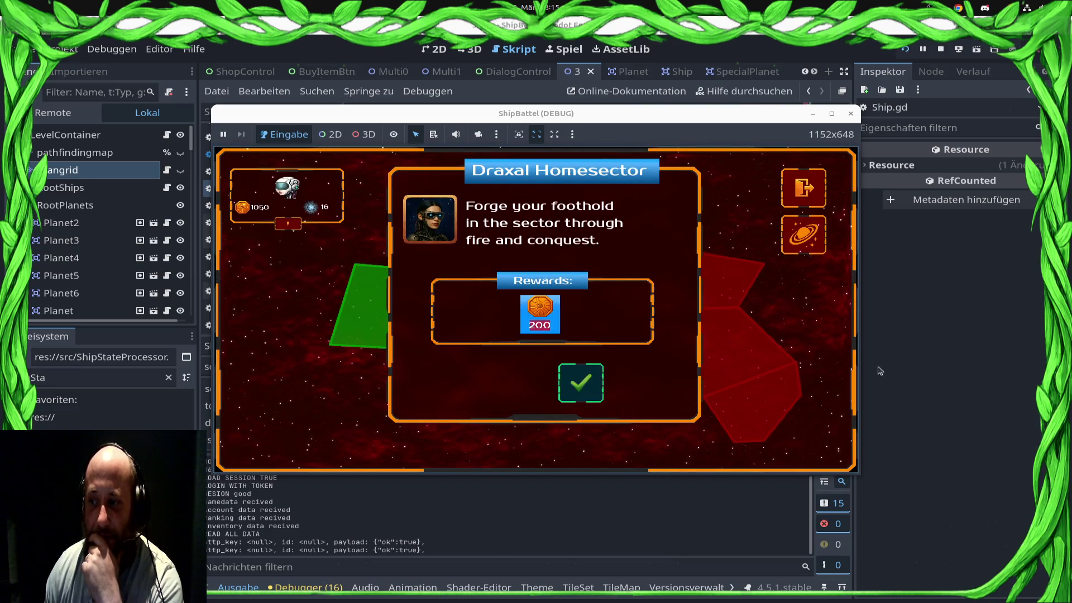
click(580, 382)
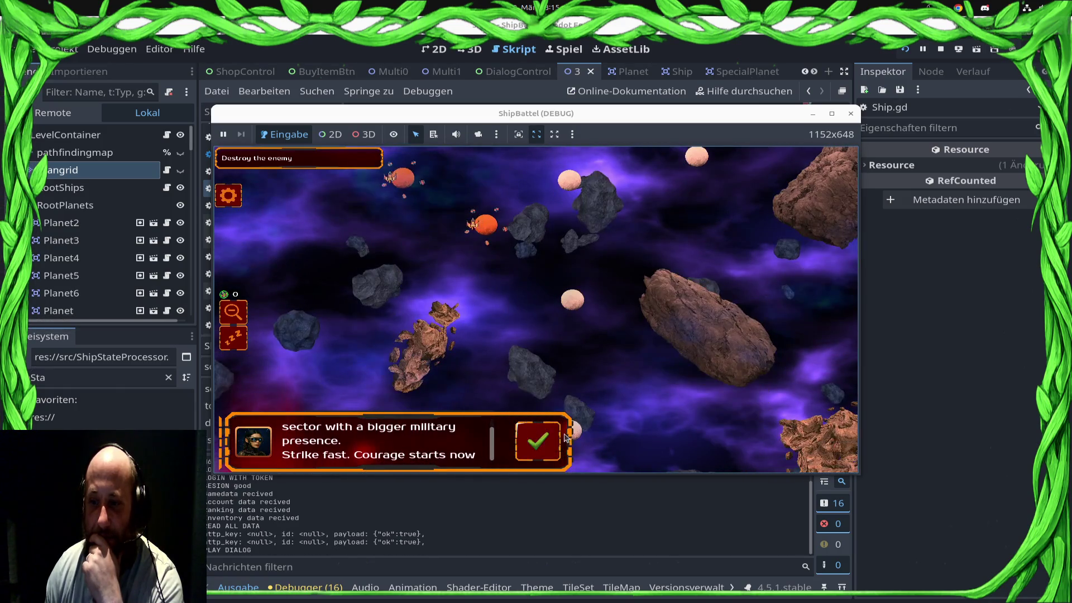
click(538, 441)
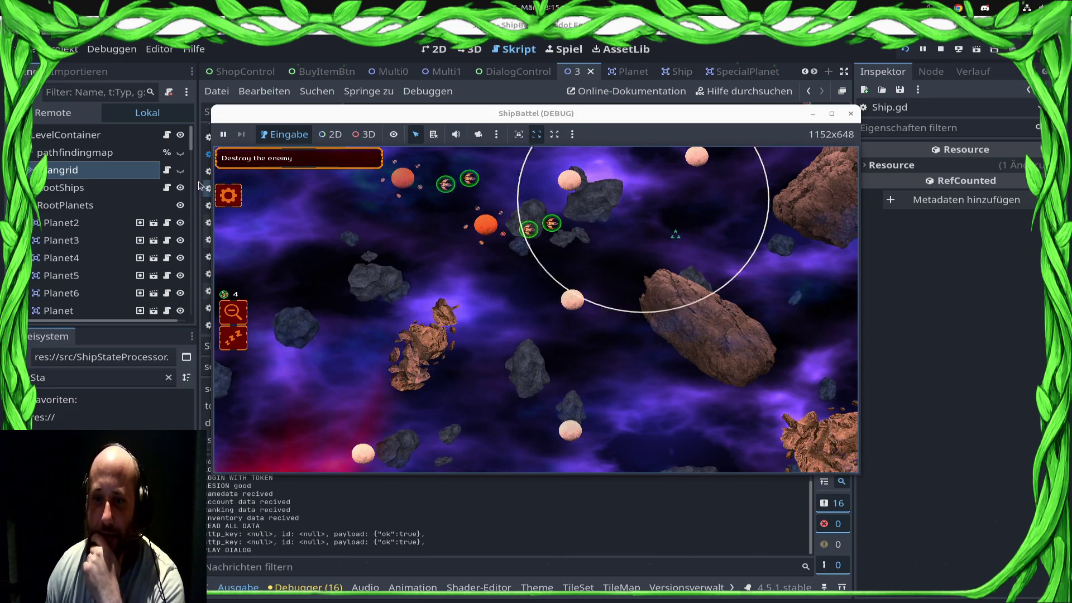
Raise the Effekt Volume in the in-game settings, then lower it slightly and resume
key(Escape)
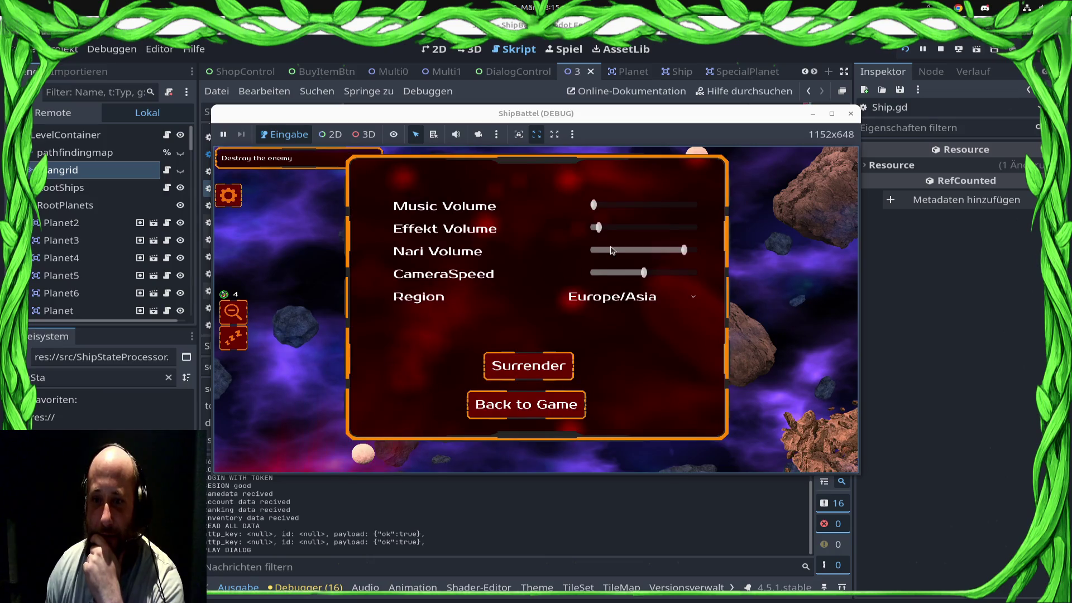
drag(598, 228, 668, 232)
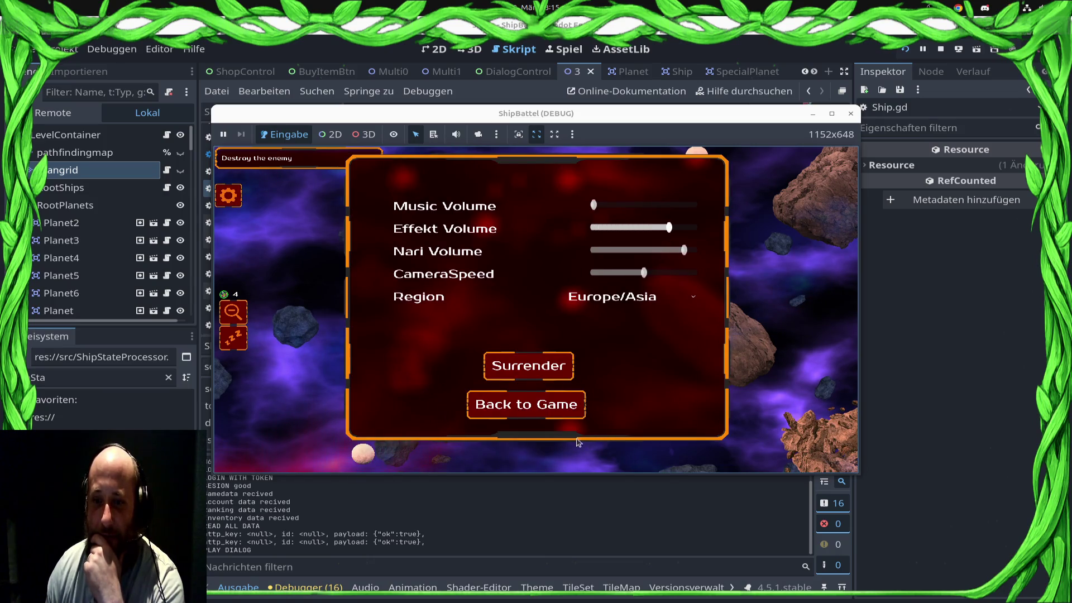
click(560, 416)
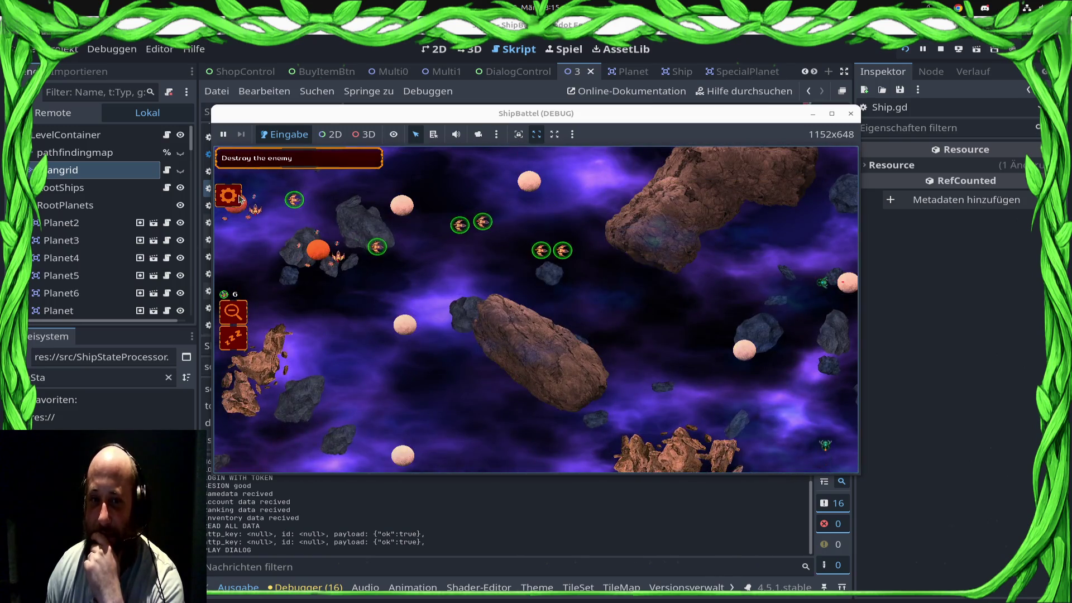
key(Escape)
drag(663, 230, 646, 231)
click(573, 406)
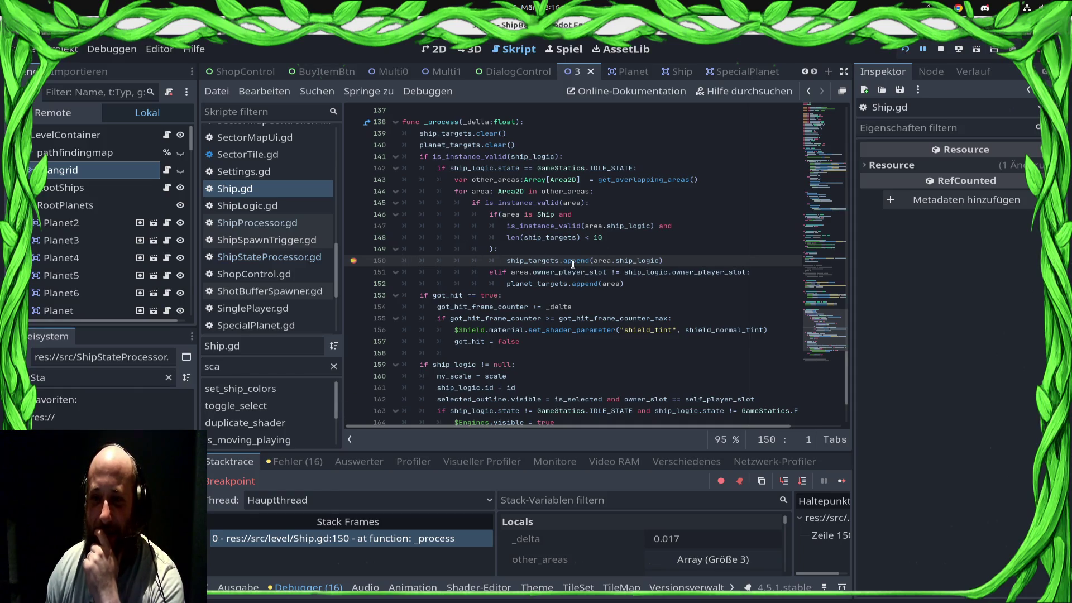
Inspect the overlapping area's properties in Stack Variables, including its Owner Slot value
mouse_move(573, 264)
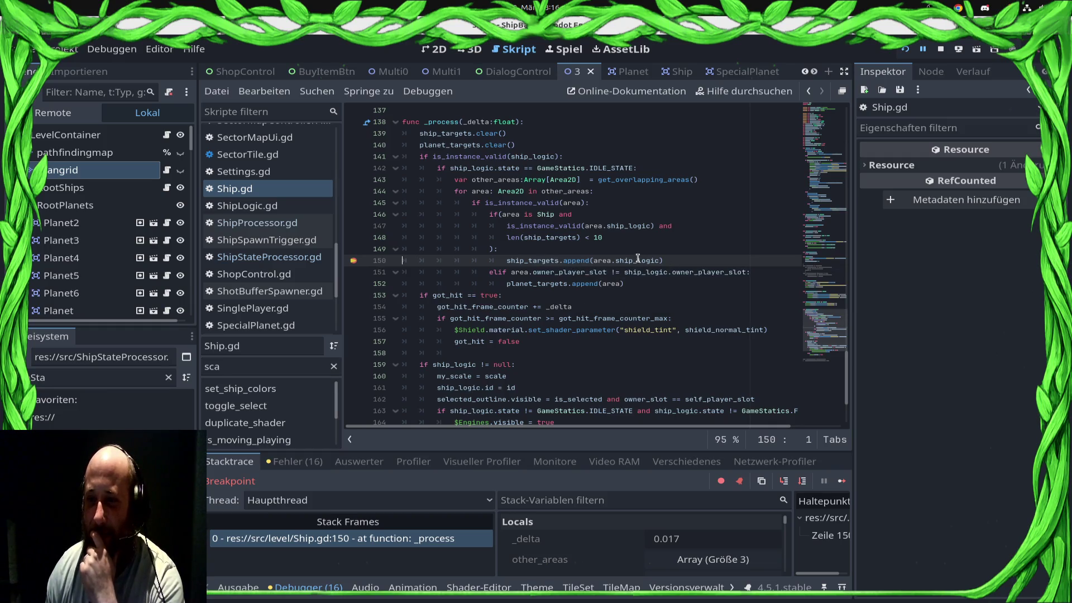
scroll(677, 559, down, 1)
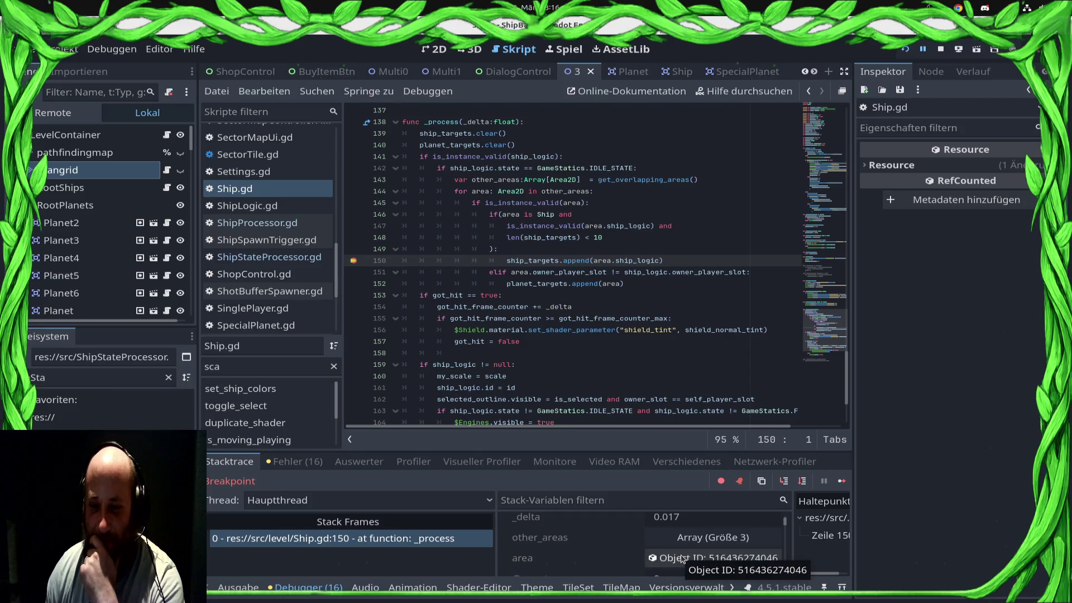
scroll(679, 558, down, 1)
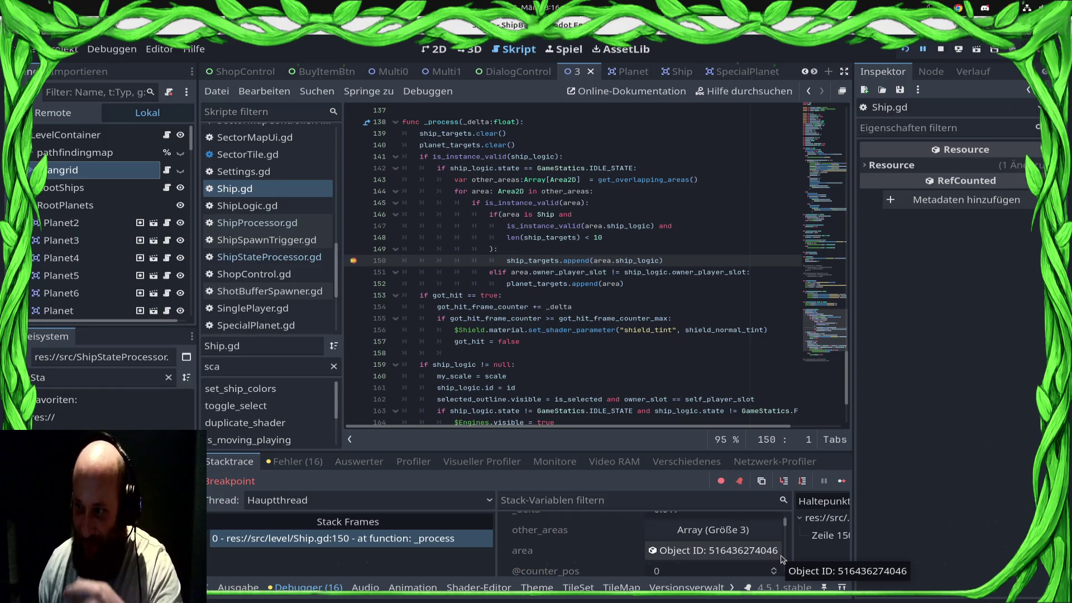
click(723, 550)
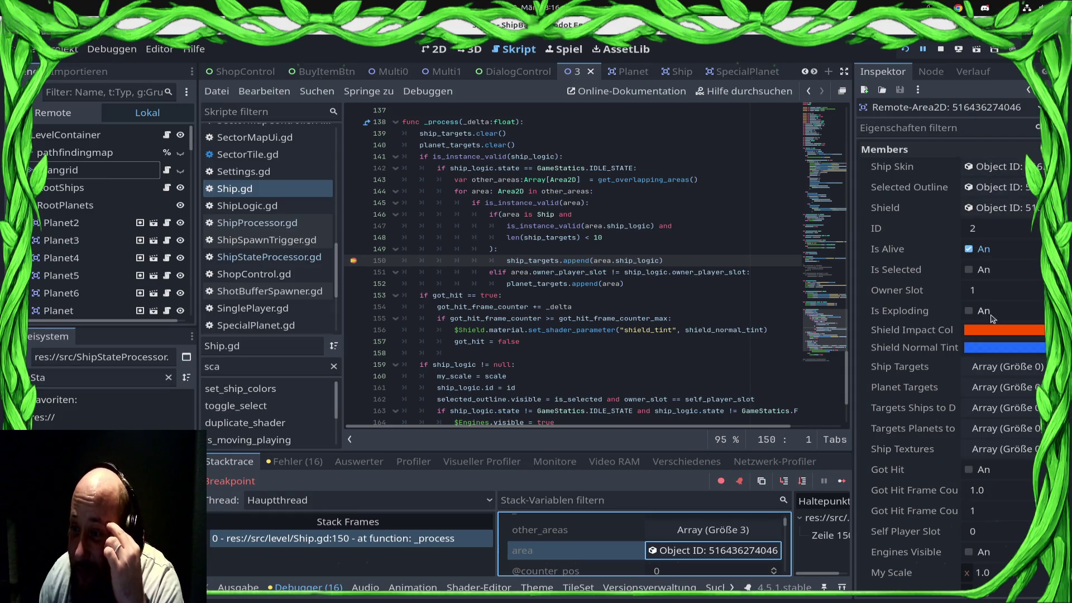
click(989, 293)
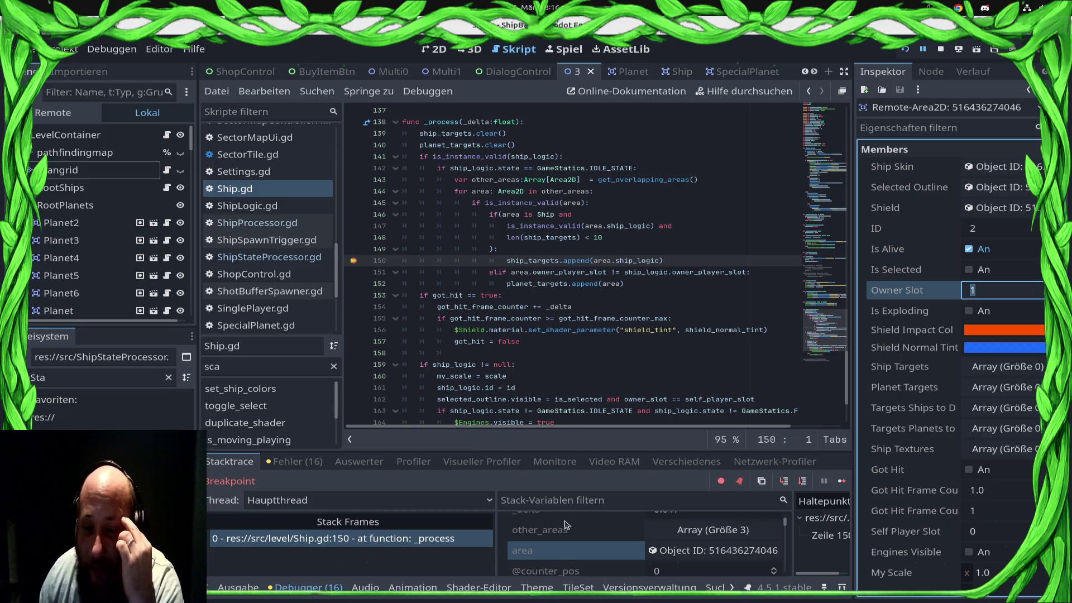
Inspect the ship's own members, remove the line-150 breakpoint and resume the game
scroll(685, 552, up, 2)
scroll(685, 552, down, 3)
scroll(685, 552, down, 4)
click(709, 528)
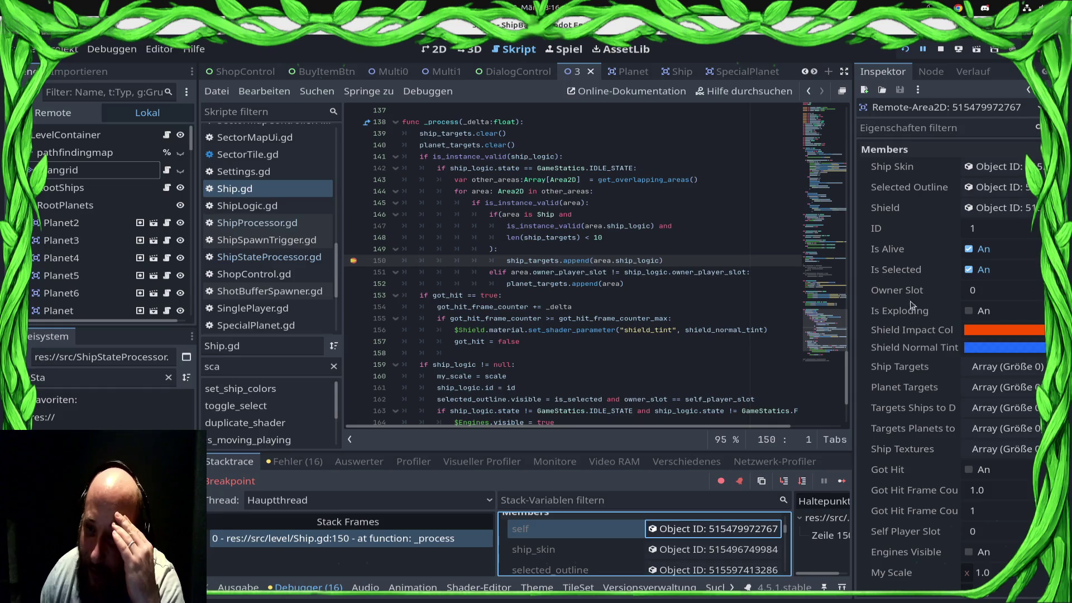
click(356, 263)
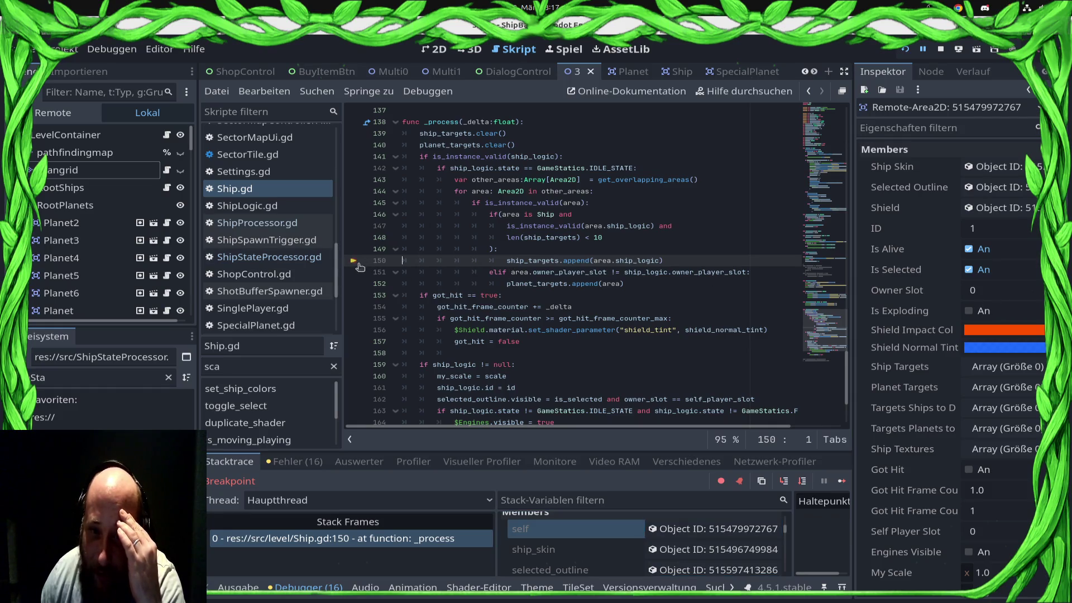
click(841, 481)
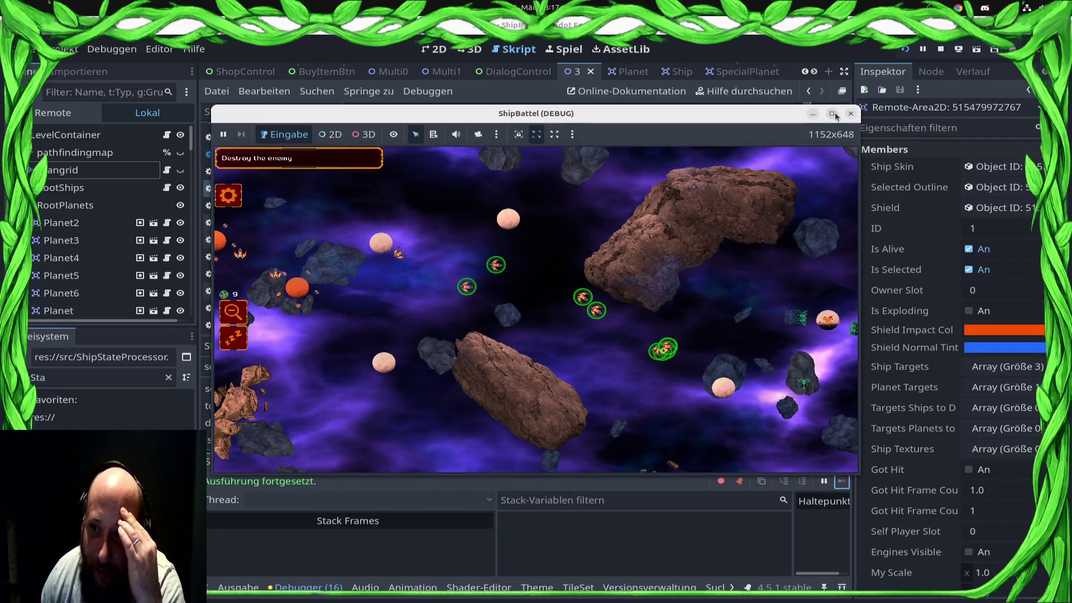
Maximize the game window and go to the failing elif on line 151
click(833, 114)
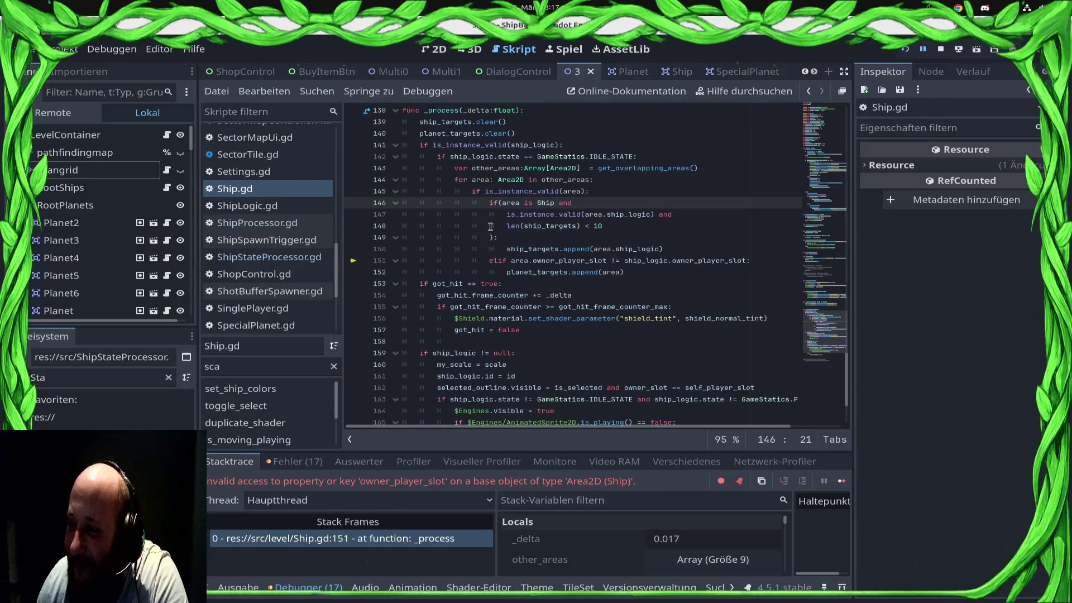
click(490, 226)
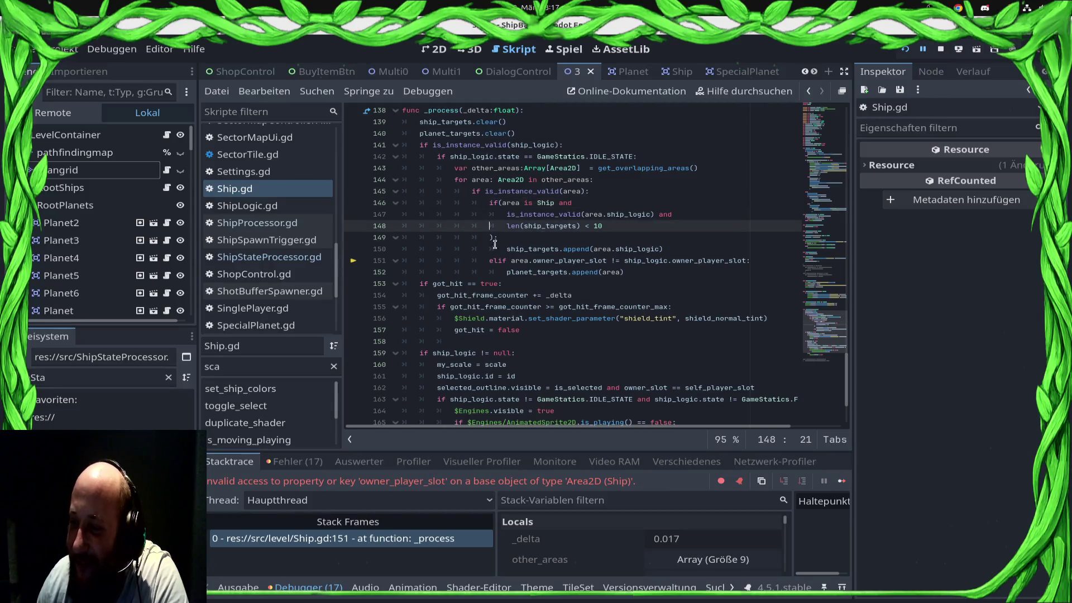
click(494, 249)
click(490, 260)
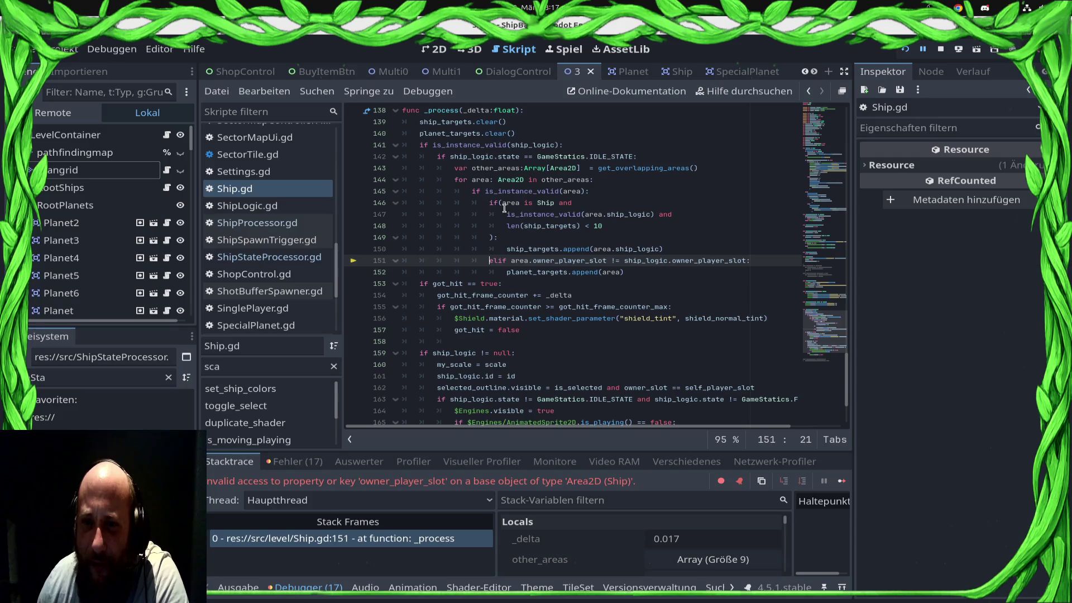
Review the is_instance_valid check on line 147 and stop the debug session
click(479, 192)
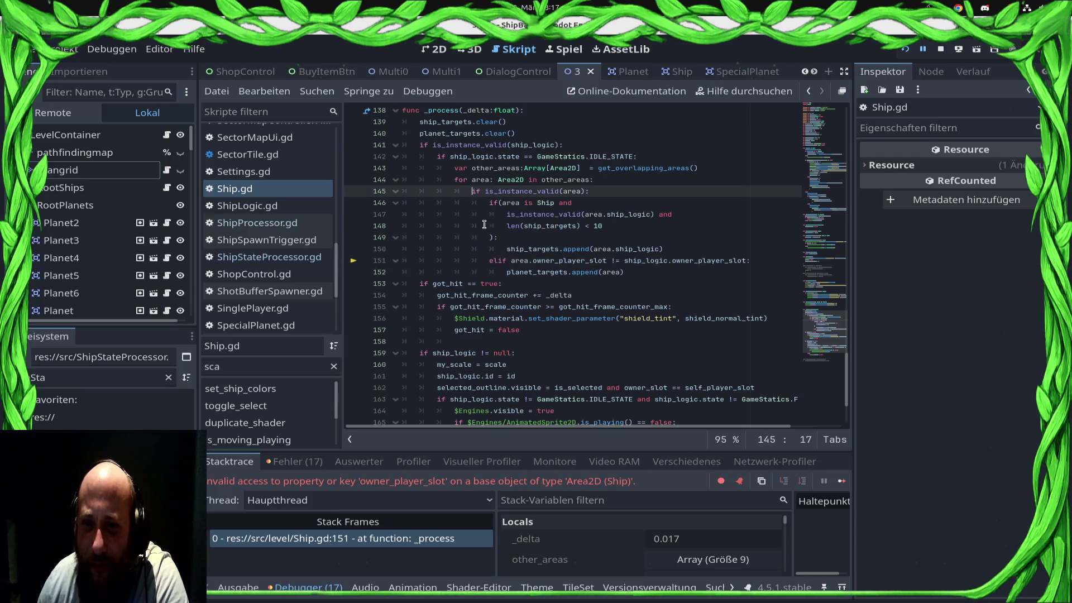
click(503, 213)
click(503, 214)
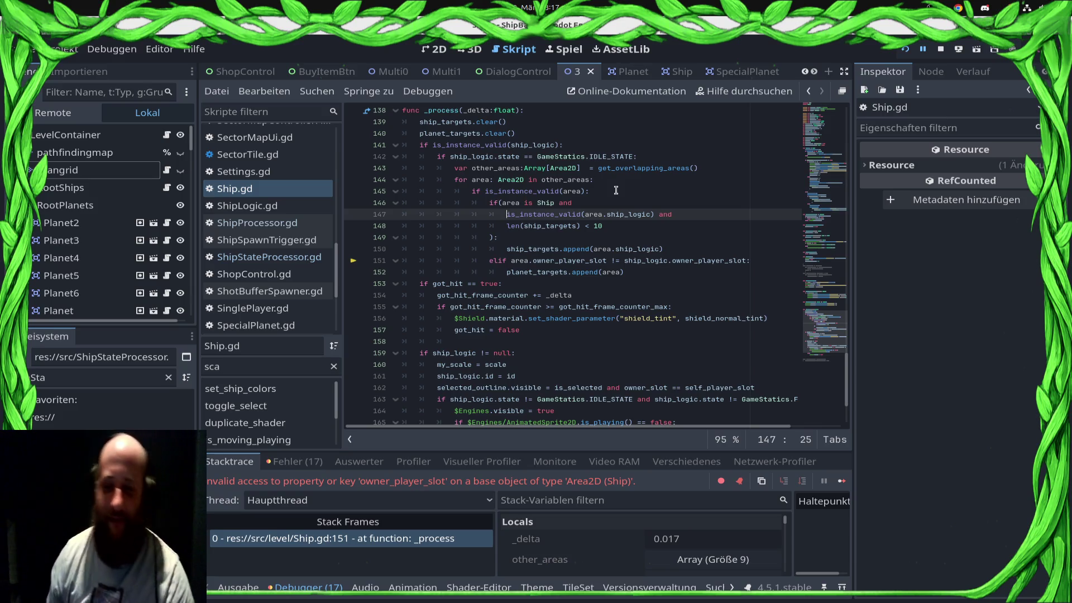
click(941, 49)
click(575, 202)
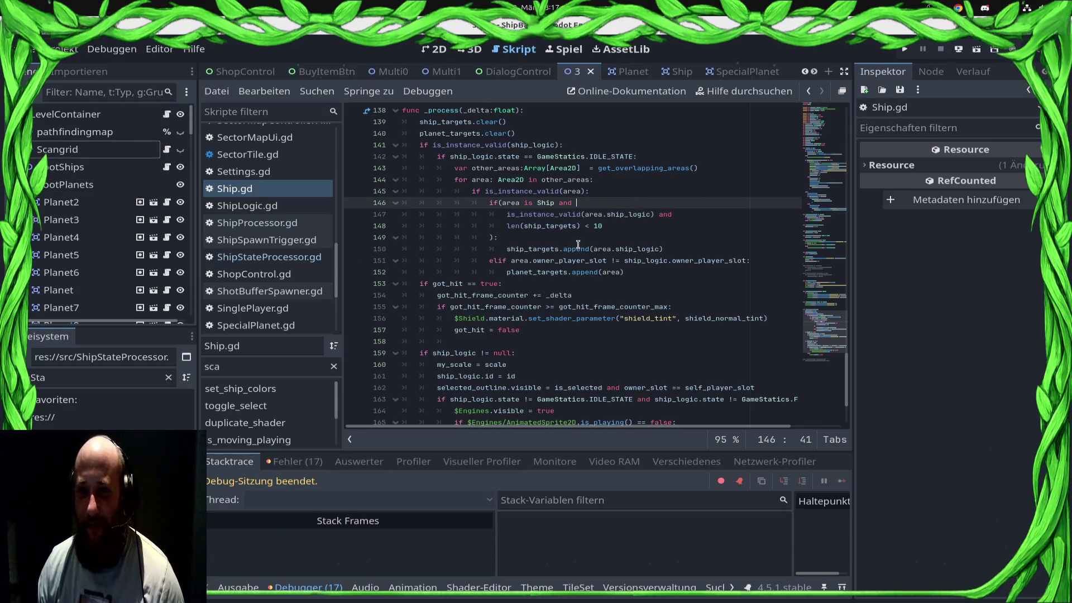
Close line 146 as if(area is Ship):, start a nested if on line 147, and save
key(BackSpace)
key(BackSpace)
key(BackSpace)
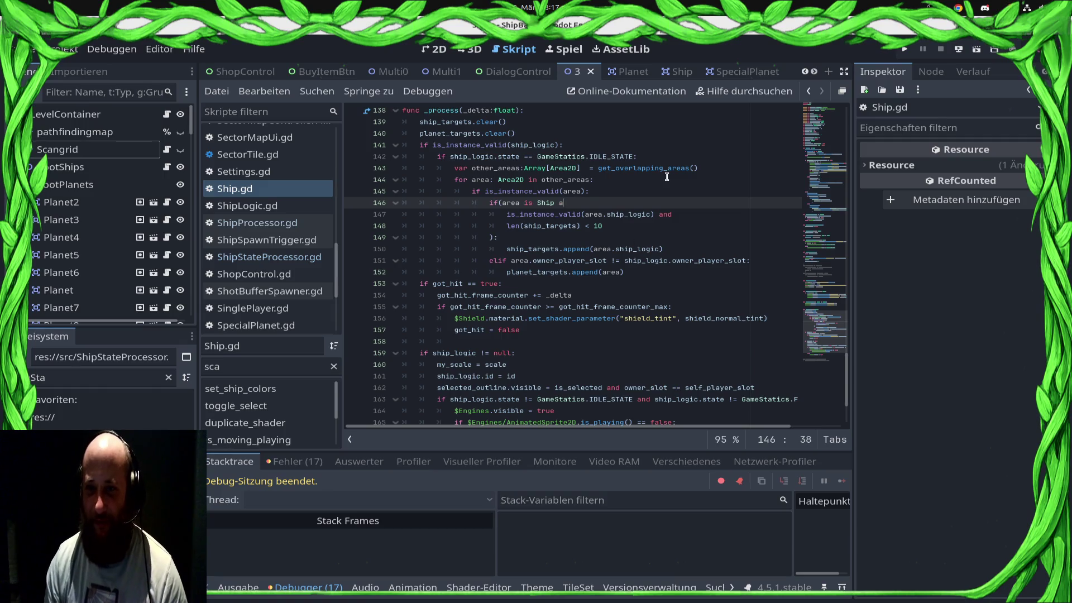
text())
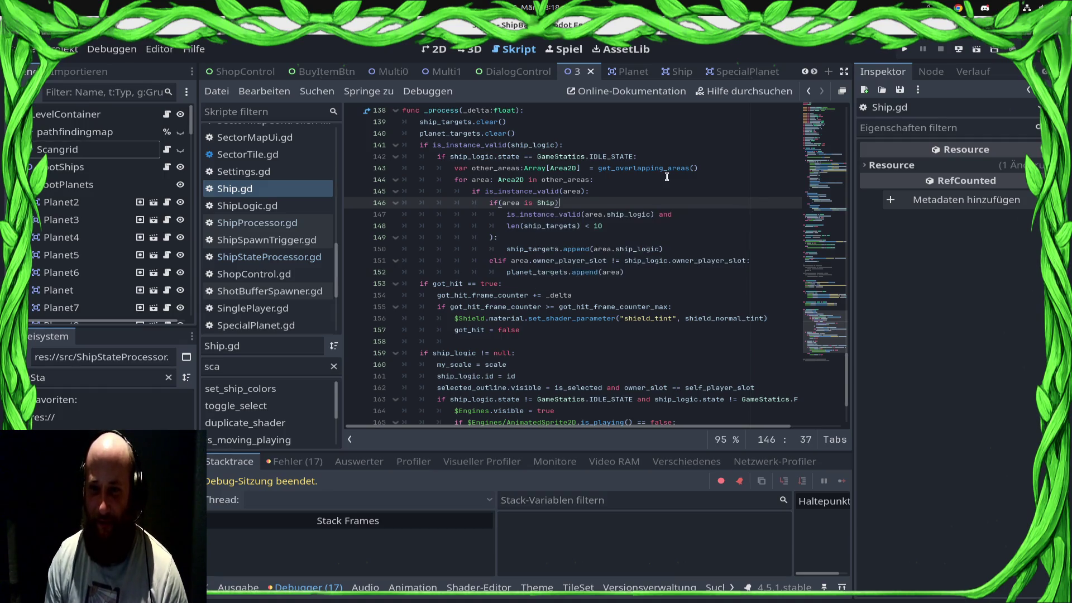
text(:)
key(Down)
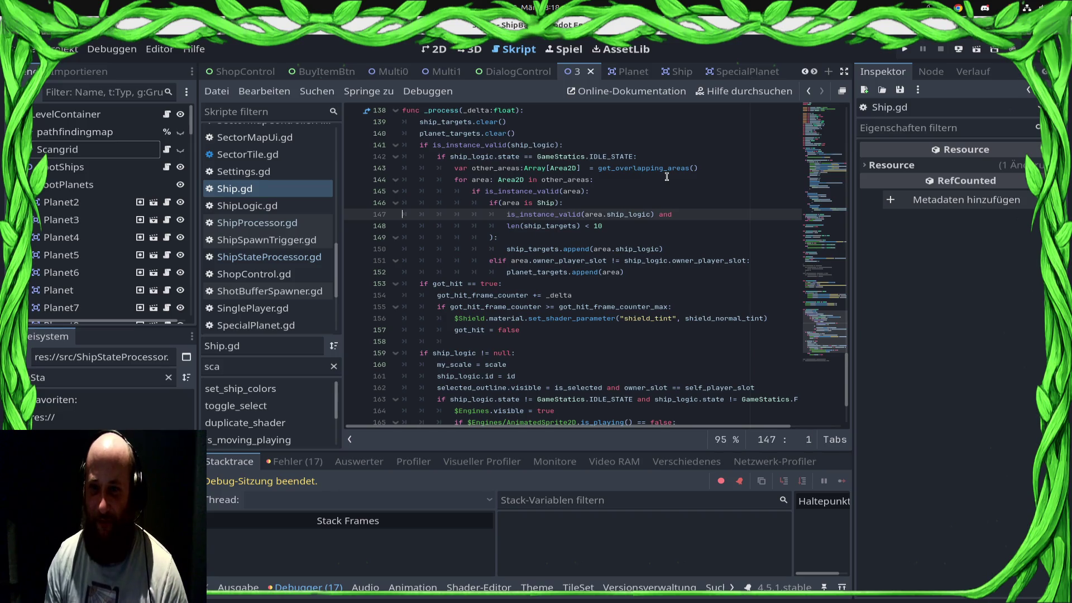
key(Right)
key(Right)
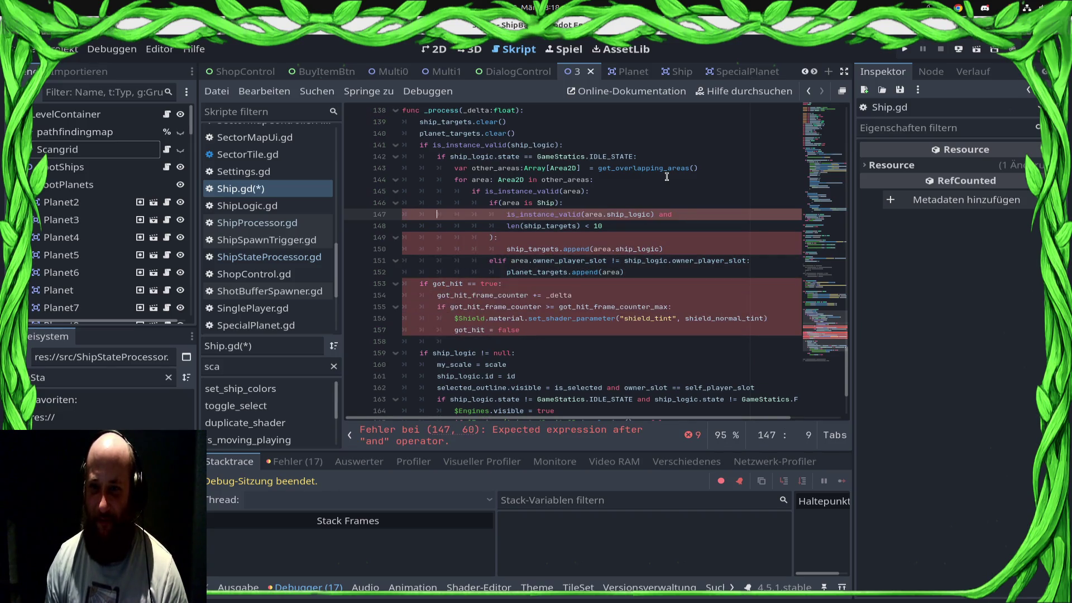
key(Down)
key(Up)
text(if)
key(Escape)
key(Down)
key(Down)
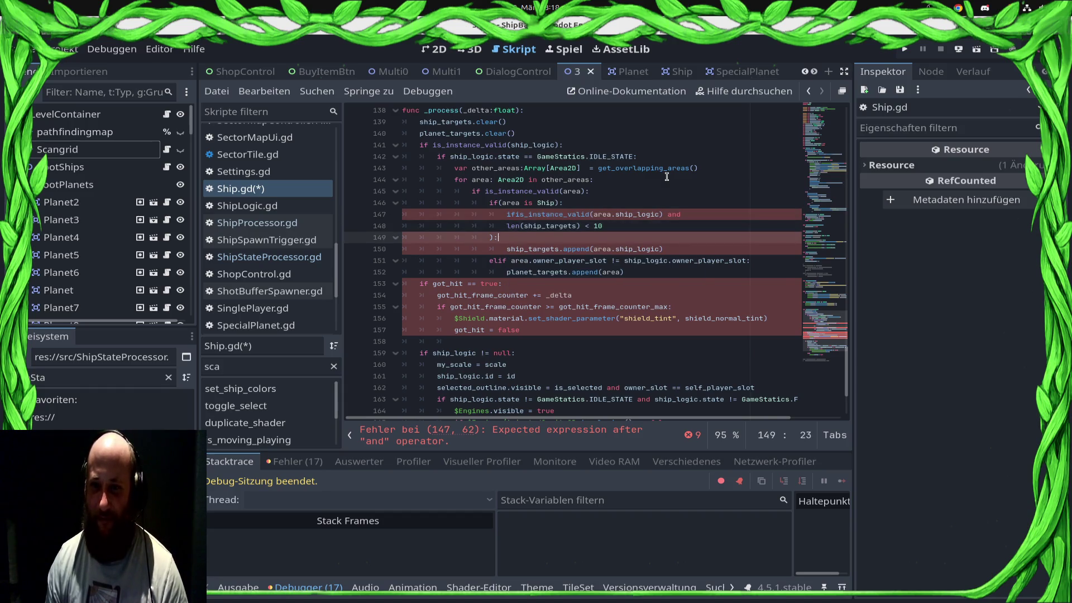
key(Up)
key(Up)
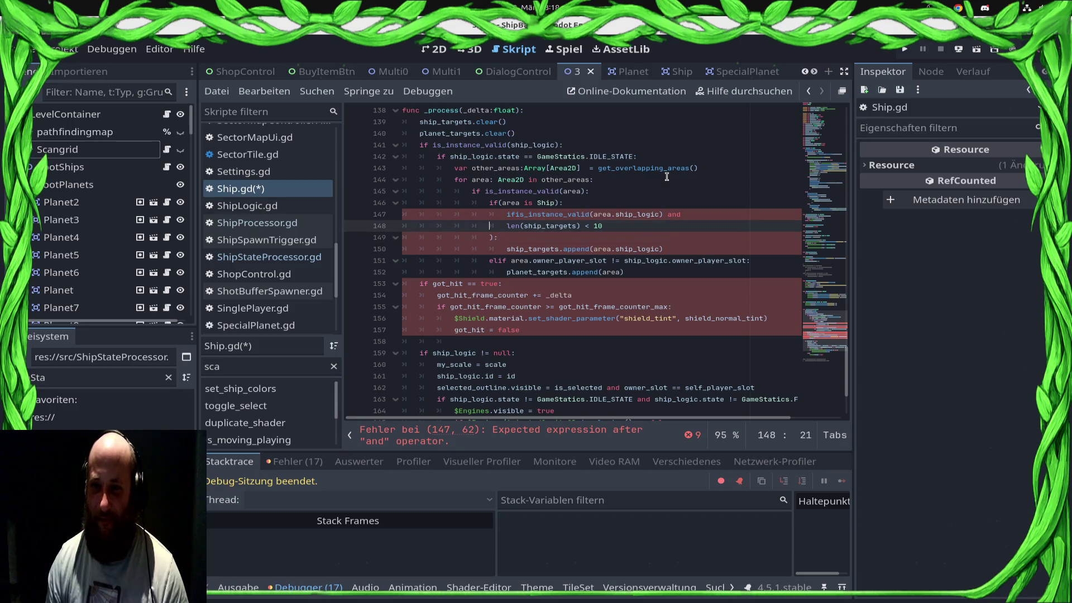
key(Down)
key(Down)
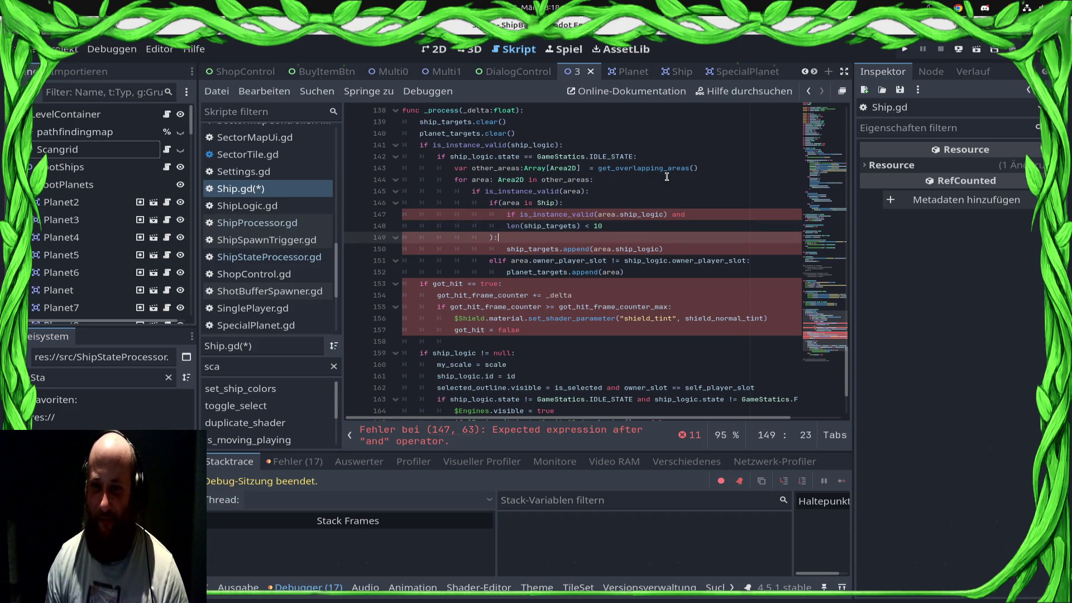
key(ctrl+s)
Indent the append line one level deeper and save
key(Up)
key(Down)
key(Down)
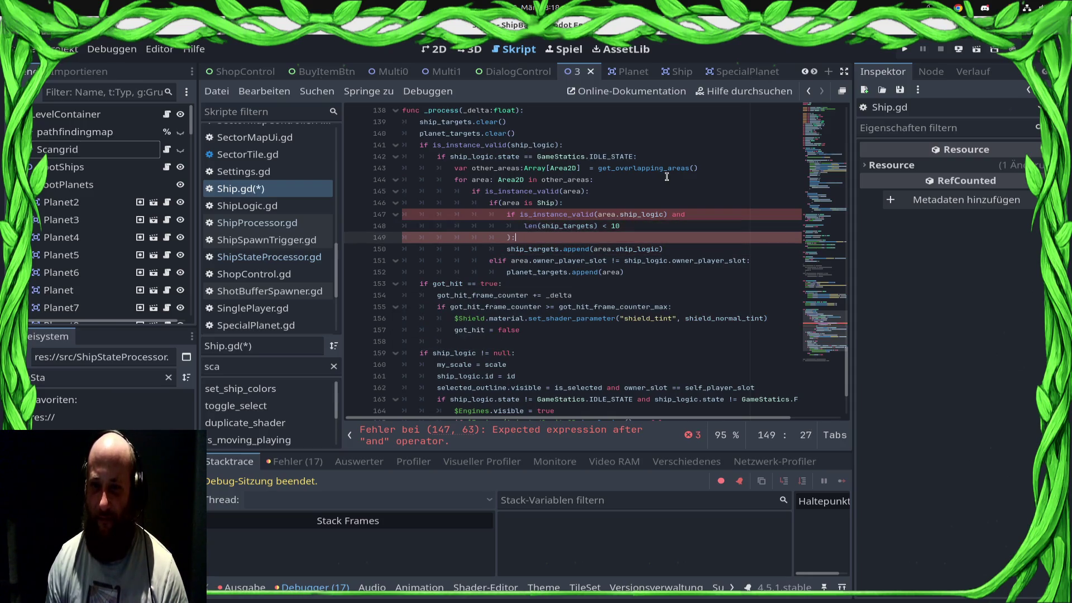
key(Tab)
key(ctrl+s)
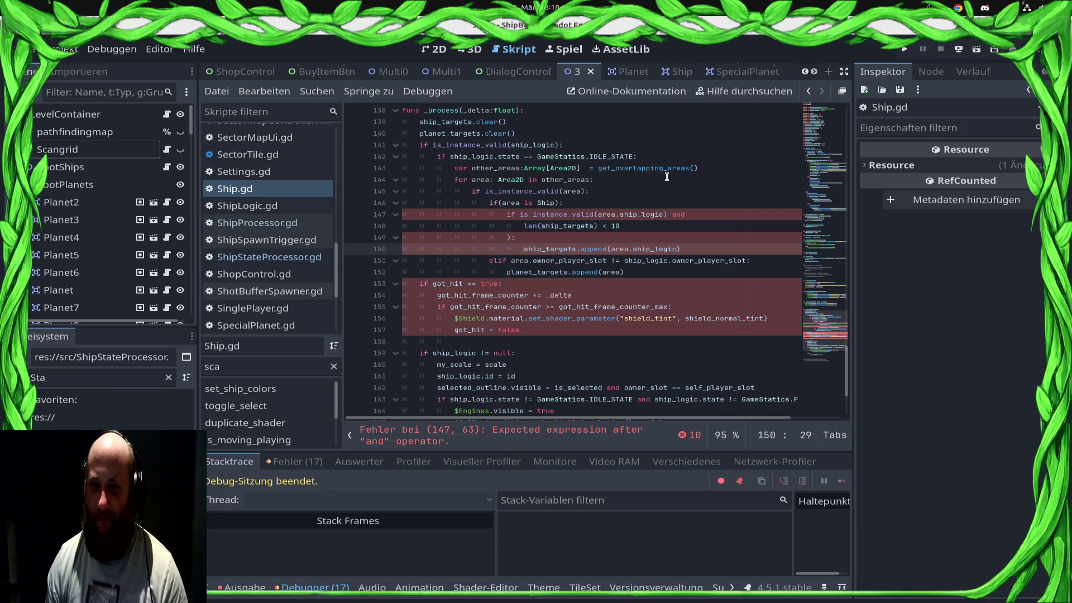
Join the len(ship_targets) < 10 check onto line 147, wrapped in parentheses ending '):', and save
key(Up)
key(Up)
key(Up)
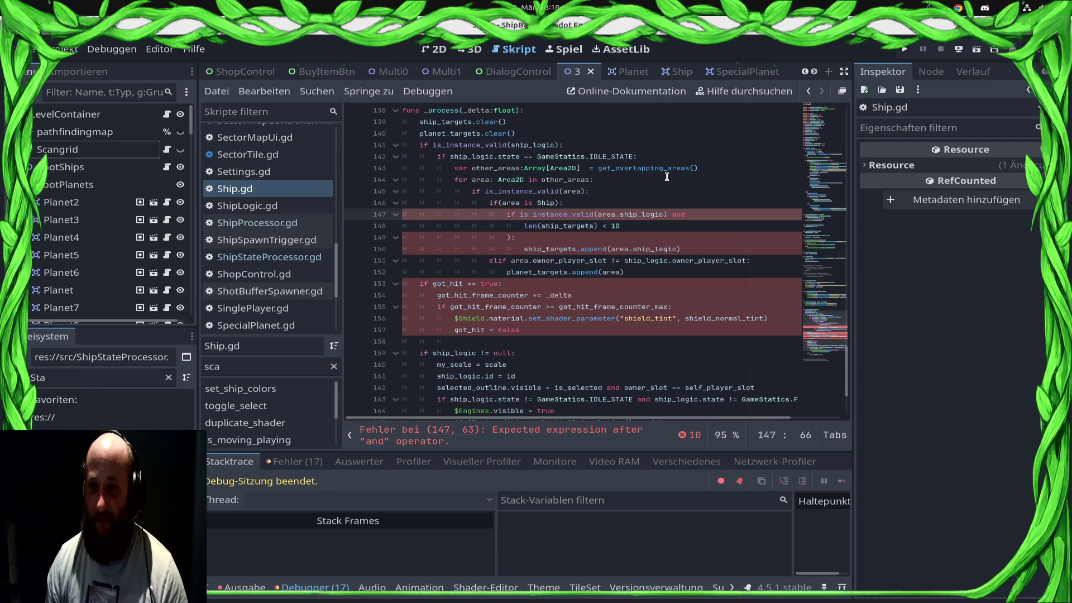
key(Down)
key(BackSpace)
key(BackSpace)
key(BackSpace)
text(d)
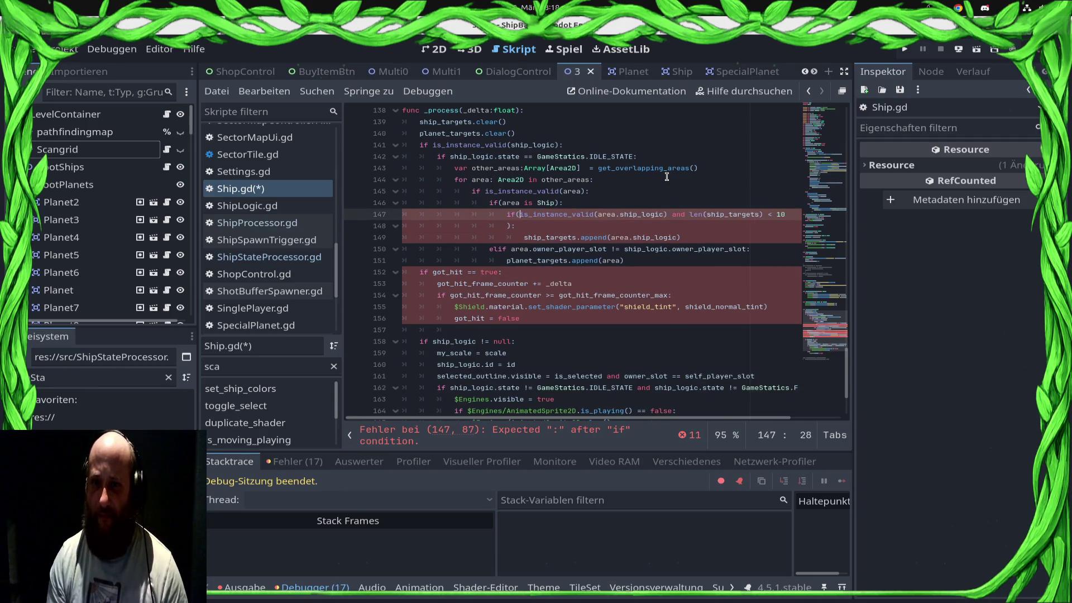
key(Left)
text(()
key(End)
text():)
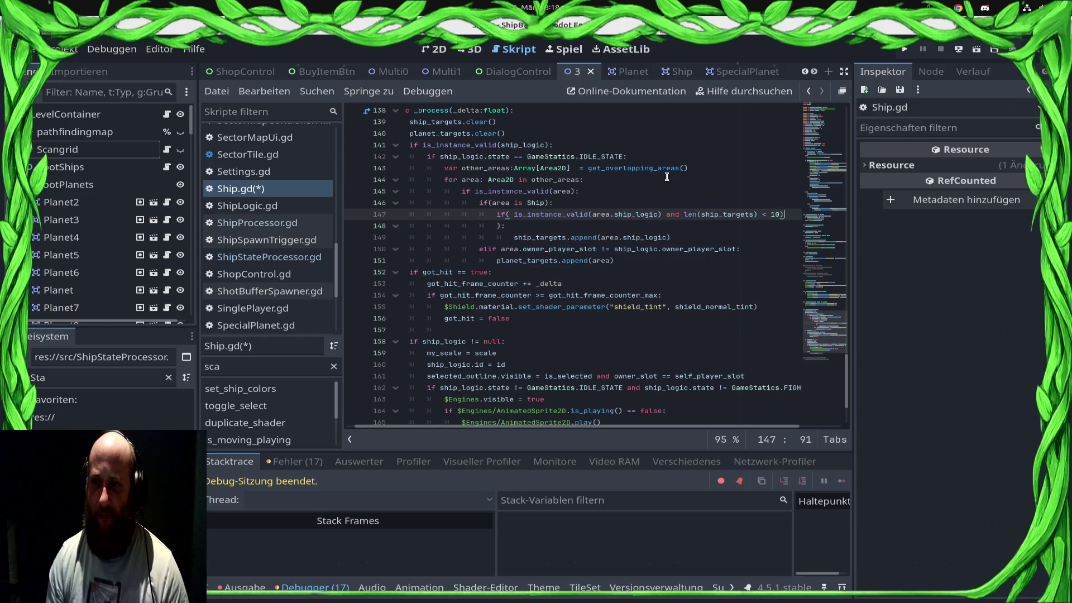
key(ctrl+s)
Delete the leftover empty line and extra indent before the append call, then save
key(Down)
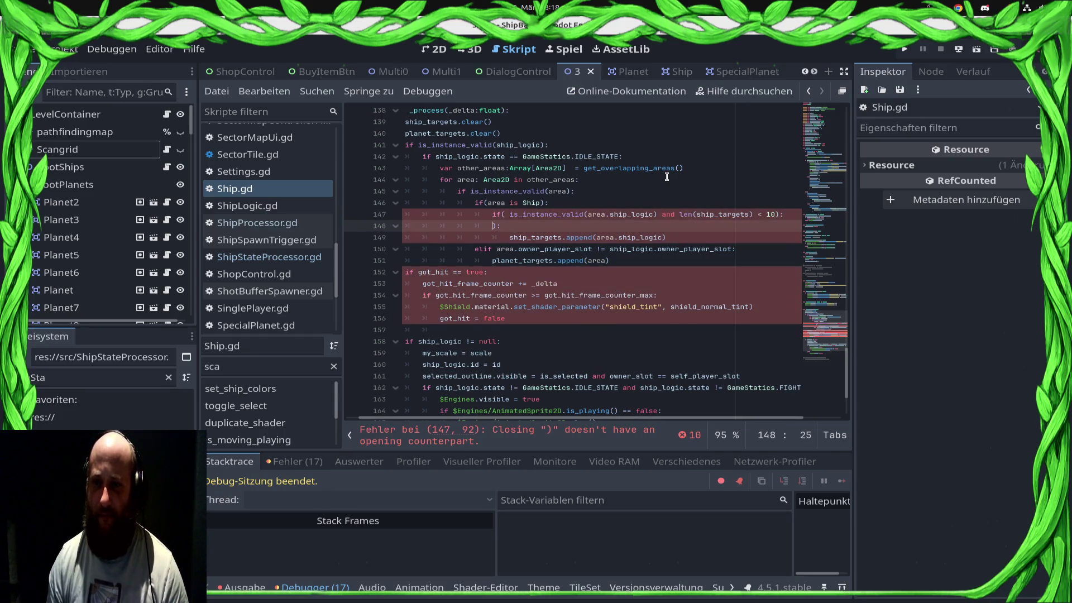
key(Delete)
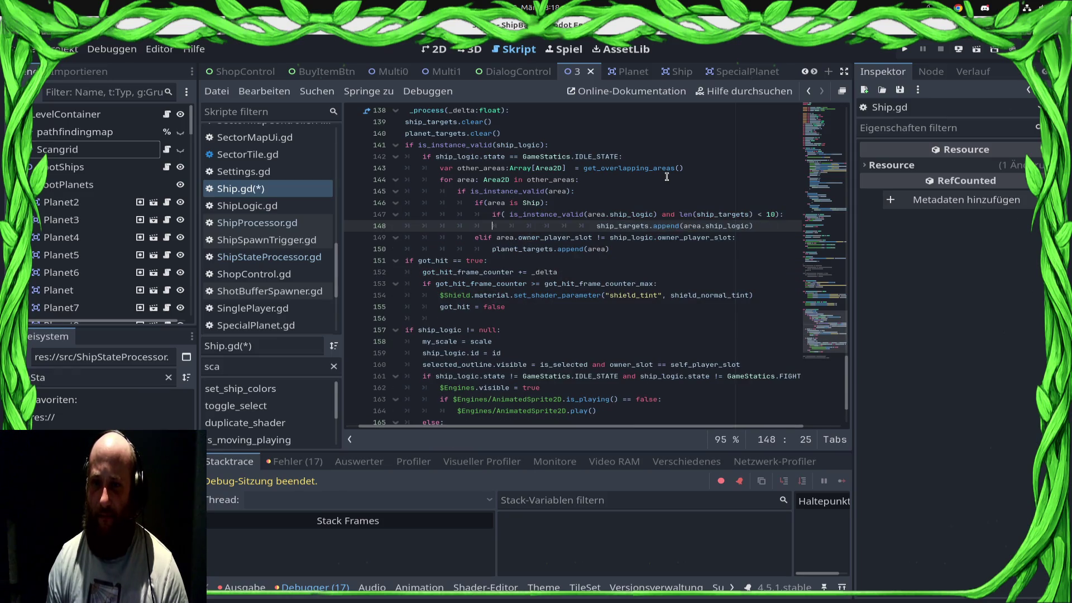
key(Delete)
key(ctrl+s)
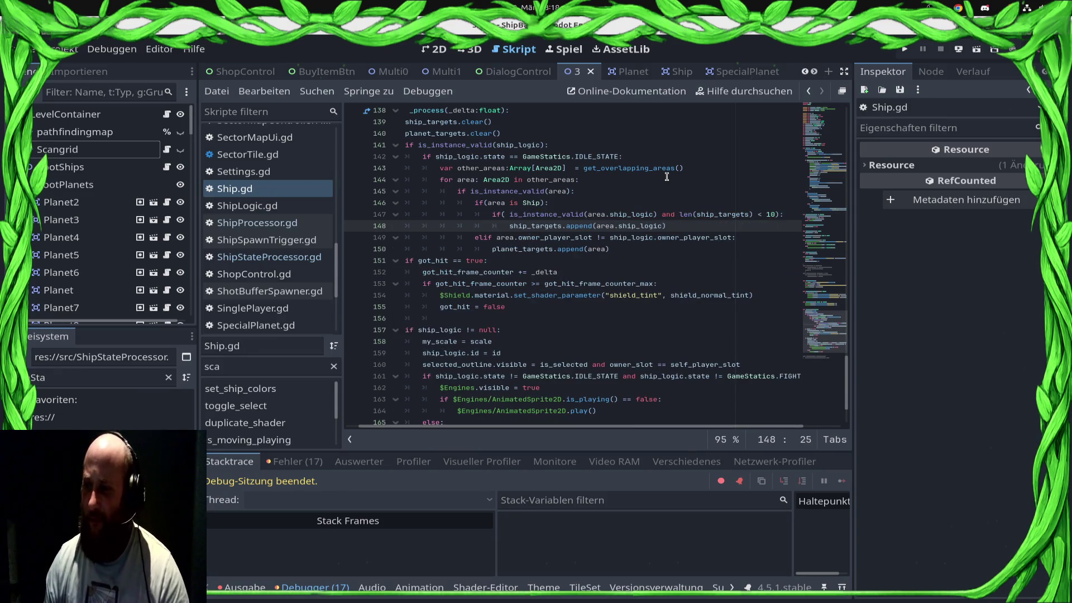
click(684, 190)
Select and review the target-collection lines 142–150 and the idle-state condition
click(654, 215)
scroll(497, 221, up, 1)
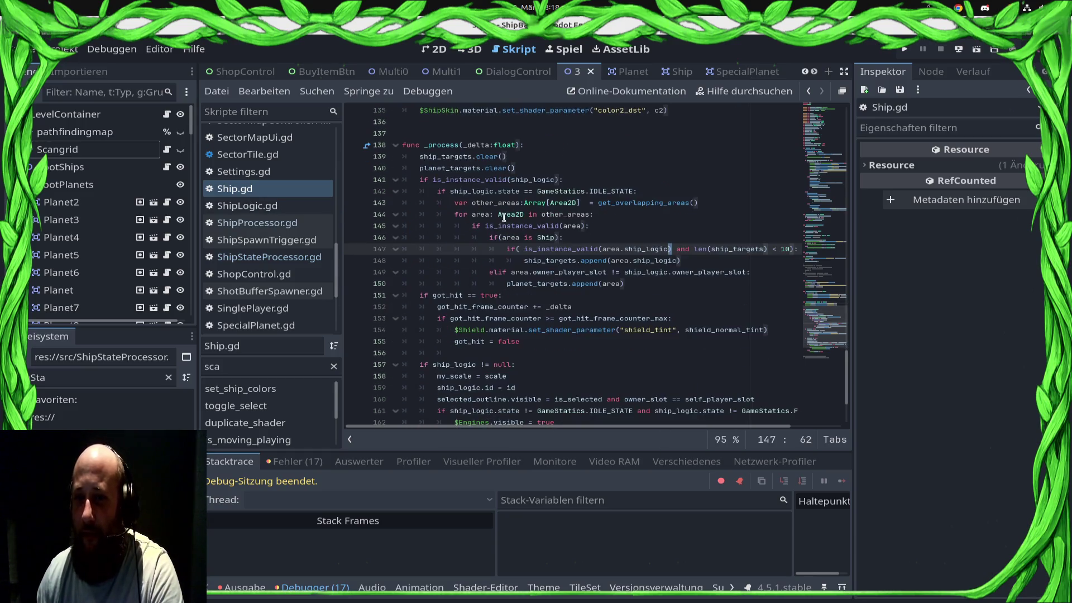
mouse_move(402, 191)
mouse_down()
mouse_move(659, 262)
mouse_move(649, 286)
mouse_up()
click(651, 286)
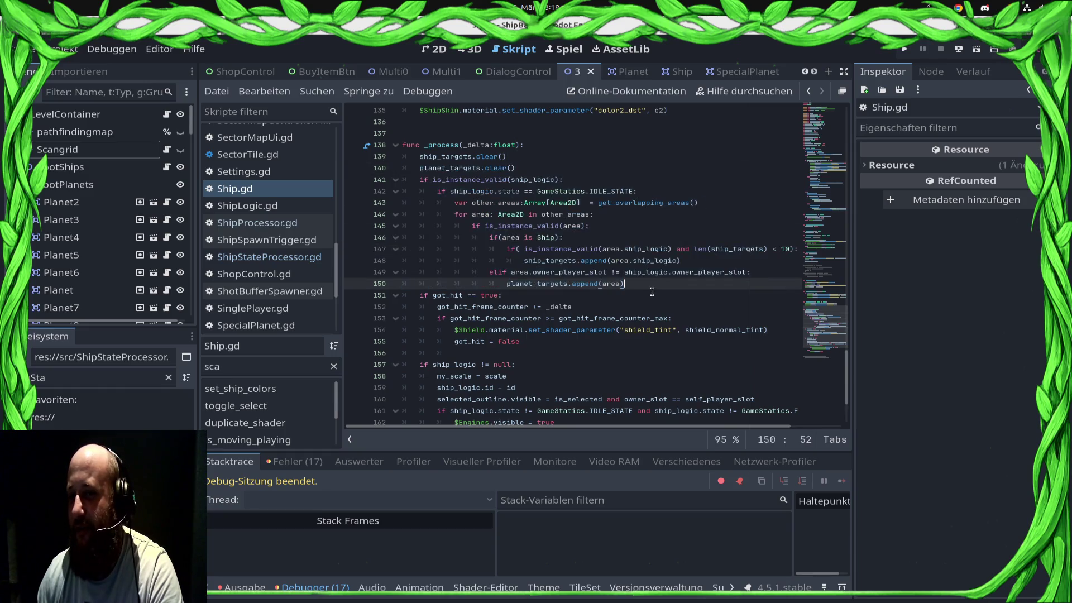
click(456, 215)
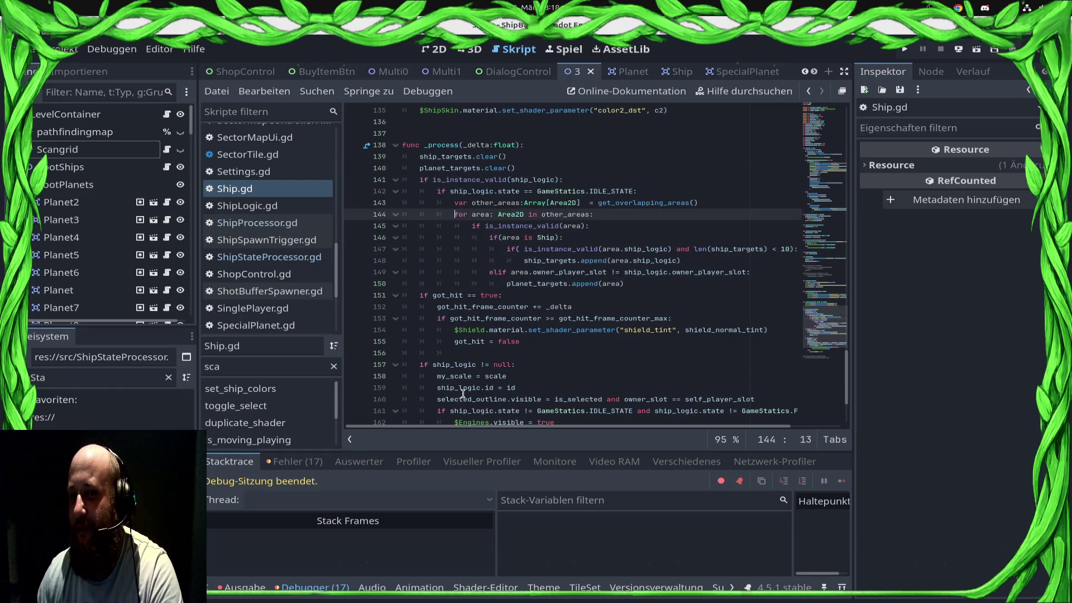
click(653, 191)
click(437, 191)
key(shift+End)
key(End)
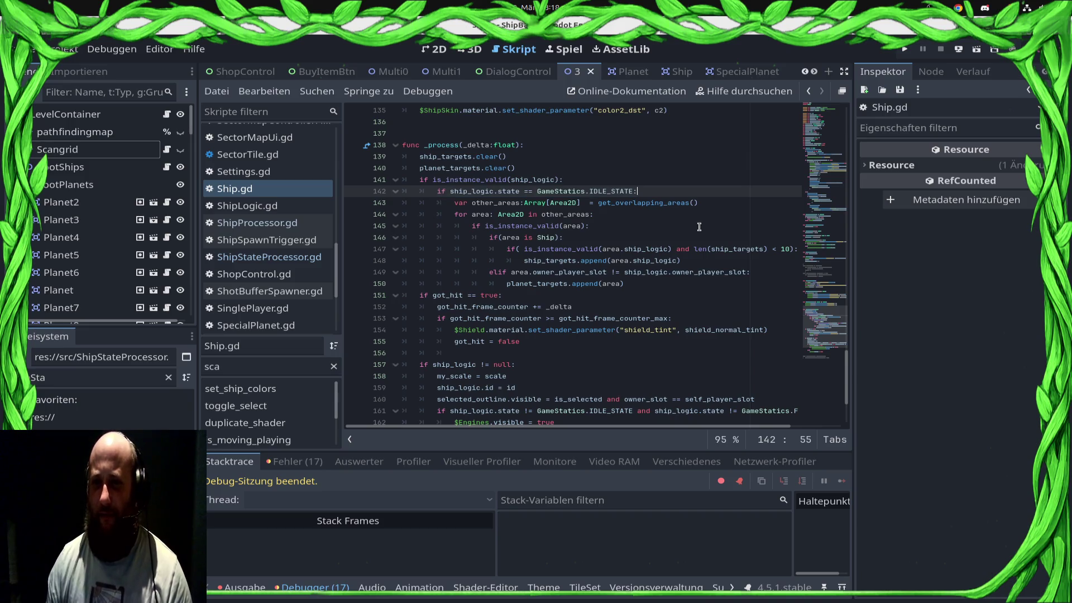
shift+click(448, 191)
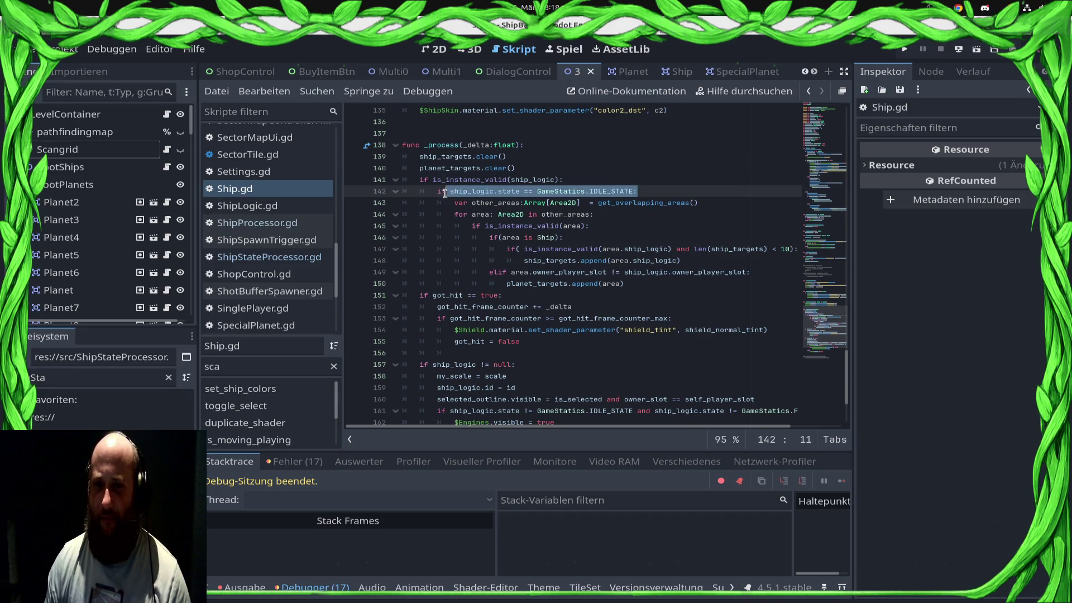
Append 'and ship_logic.state == GameStatics.IDLE_STATE:' to line 141 and delete the inner if
click(561, 180)
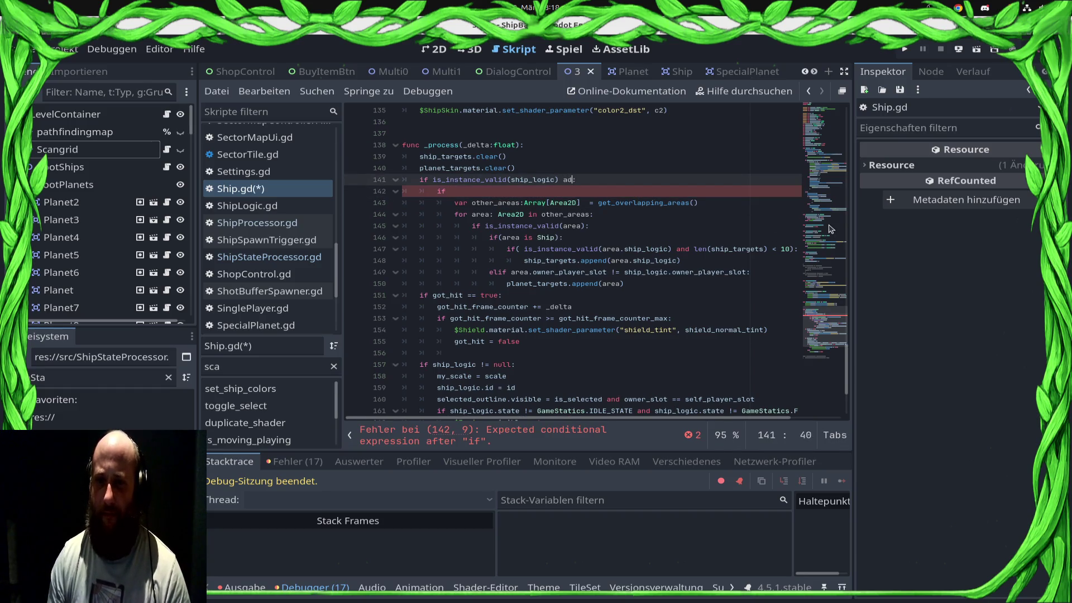
text(d ship_logic.state == GameStatics.IDLE_STATE:)
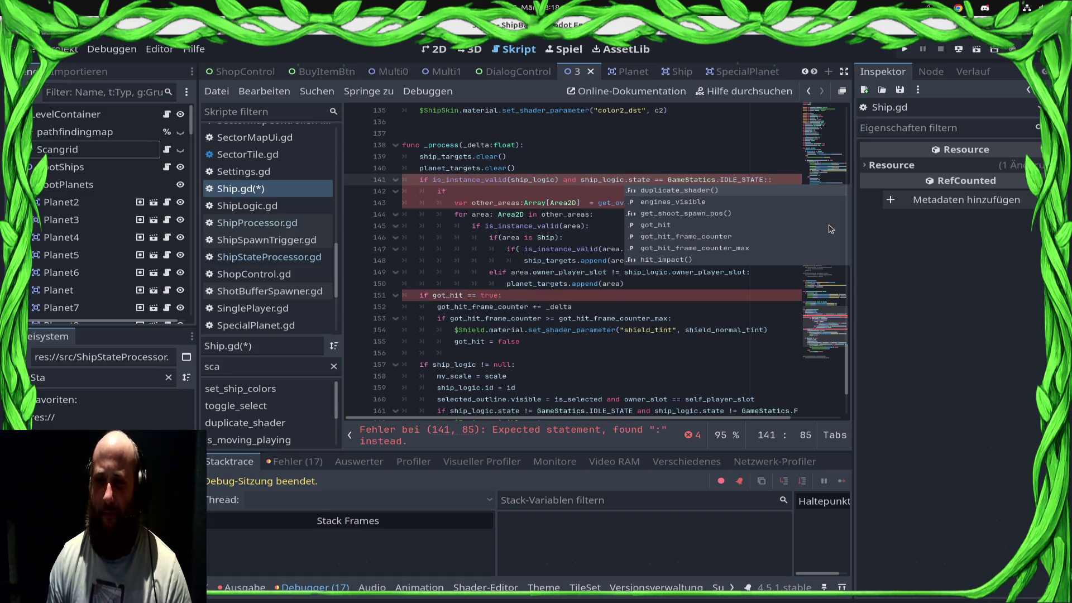
key(Escape)
key(Down)
key(BackSpace)
key(BackSpace)
key(BackSpace)
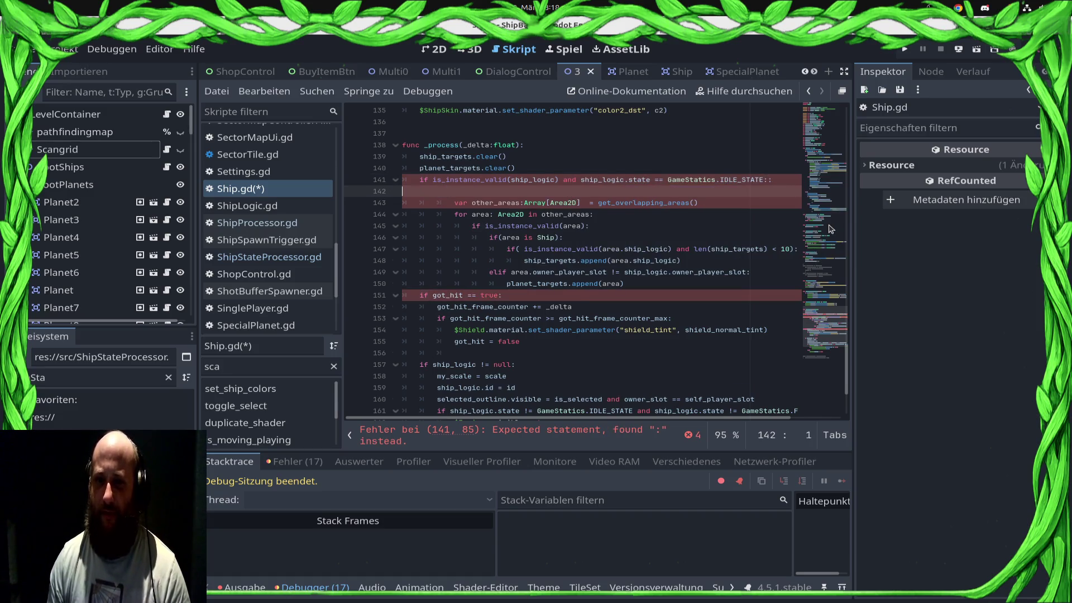
key(alt+Up)
key(alt+Up)
key(alt+Up)
text(func)
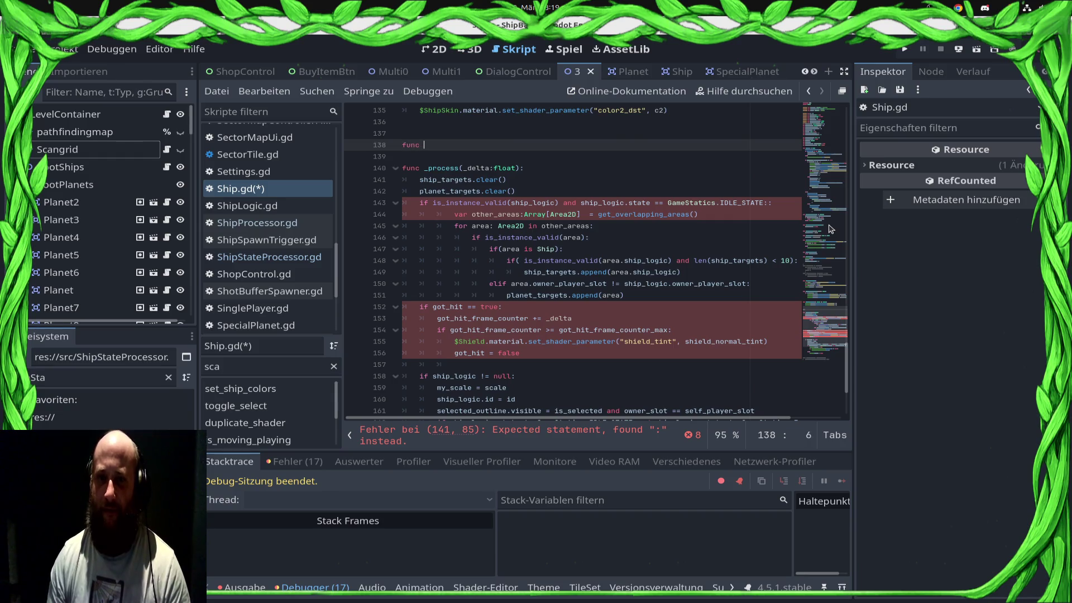
Name the new function _check_targets_when_idle and move the target-collection block from _process into it
text(_check_targets_when_idle():)
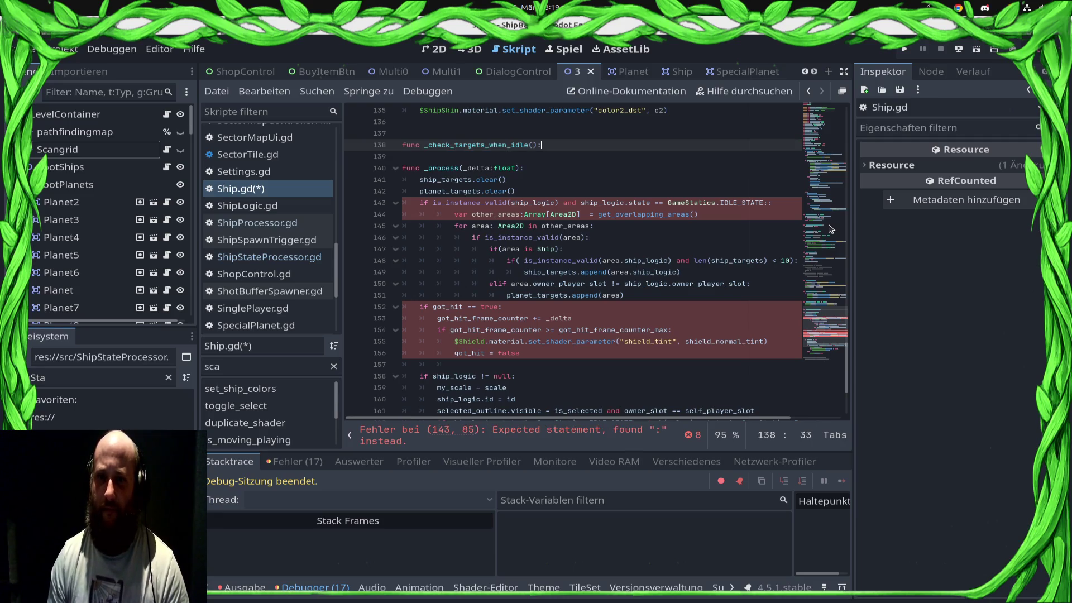
key(Return)
text(pass)
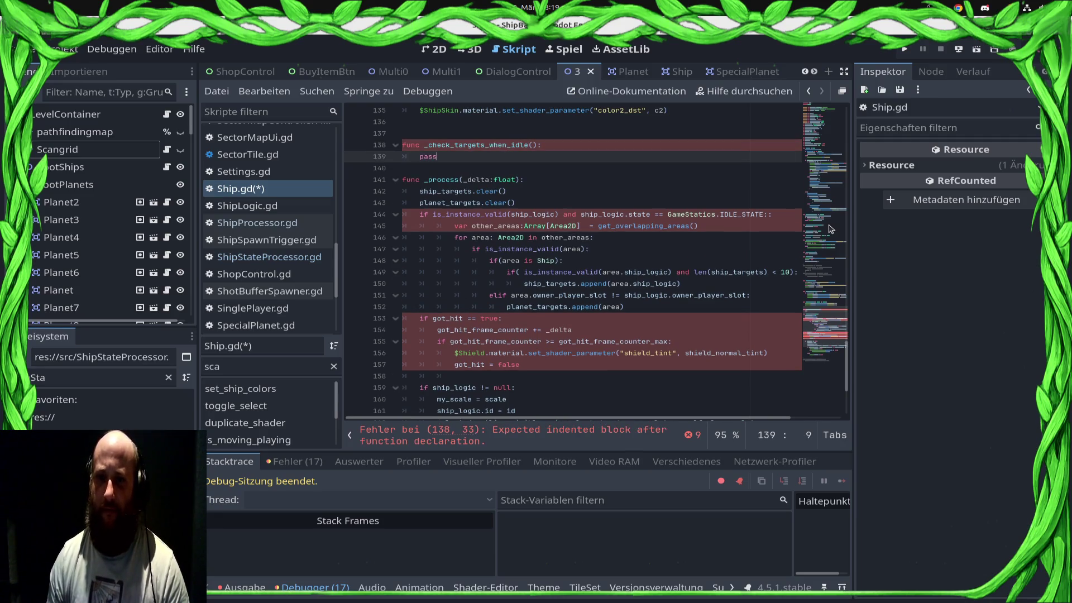
key(ctrl+s)
key(Down)
key(Down)
key(Down)
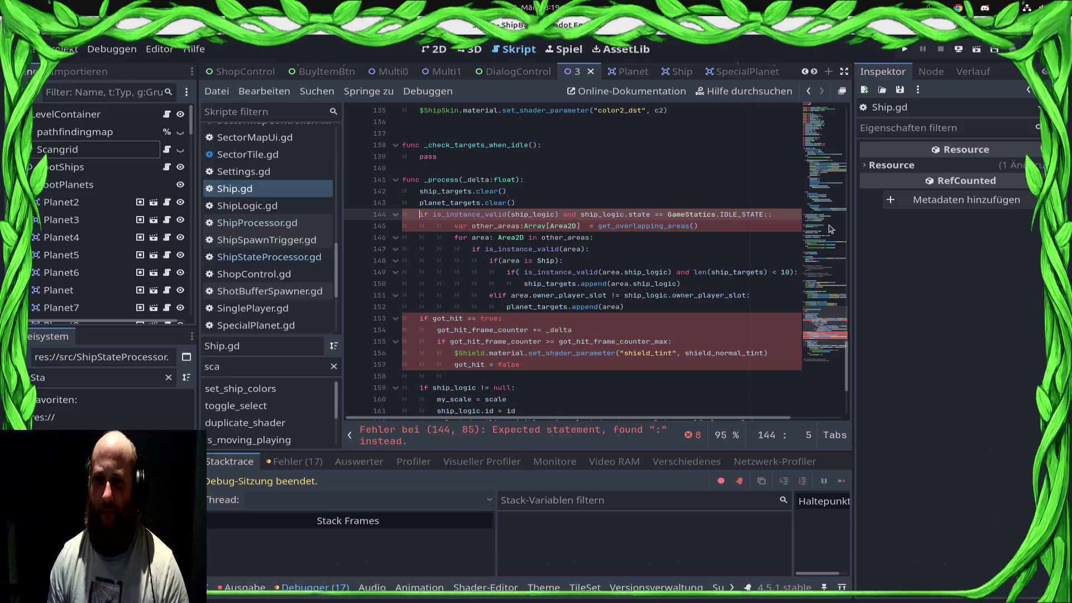
key(shift+Down)
key(shift+Down)
key(shift+Down)
key(shift+Down)
key(shift+Down)
key(shift+Down)
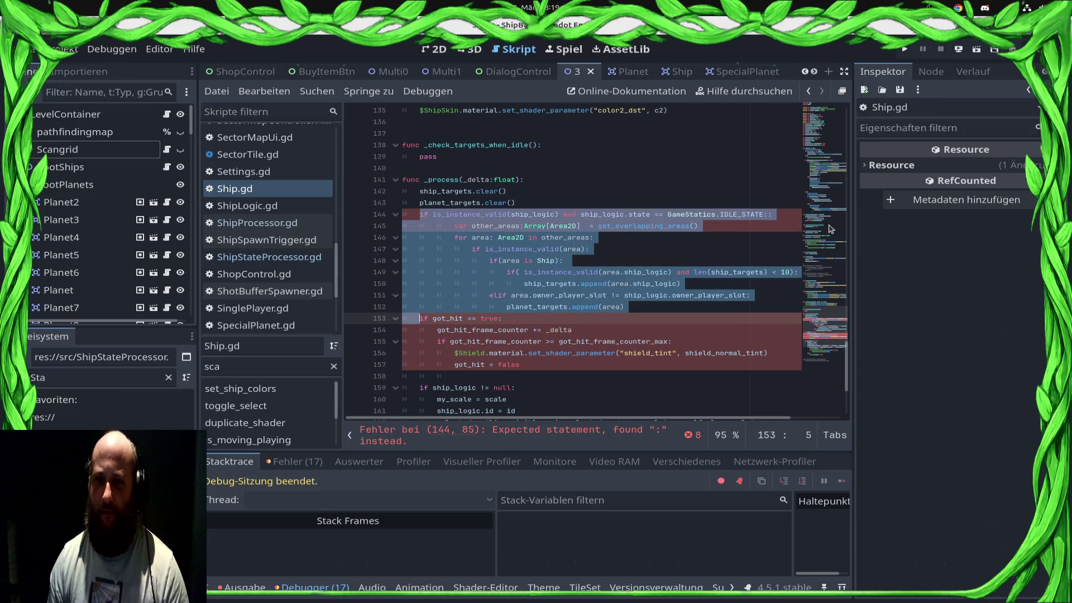
key(ctrl+x)
key(Up)
key(Up)
key(Up)
key(shift+End)
key(Delete)
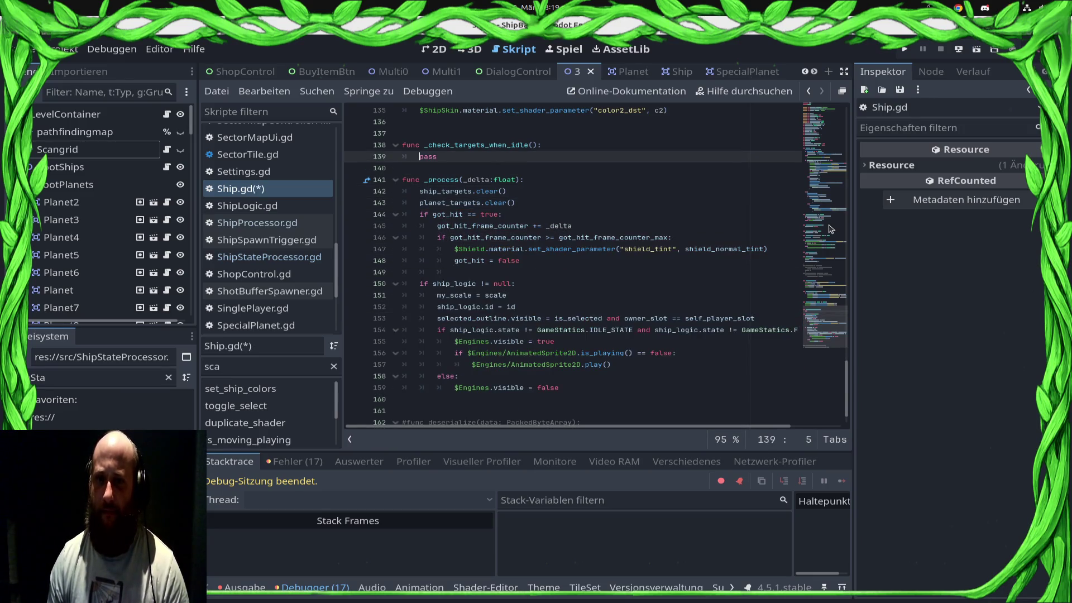
key(ctrl+v)
Move the ship_targets and planet_targets clear calls inside the idle check and indent them
key(Down)
key(Down)
key(Down)
key(shift+End)
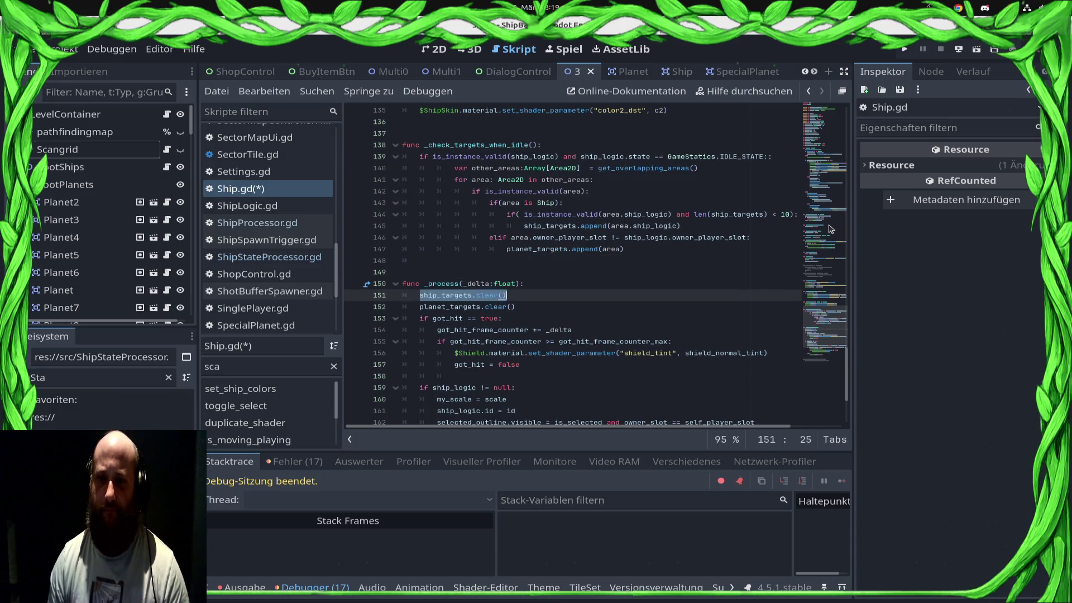
key(shift+Down)
key(ctrl+x)
key(Up)
key(Up)
key(Up)
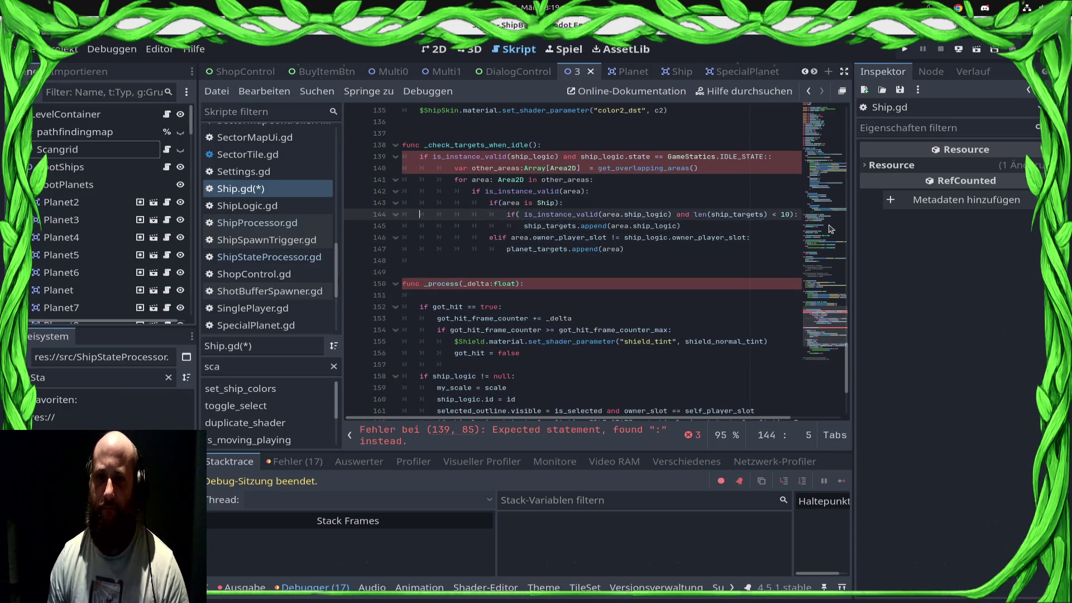
key(Up)
key(ctrl+v)
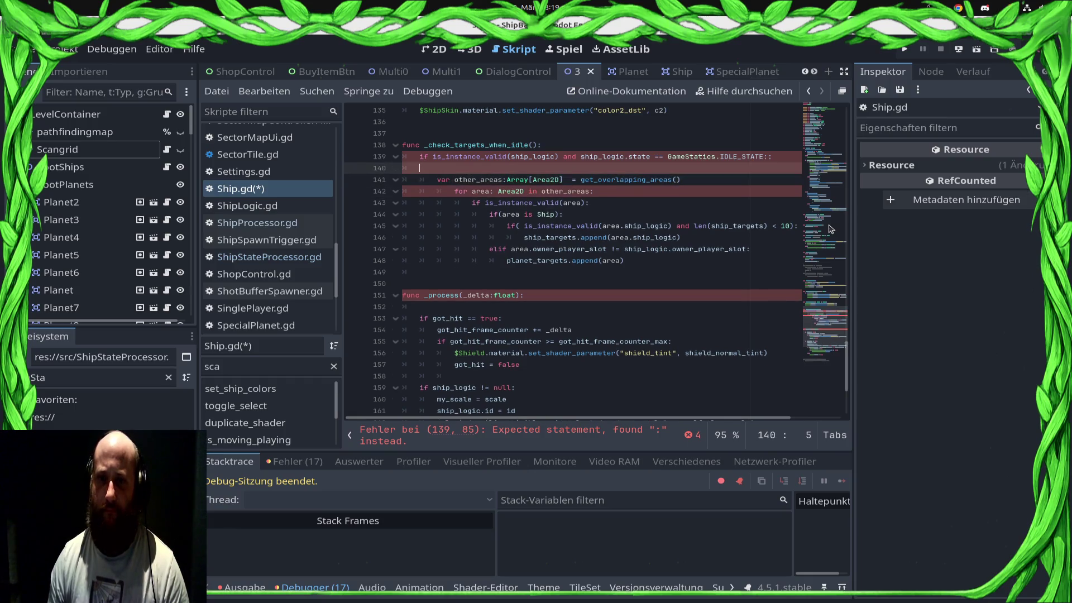
key(ctrl+s)
key(shift+Up)
key(Tab)
key(Home)
key(Down)
key(Down)
key(Down)
Delete the extra colon after IDLE_STATE and save
key(Up)
key(Up)
key(Up)
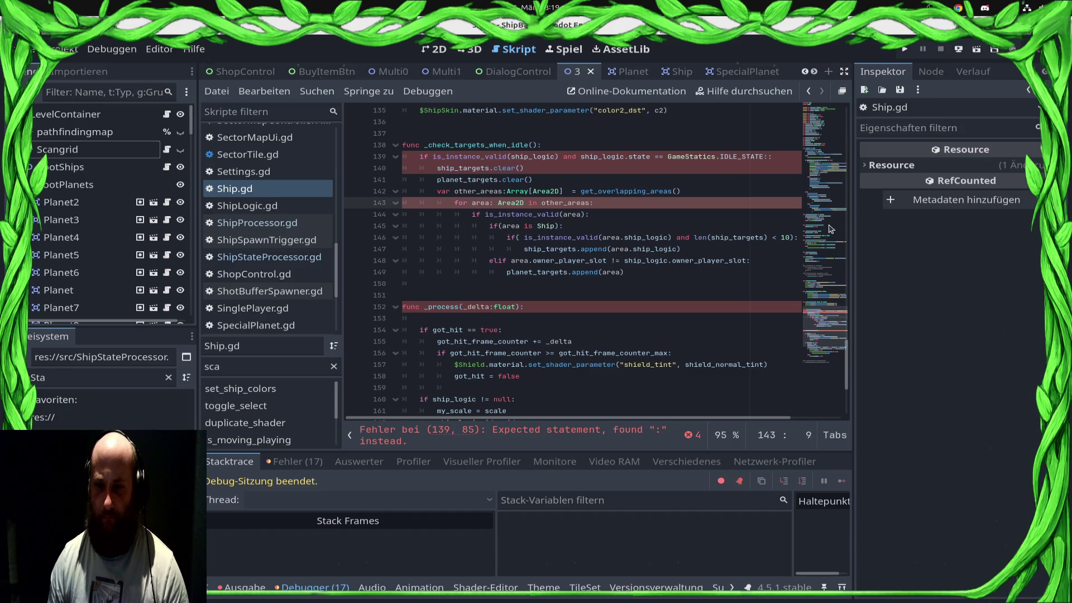
key(Down)
key(Down)
key(Up)
key(Up)
key(Up)
key(Up)
key(Up)
key(BackSpace)
key(ctrl+s)
key(Down)
key(Down)
key(Down)
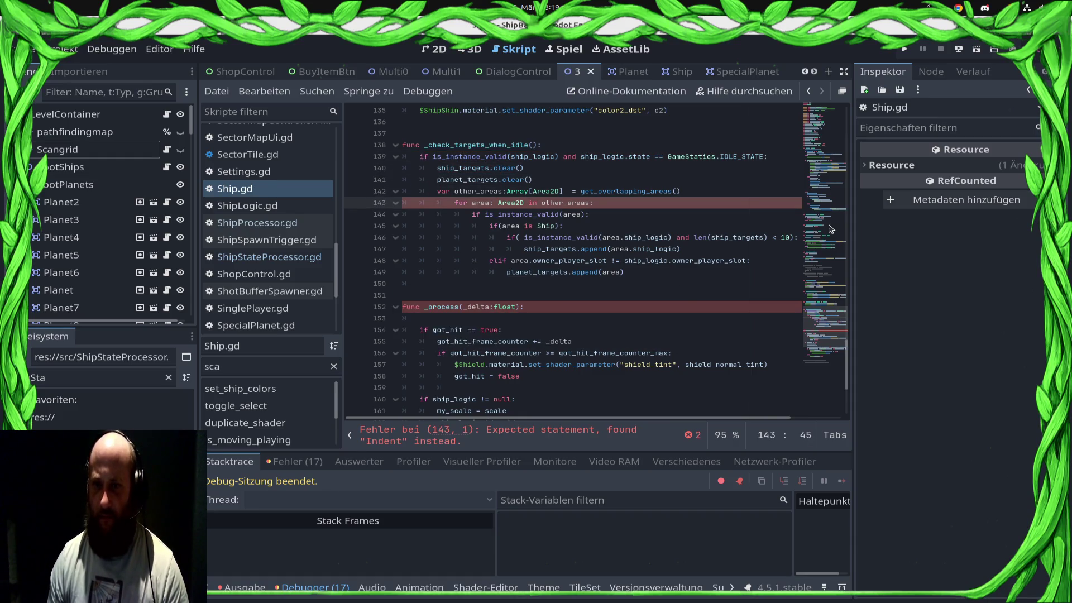
Remove the stray space on line 142, save, and jump to the line-143 indent error
key(Up)
key(End)
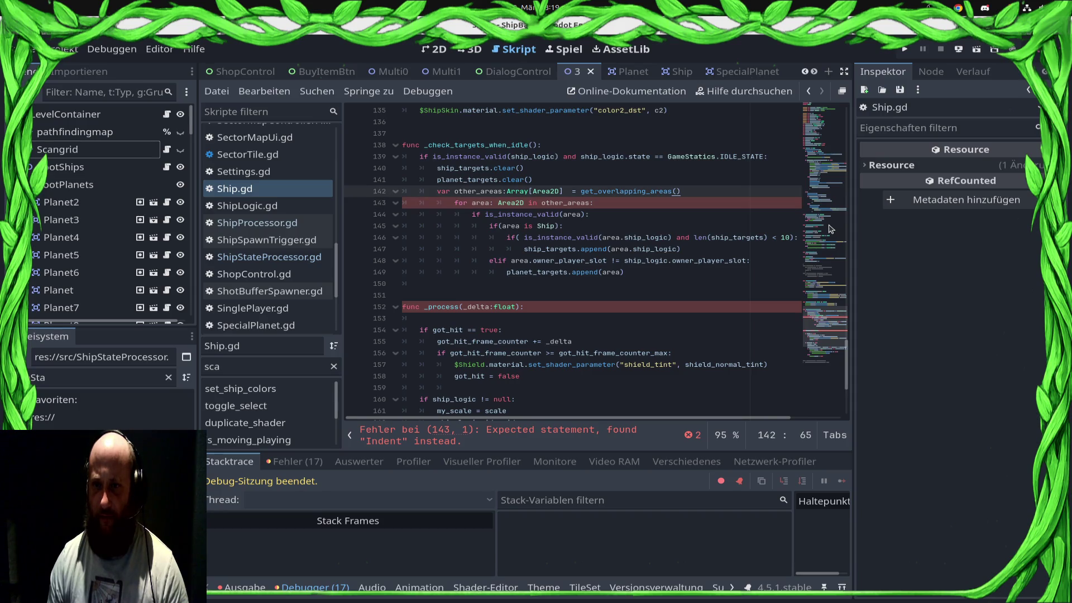
key(BackSpace)
key(ctrl+s)
key(Down)
key(Down)
key(Down)
key(Down)
key(Down)
key(Up)
key(Up)
key(Up)
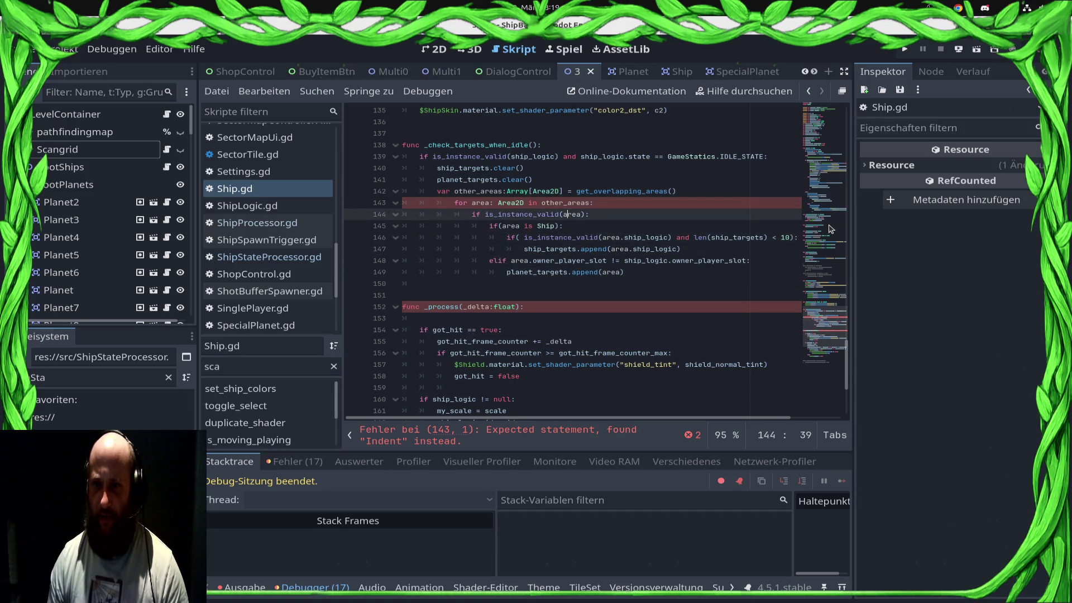
key(Up)
key(ctrl+s)
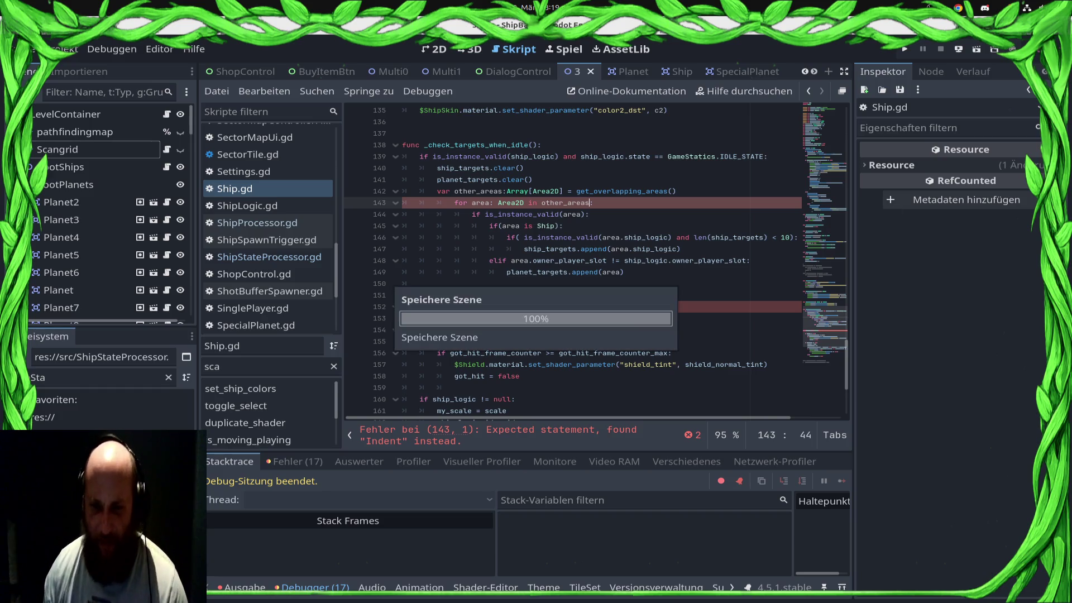
click(572, 439)
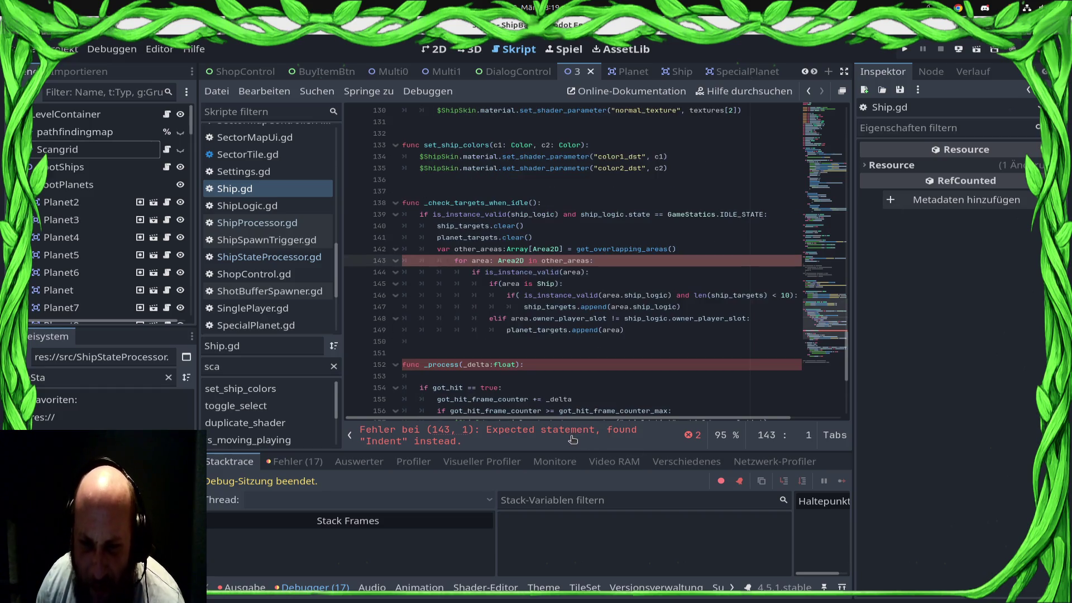
click(489, 284)
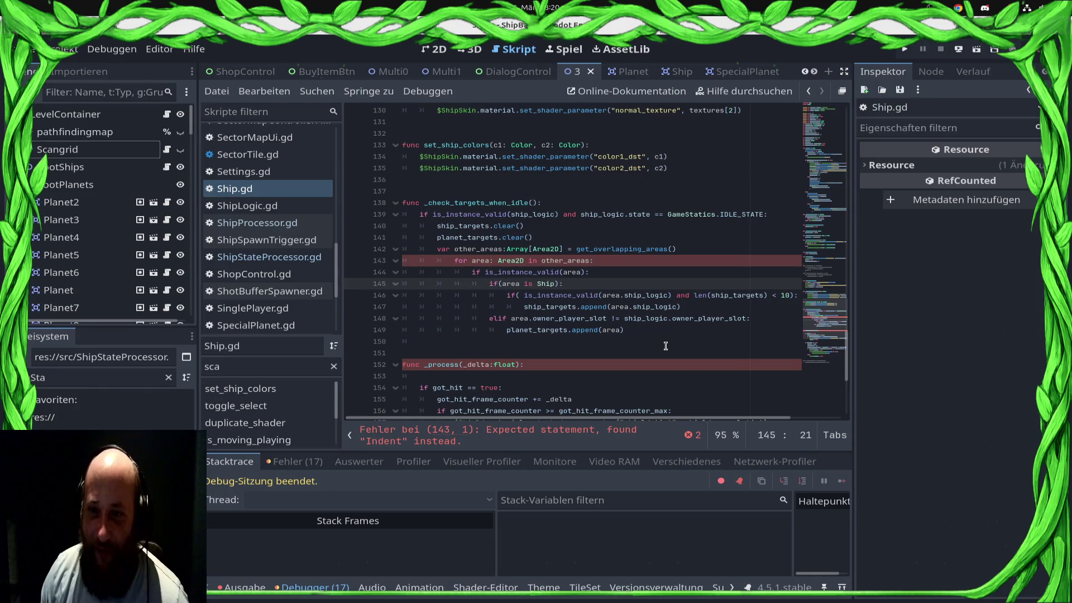
Unindent lines 143–149 by one level and save the script
key(Up)
key(Up)
key(BackSpace)
key(Down)
key(BackSpace)
key(Down)
key(BackSpace)
key(Down)
key(BackSpace)
key(Down)
key(BackSpace)
key(Down)
key(BackSpace)
key(Down)
key(BackSpace)
key(Down)
key(ctrl+s)
Cut the IDLE_STATE condition out of the check on line 139
key(Down)
key(Down)
key(Down)
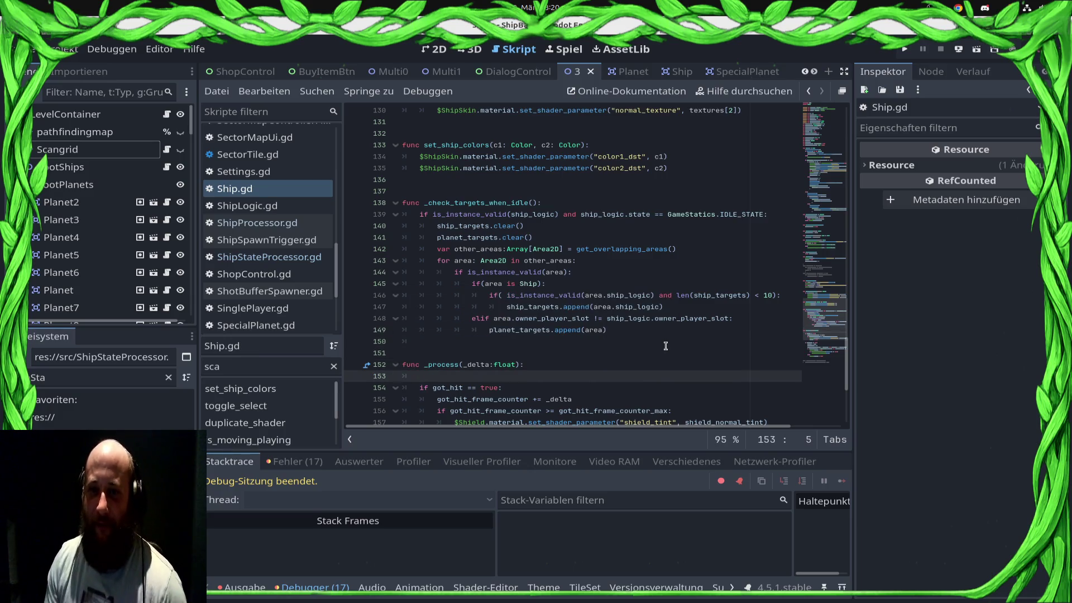
key(BackSpace)
key(Up)
key(Up)
key(Up)
key(Down)
key(End)
key(Left)
key(shift+Left)
key(shift+Left)
key(shift+Left)
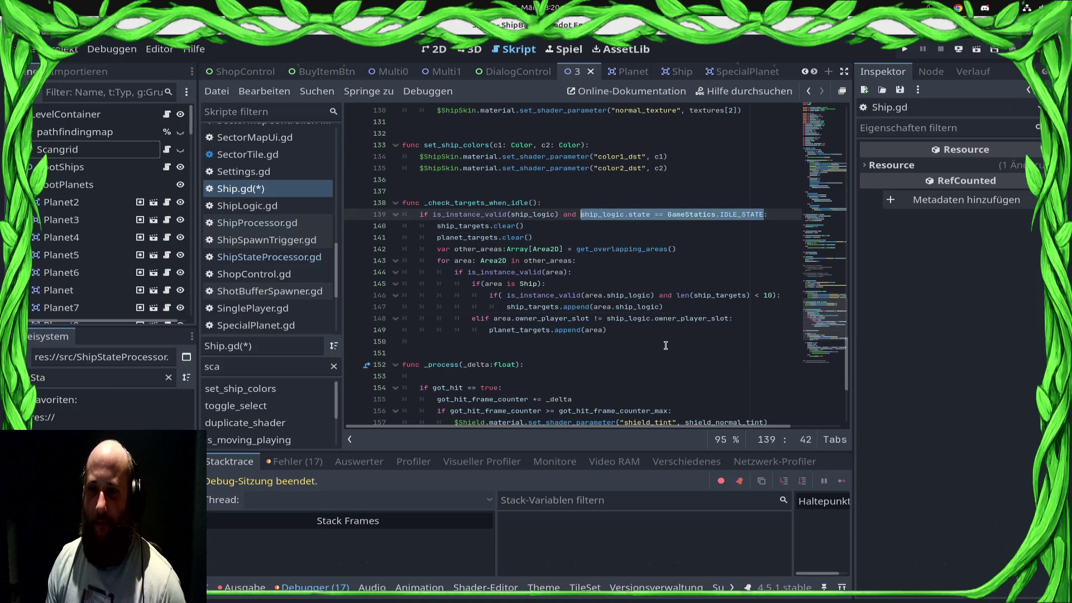
key(BackSpace)
key(BackSpace)
key(BackSpace)
key(Down)
key(Down)
key(Down)
key(Down)
key(Down)
key(Down)
In _process, wrap the IDLE_STATE condition in an if calling _check_targets_when_idle(), then save
key(Up)
key(ctrl+v)
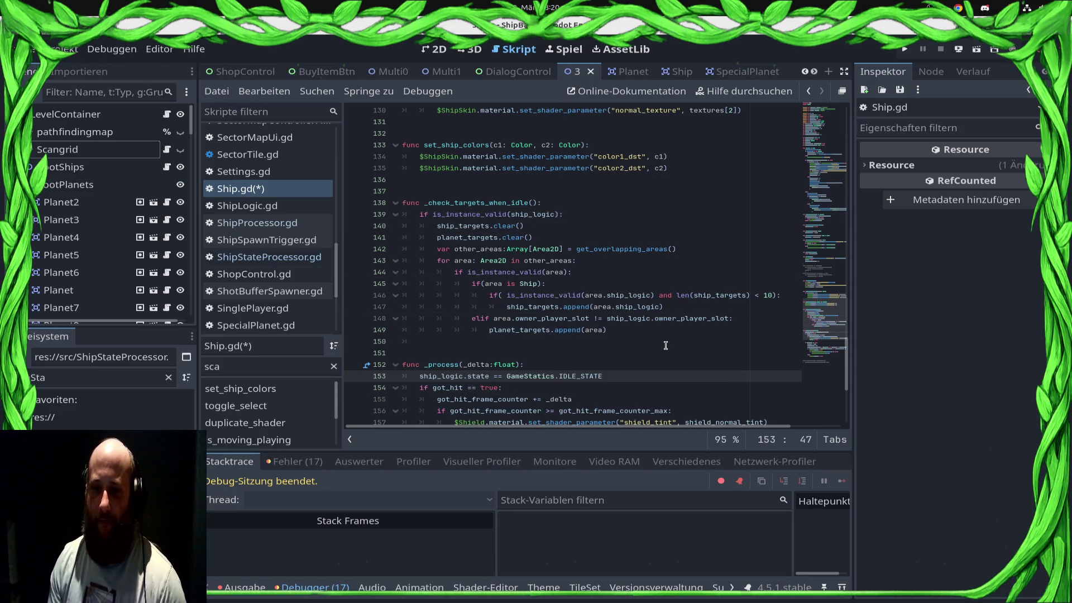
text(if)
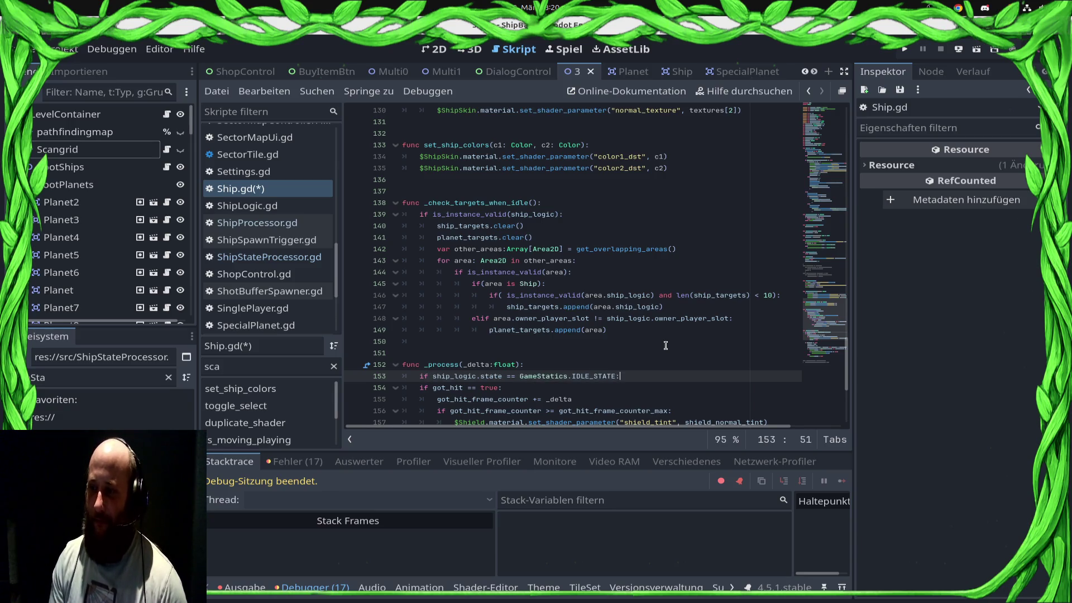
key(Return)
text(check)
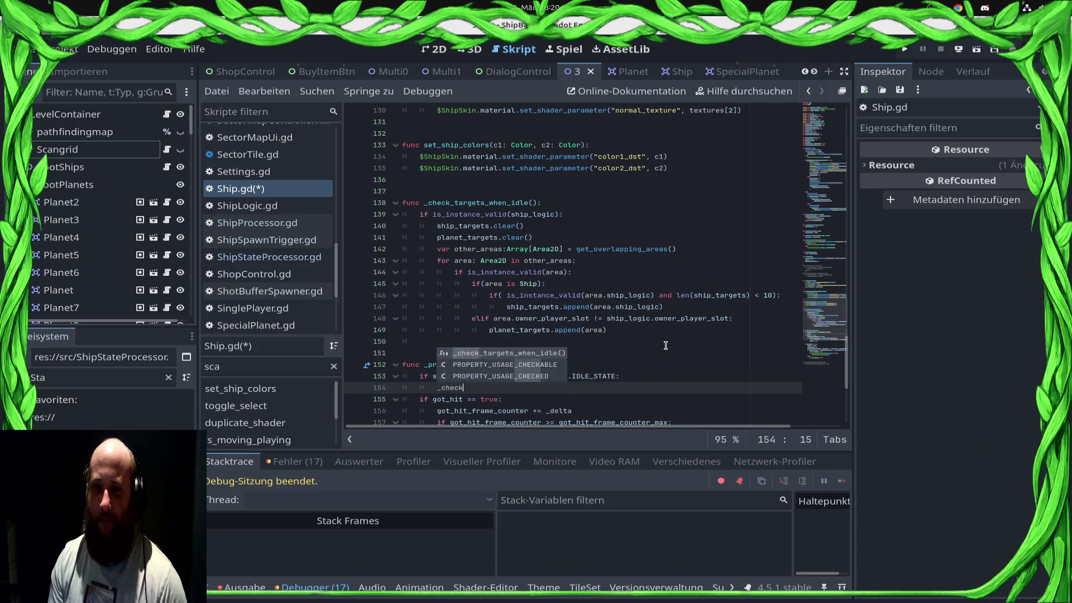
key(Return)
key(ctrl+s)
Comment out the ship_targets count limit on line 146
key(Up)
key(Up)
key(Up)
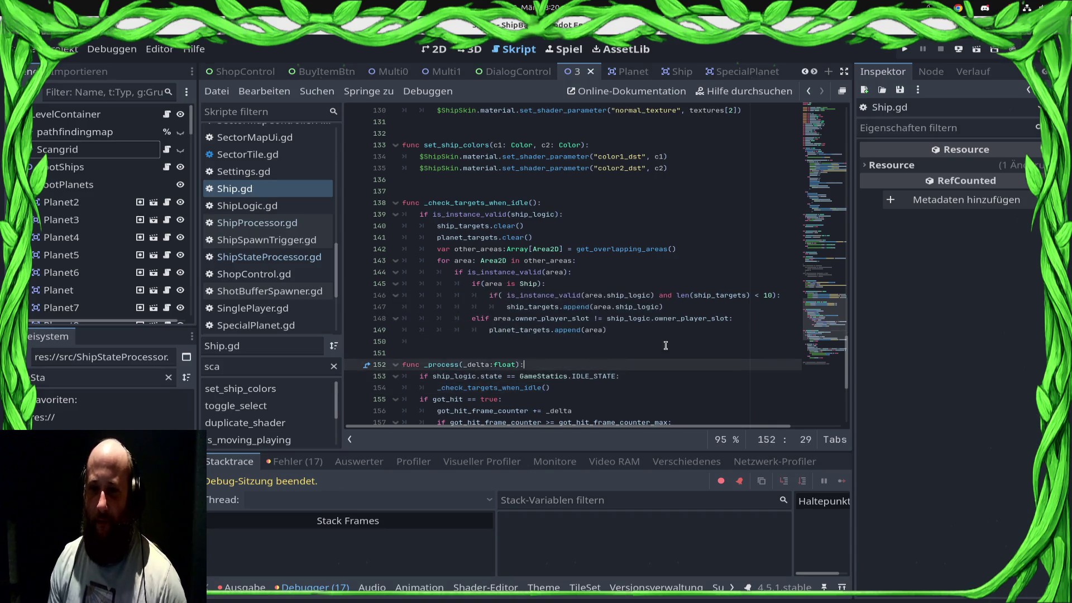
key(Up)
key(Up)
key(Up)
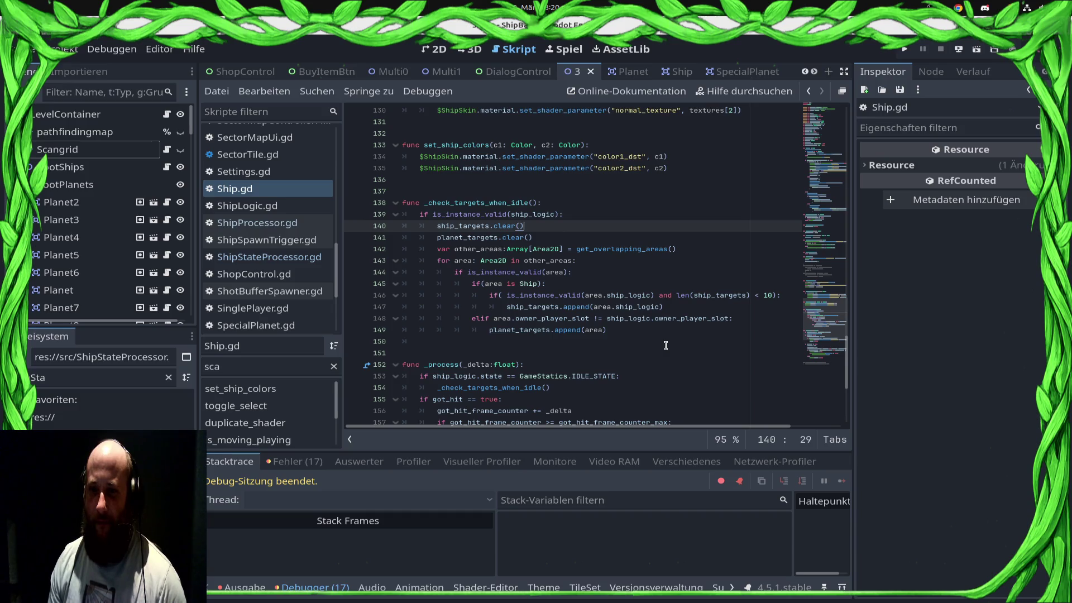
key(Down)
key(Down)
key(Down)
key(End)
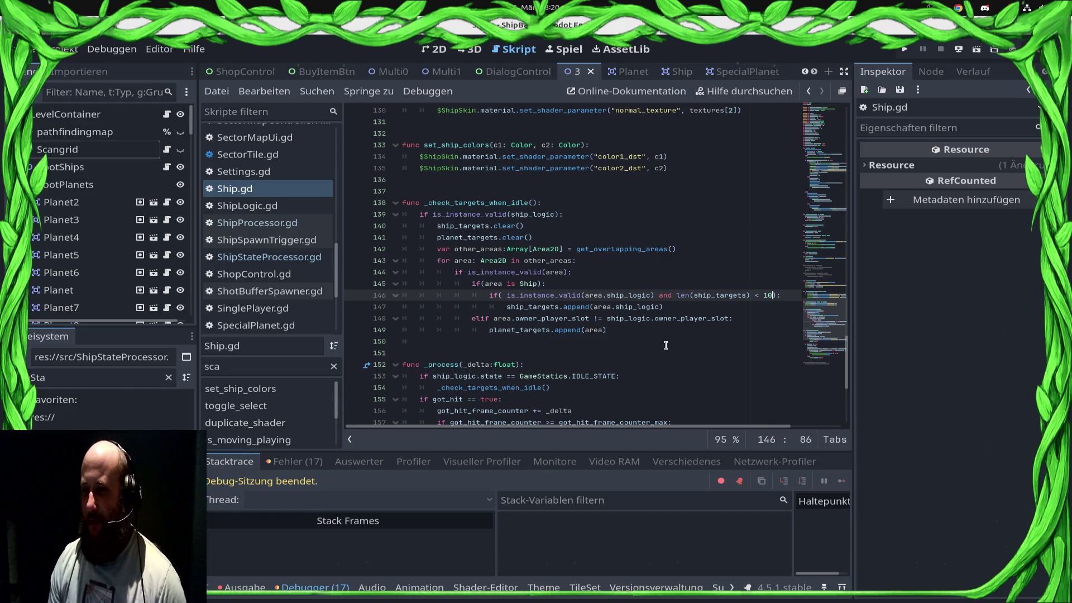
key(shift+Left)
key(shift+Left)
key(shift+Left)
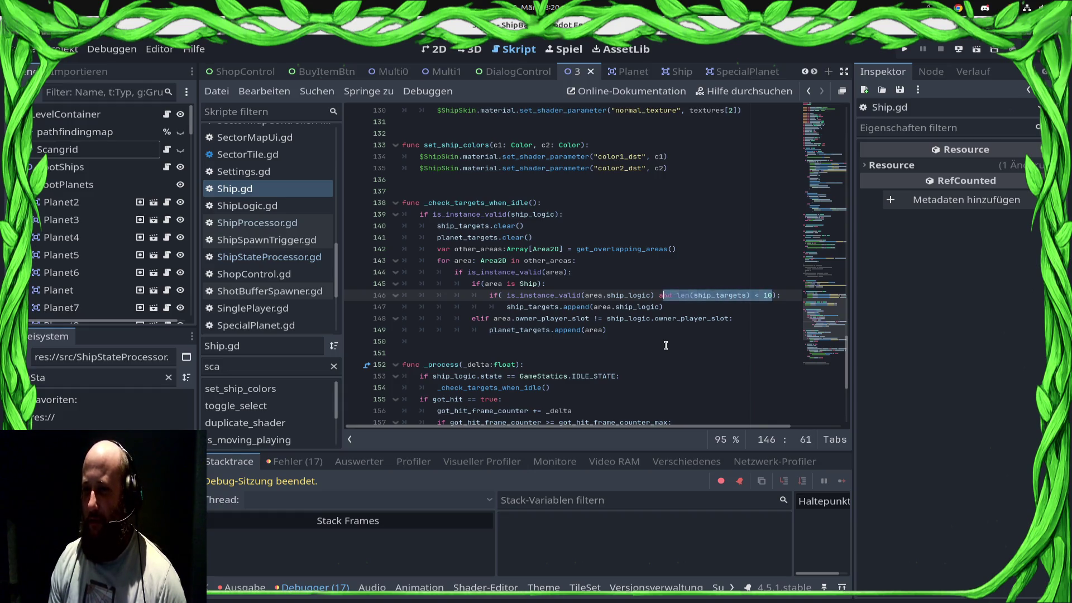
key(Left)
text(#)
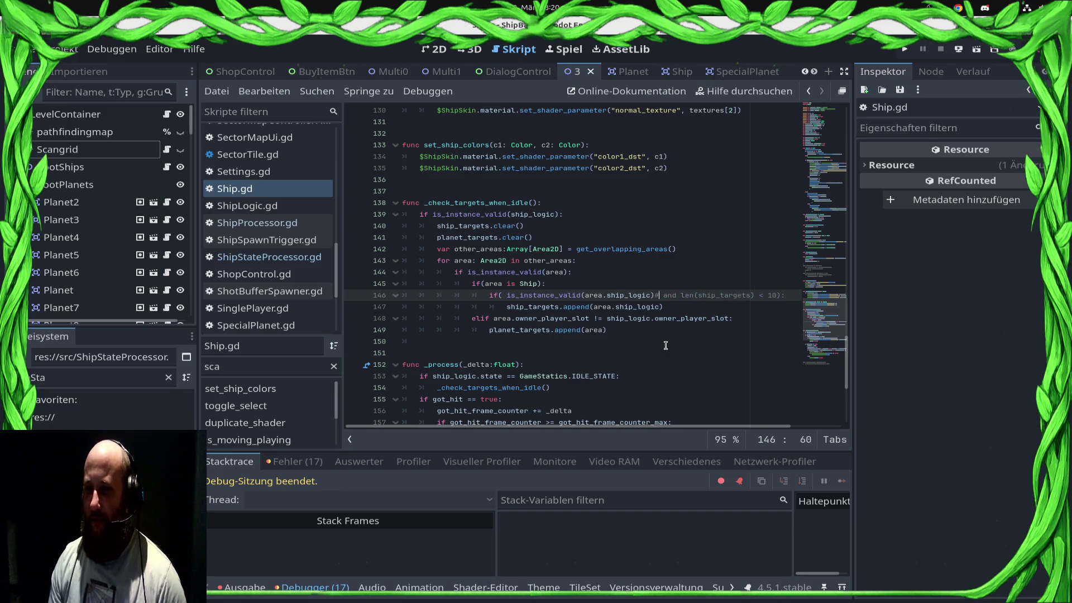
text(:)
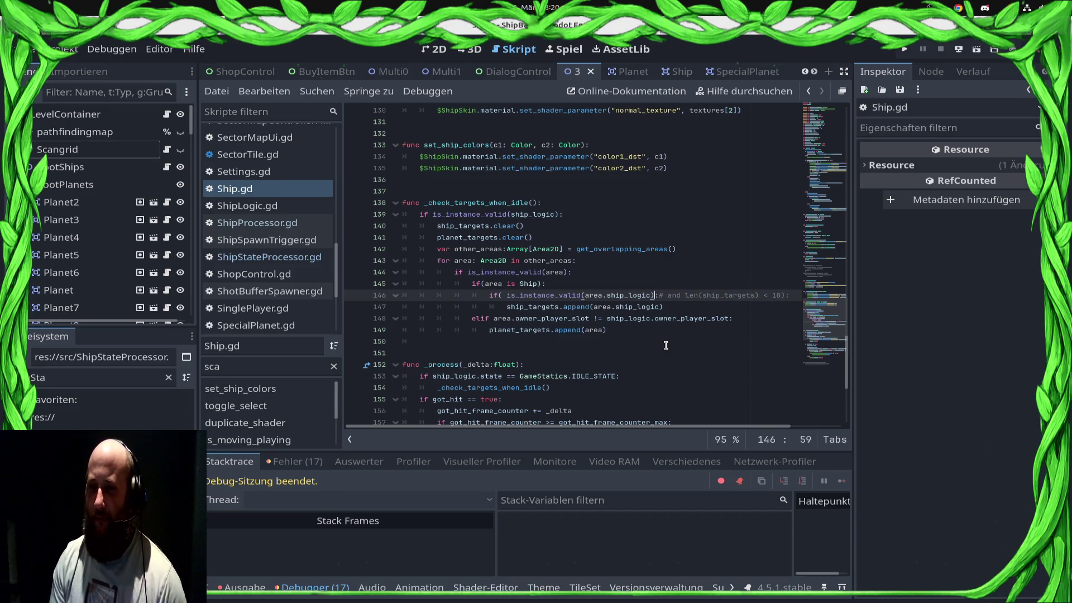
text())
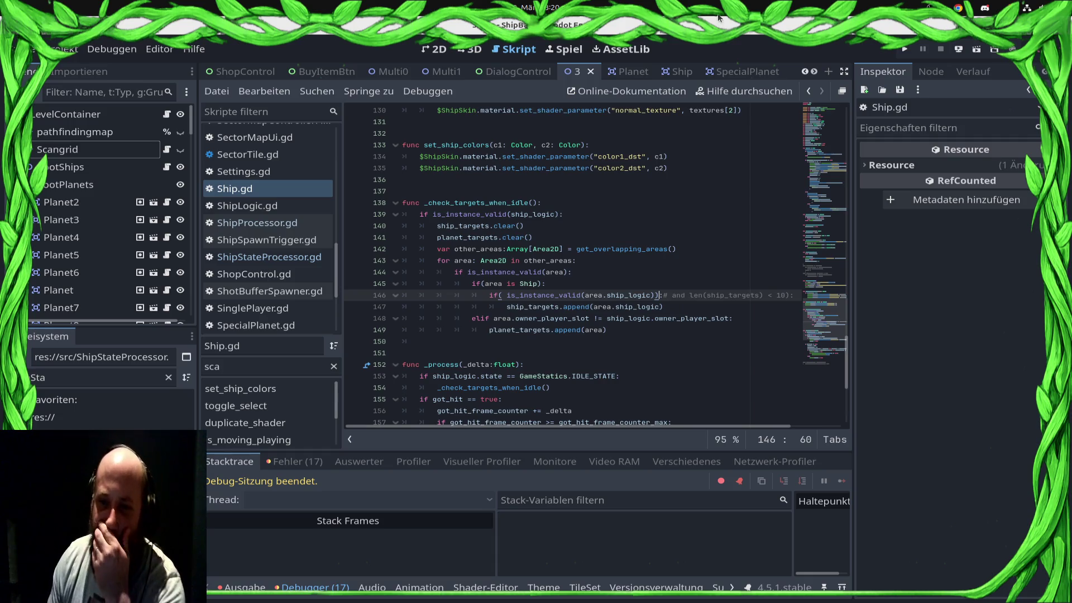
Run the game, then clear and start the Profiler
click(904, 49)
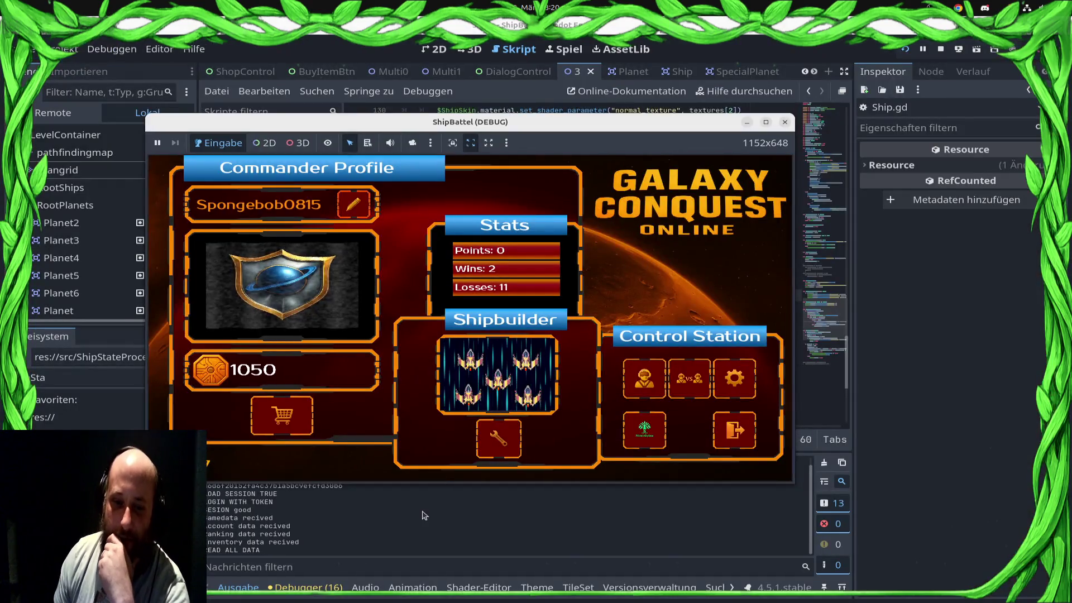
click(422, 515)
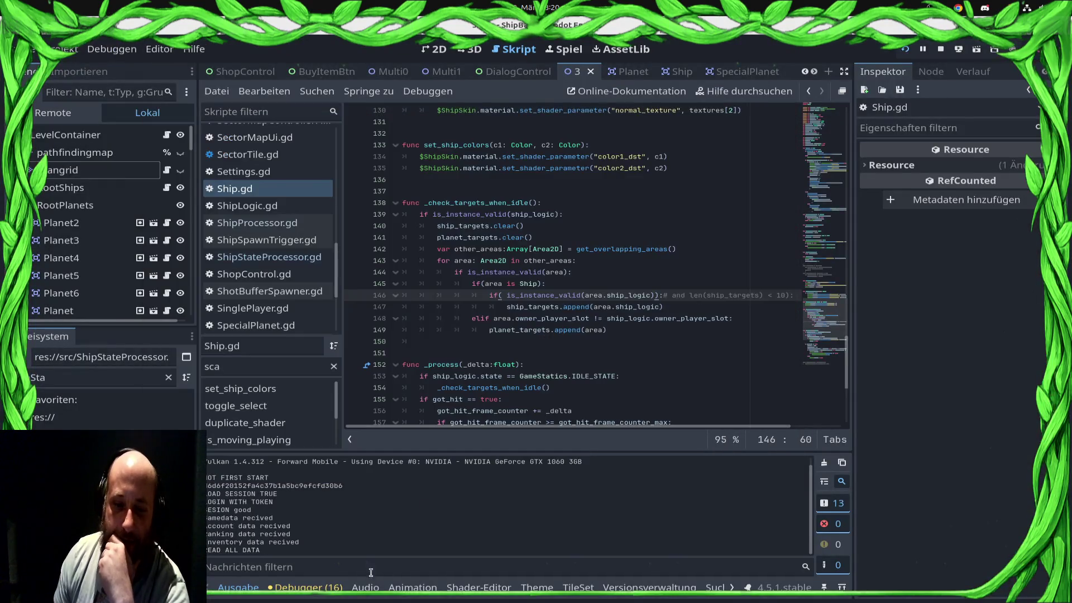
click(414, 460)
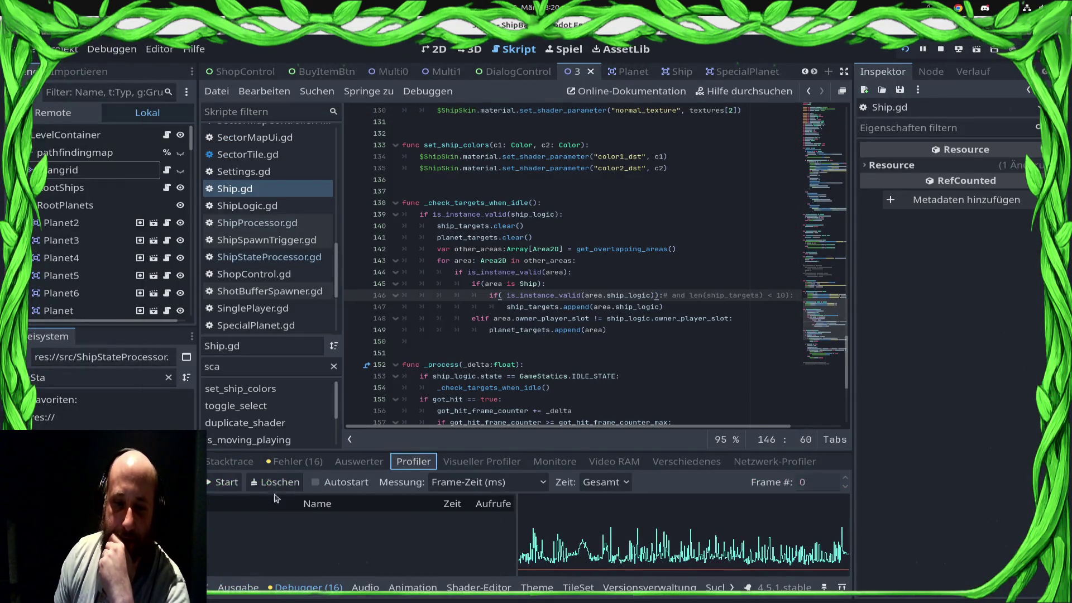
click(280, 481)
click(225, 482)
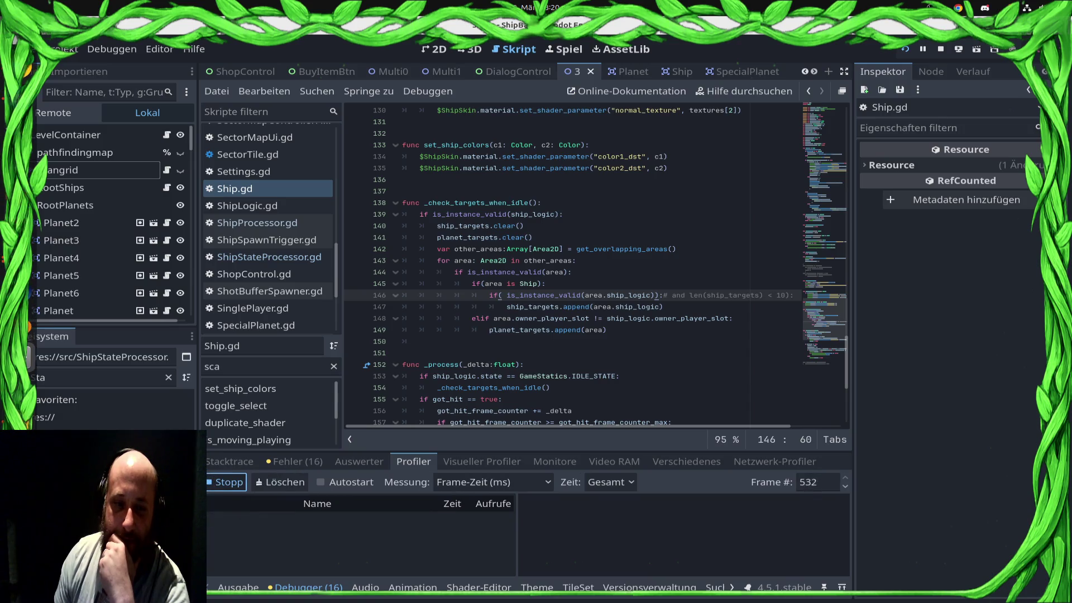
key(super)
click(228, 322)
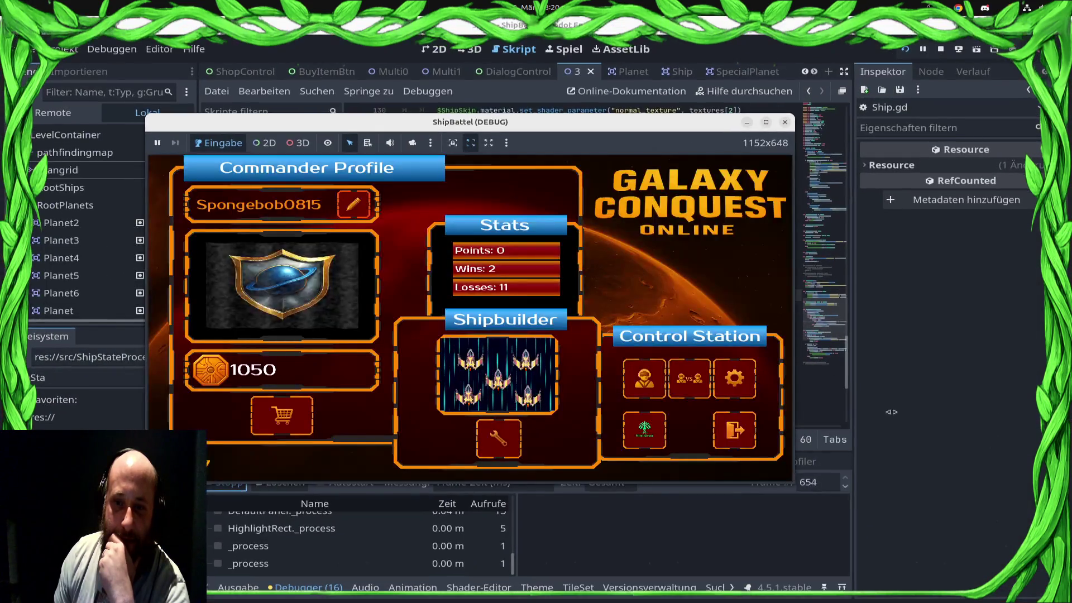
Start the Draxal Homesector battle, send ships to the pink planet, and enlarge the window to 1298x730
click(346, 340)
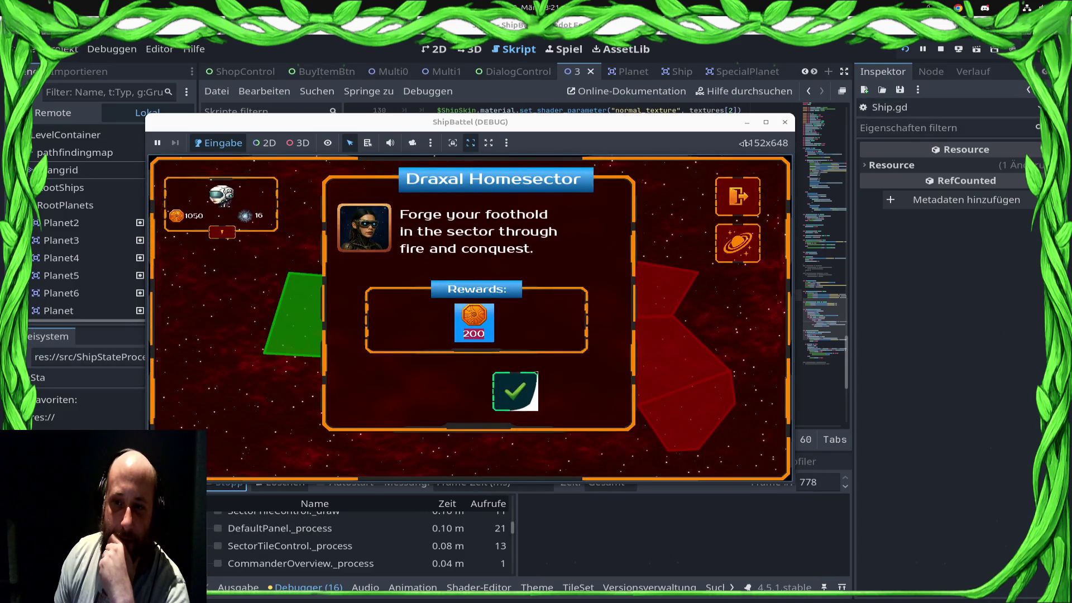
click(515, 391)
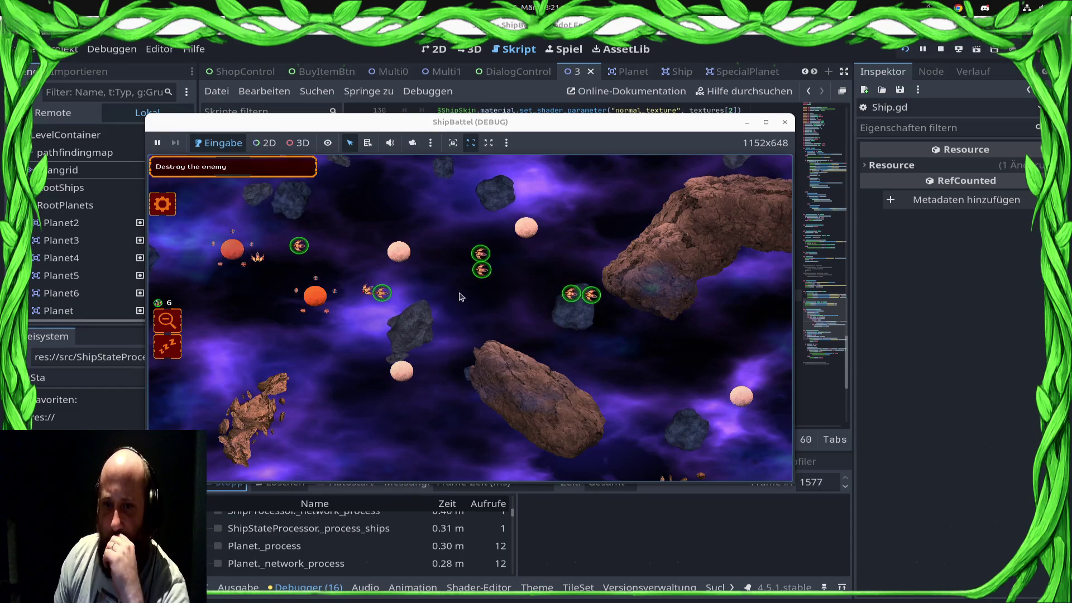
drag(411, 251, 190, 238)
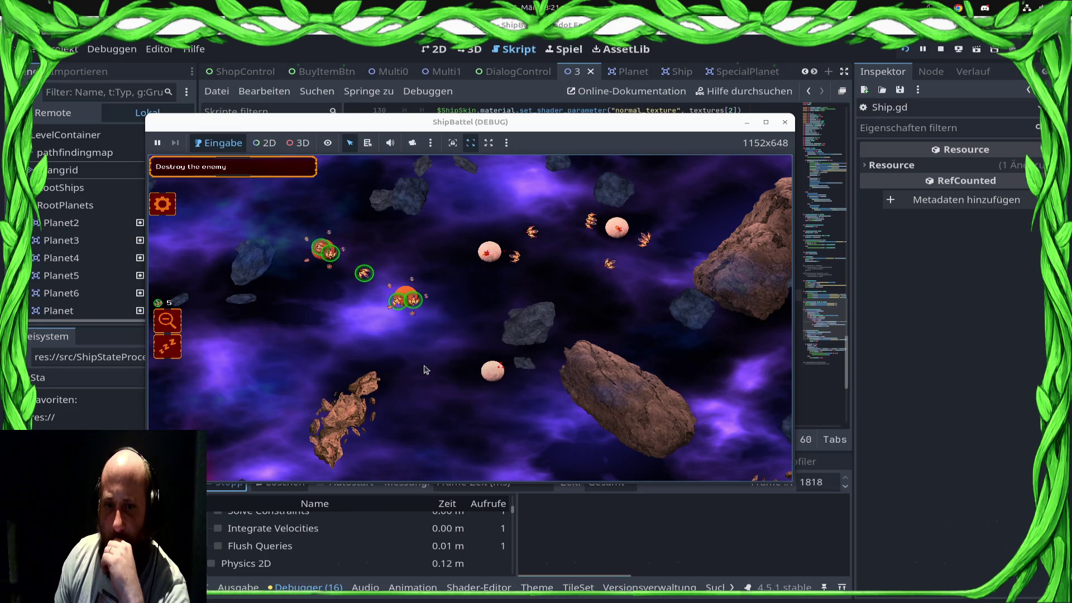
click(495, 373)
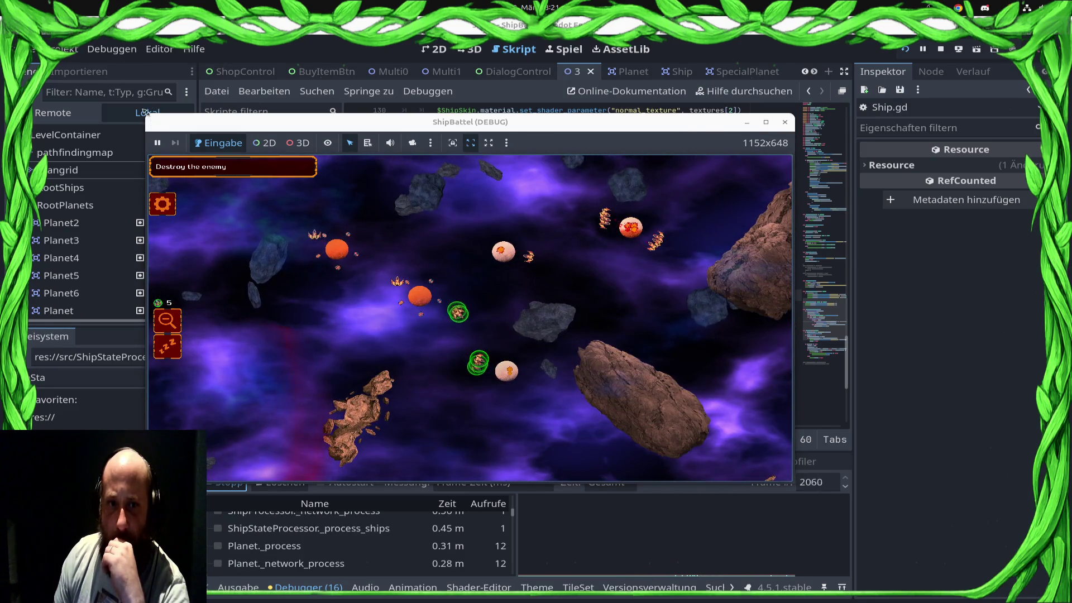
drag(142, 110, 63, 41)
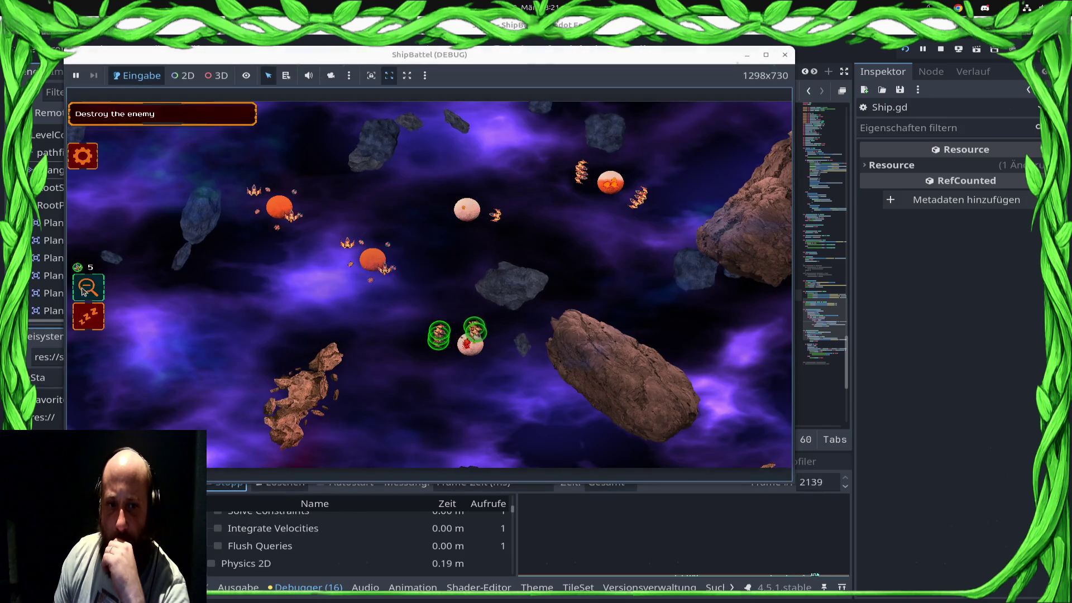
scroll(383, 246, down, 2)
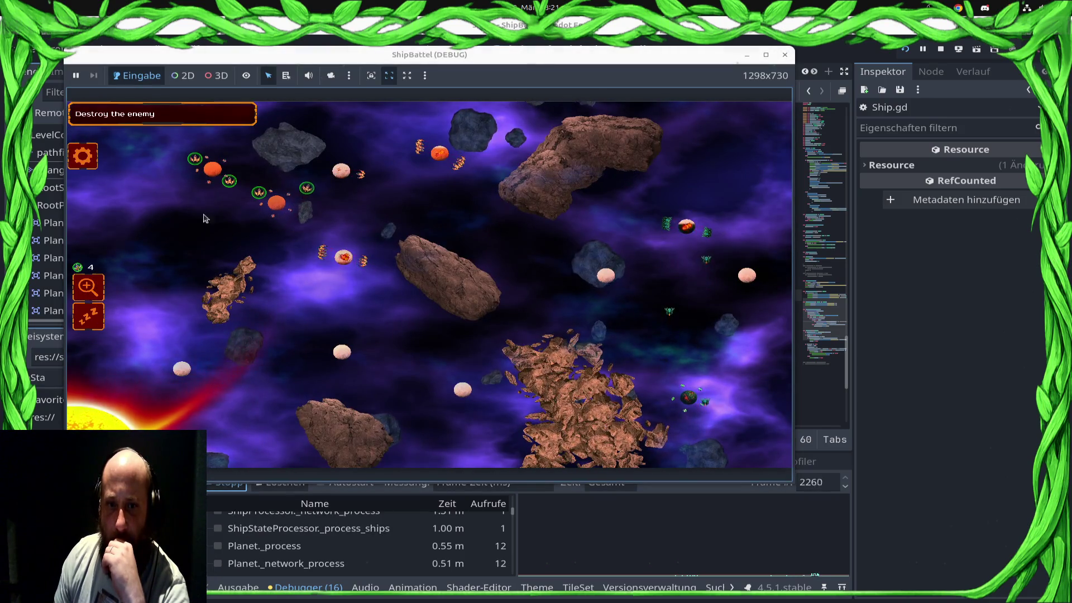
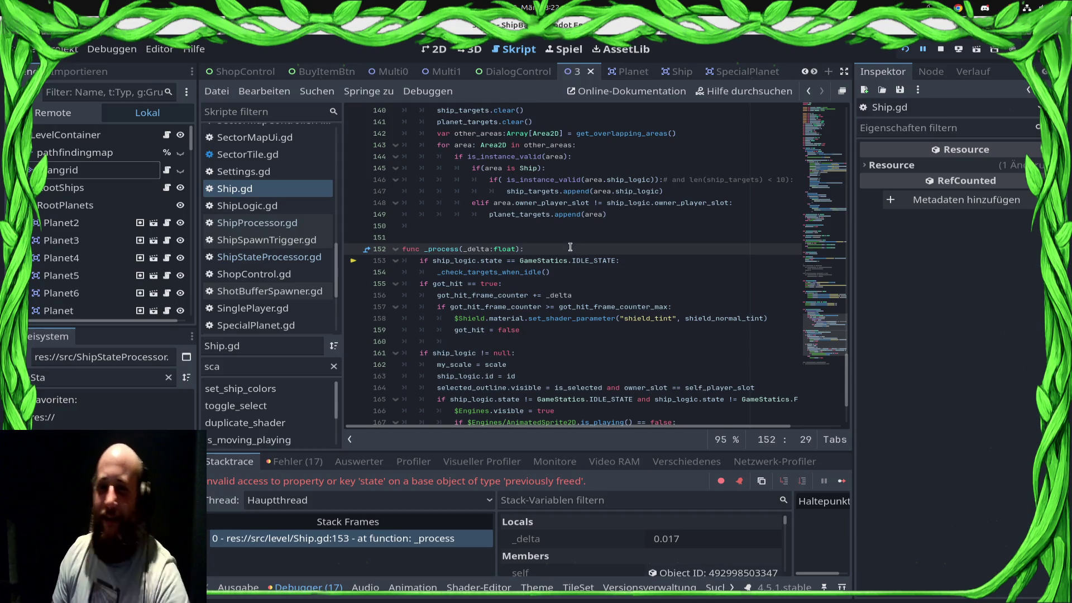
Copy the is_instance_valid(ship_logic) check into the line-152 idle-state if and save
scroll(570, 247, up, 1)
drag(556, 134, 430, 132)
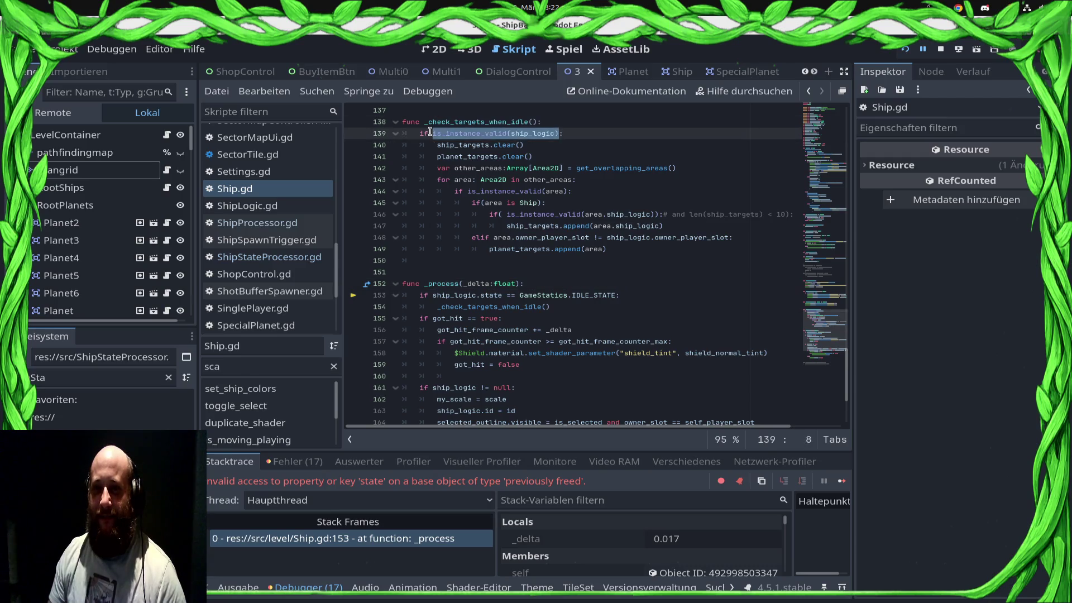
click(434, 298)
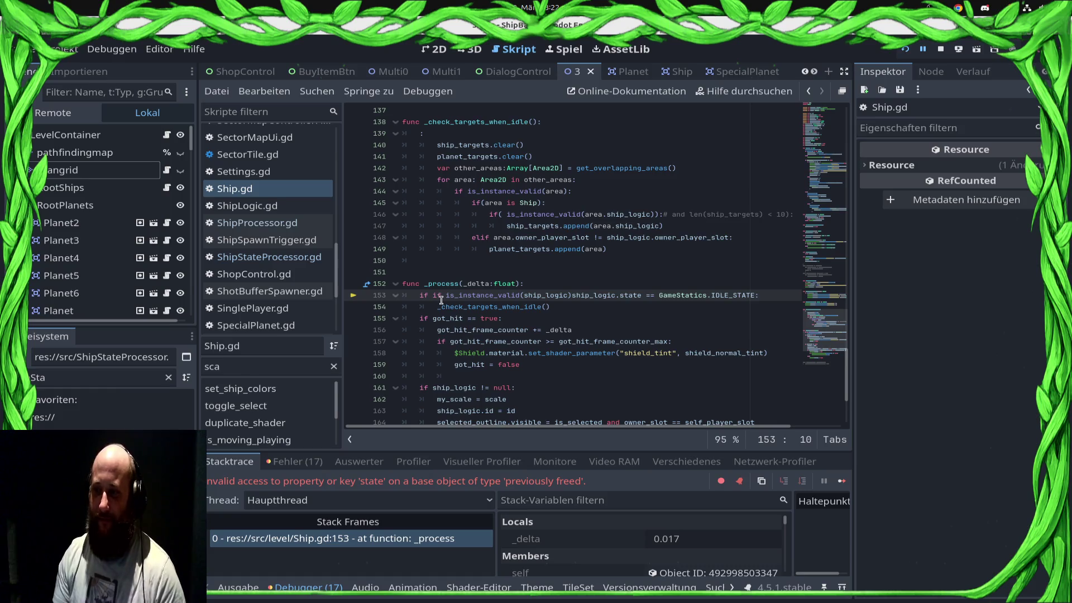
key(ctrl+s)
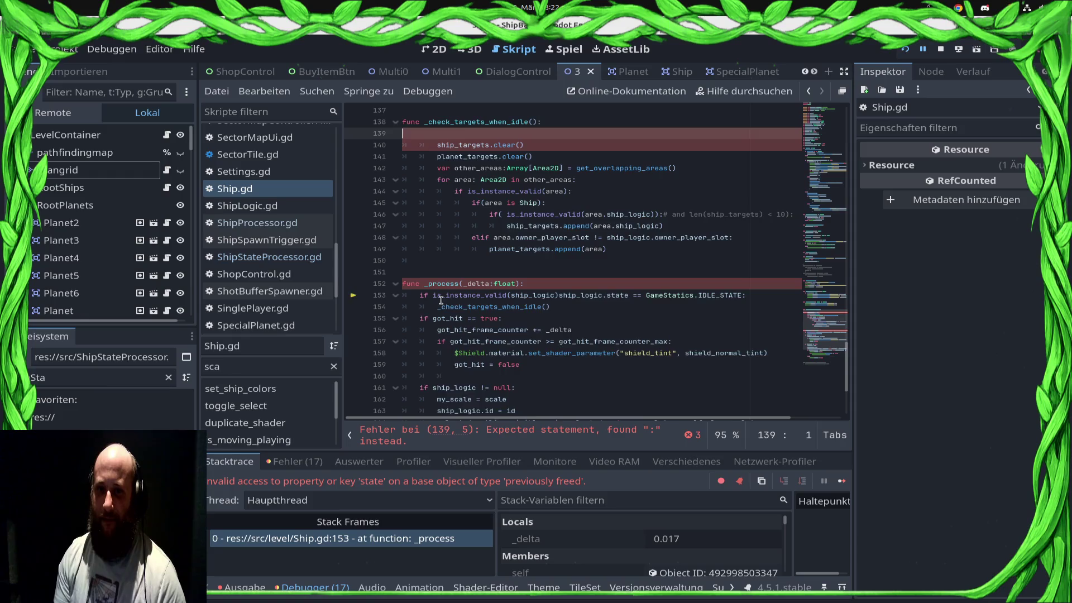
Delete the stray empty line in _check_targets_when_idle, dedent its body, and save
key(Delete)
key(shift+Down)
key(shift+Down)
key(shift+Down)
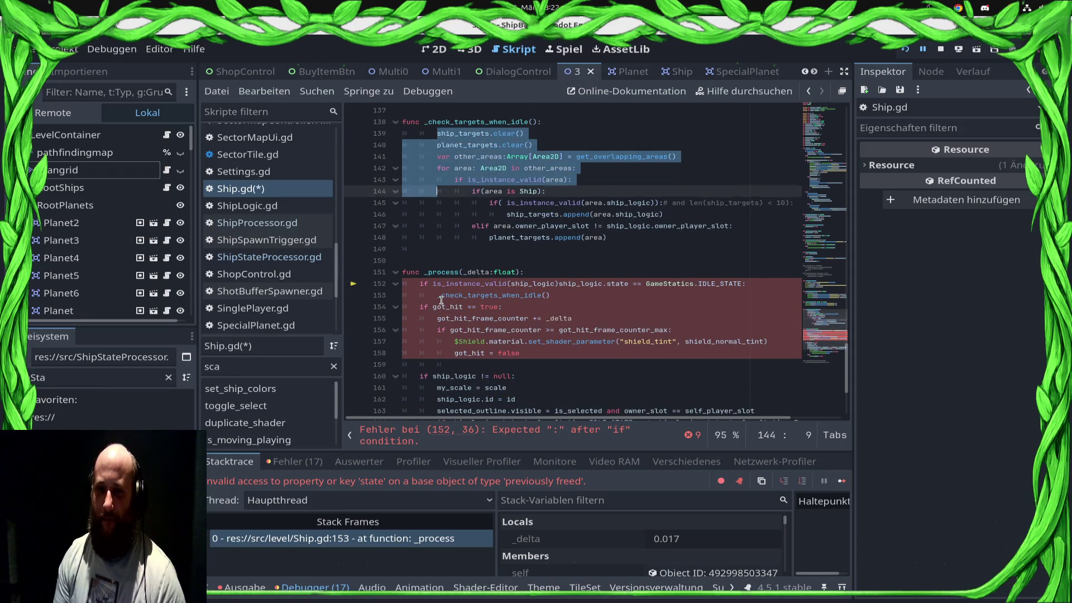
key(shift+Down)
key(shift+Down)
key(shift+Down)
key(shift+Tab)
key(ctrl+s)
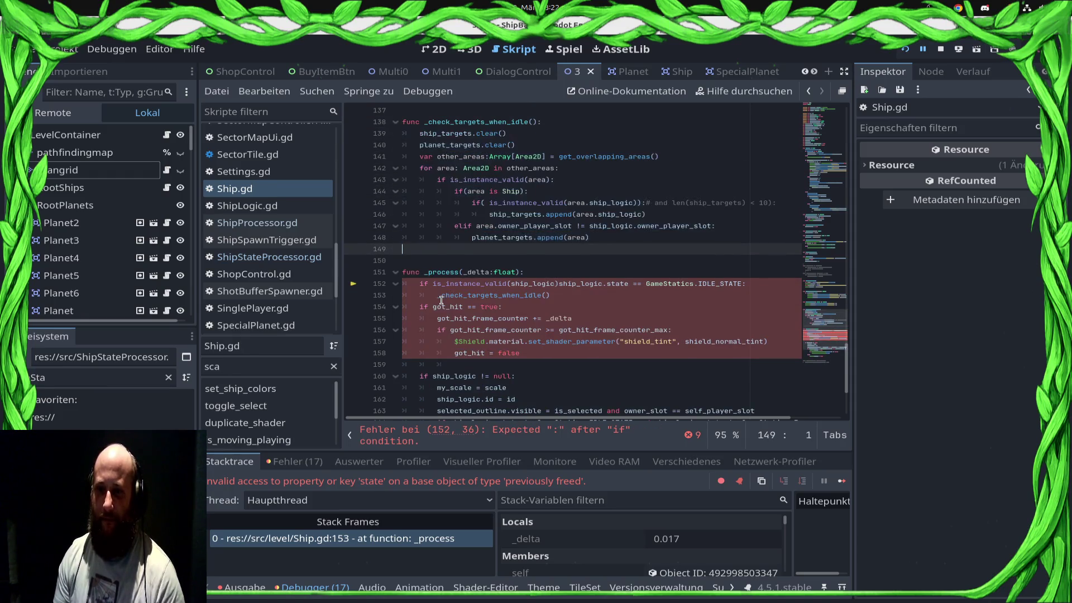
Join the two checks with 'and', save, and end the paused debug session
key(Down)
key(Down)
key(Down)
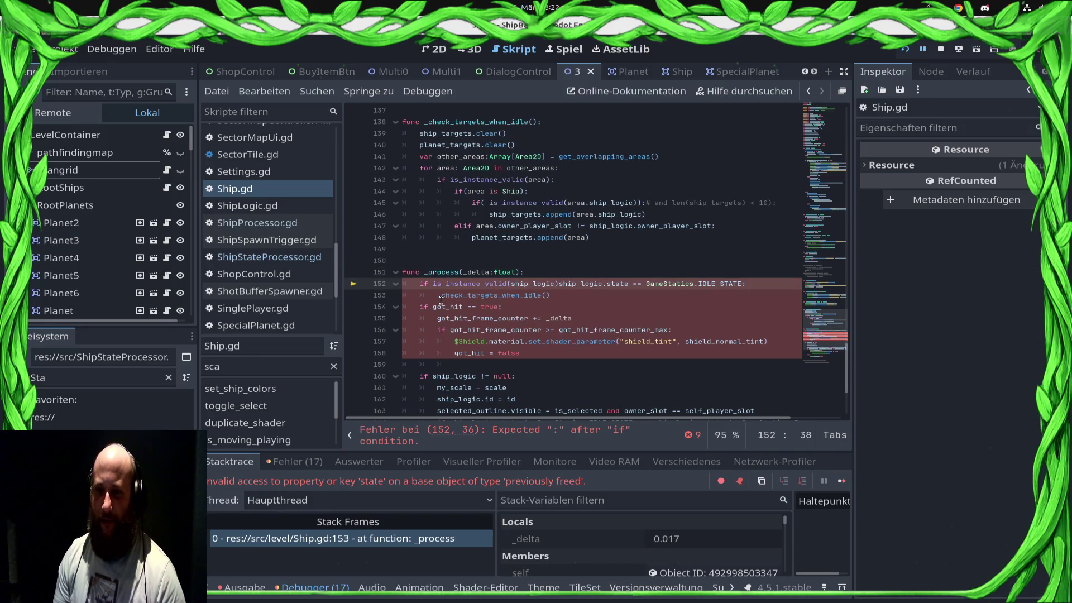
text(and)
key(ctrl+s)
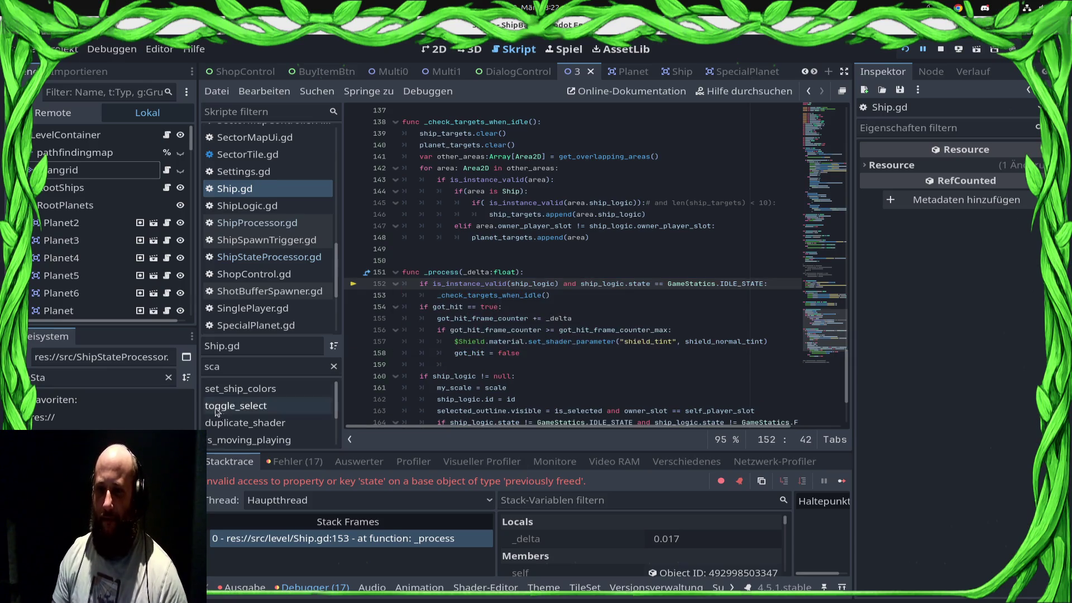
click(942, 51)
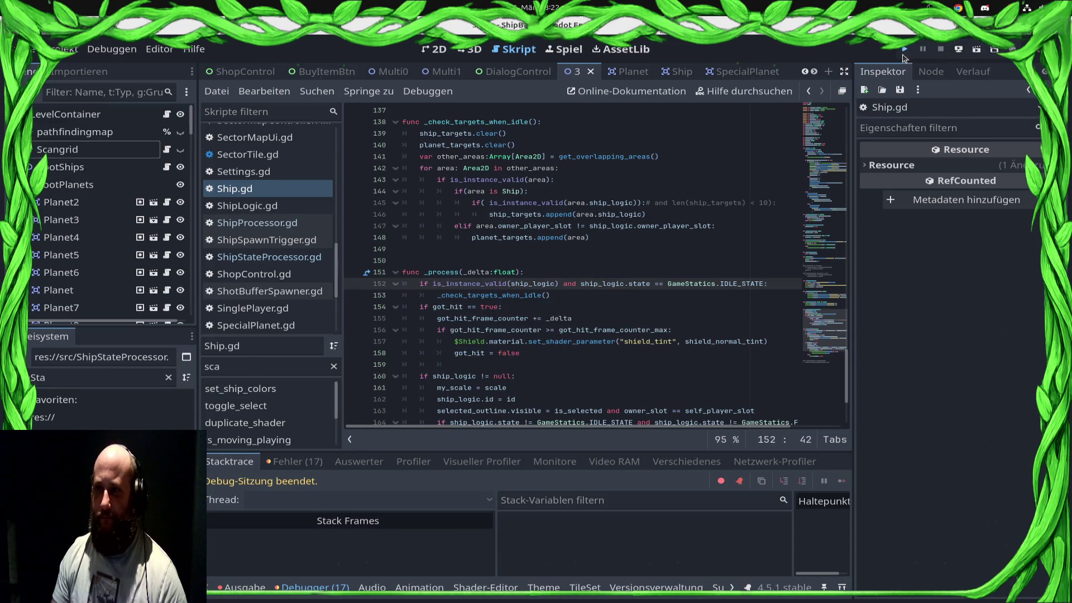
Launch the game with F5 and start the Draxal Homesector mission from the galaxy map
key(F5)
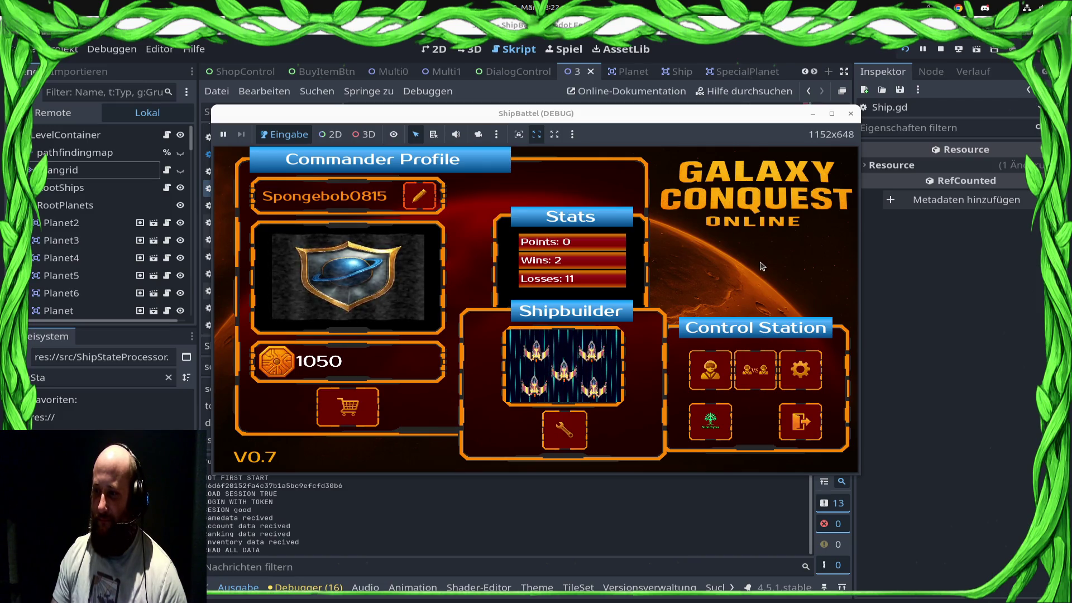
click(706, 363)
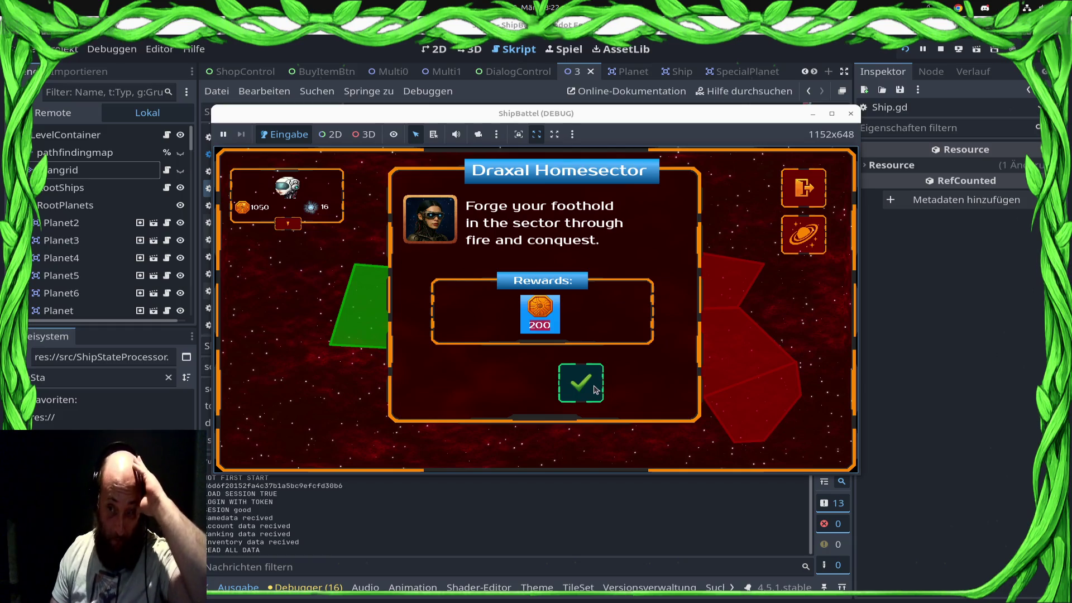
click(602, 388)
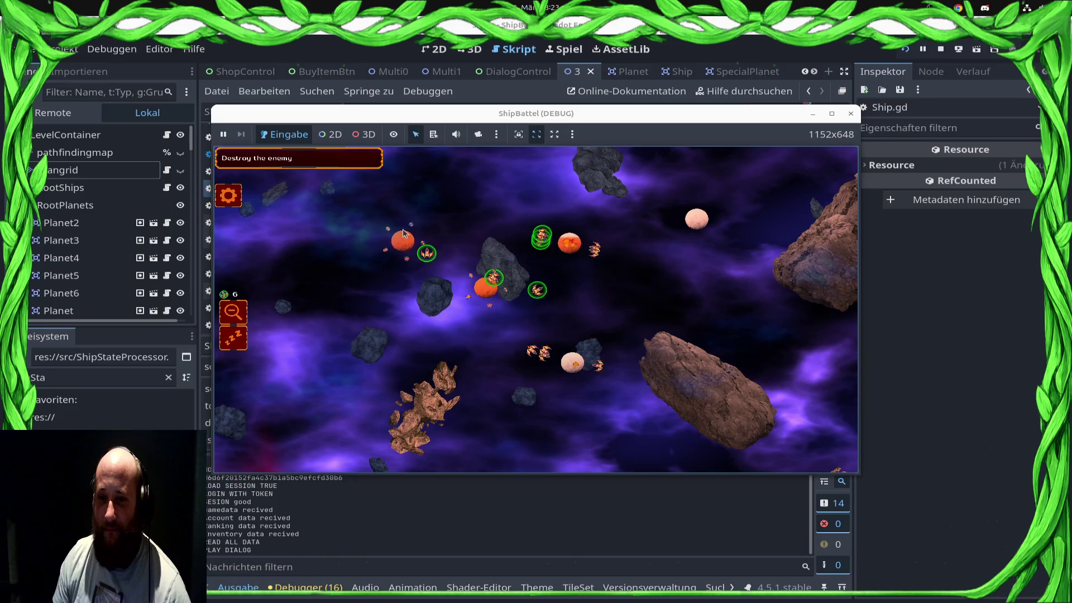
drag(720, 272, 399, 238)
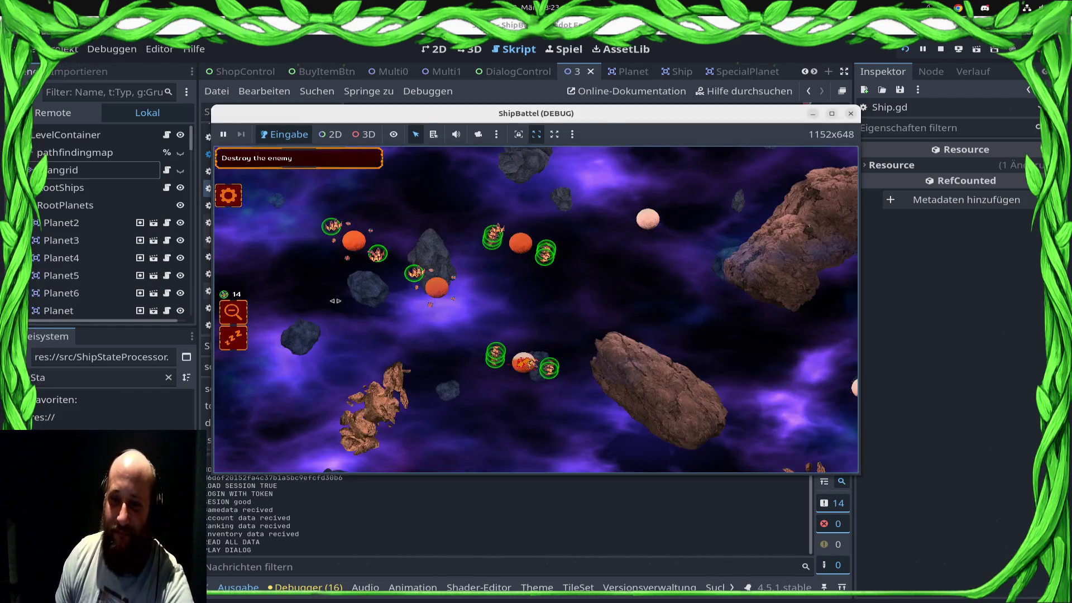
drag(860, 270, 633, 271)
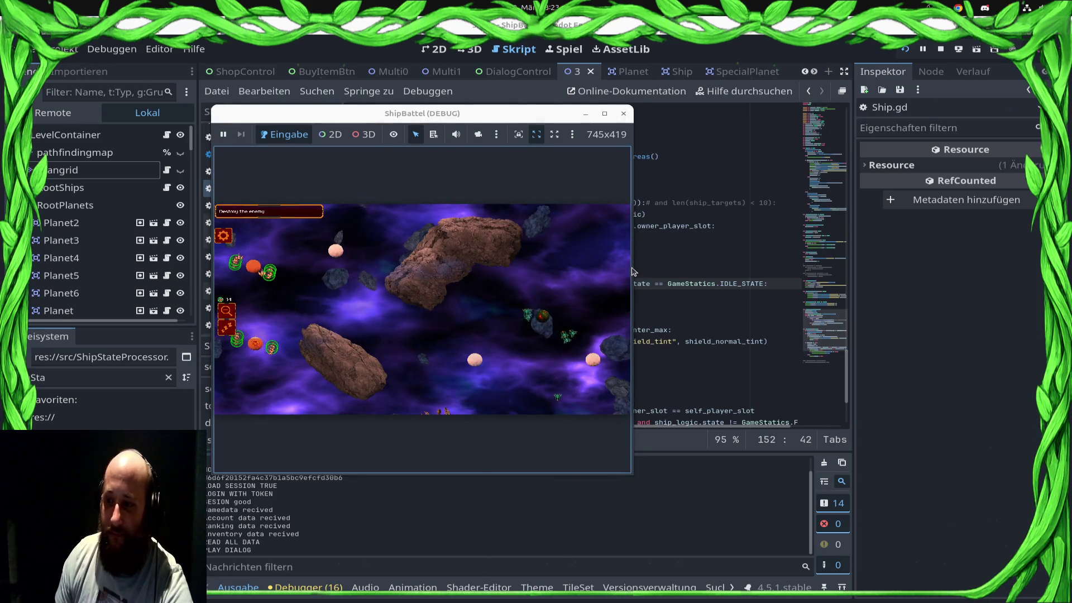
click(656, 266)
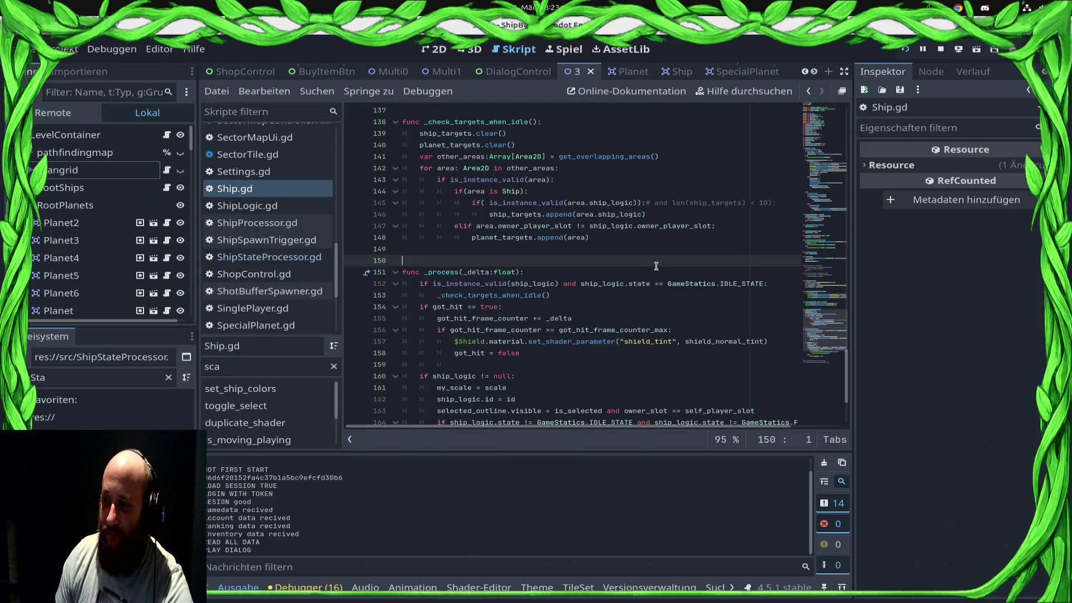
click(667, 269)
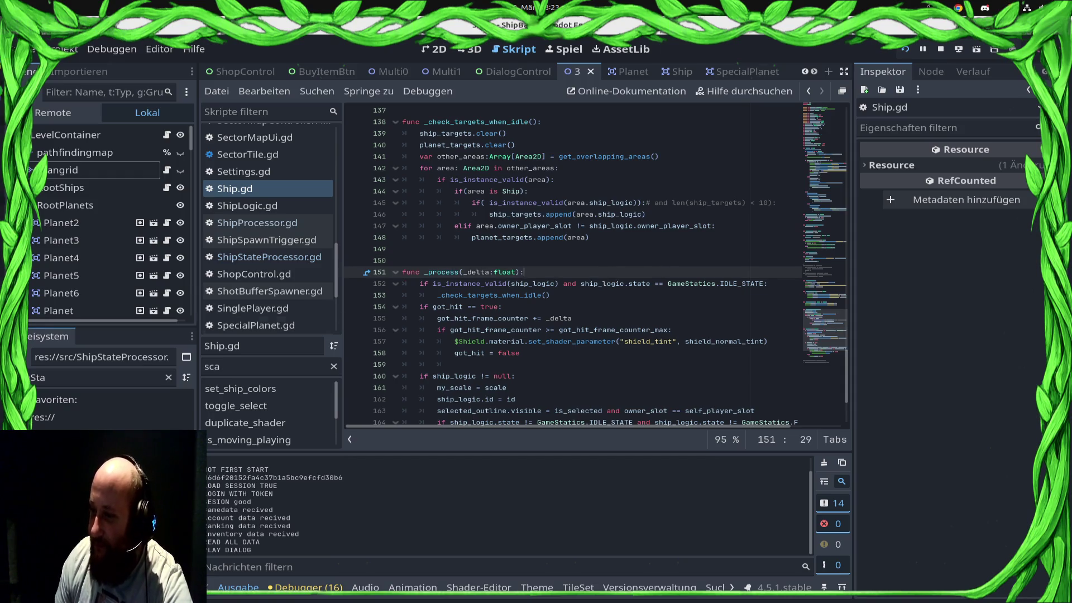
key(alt+Tab)
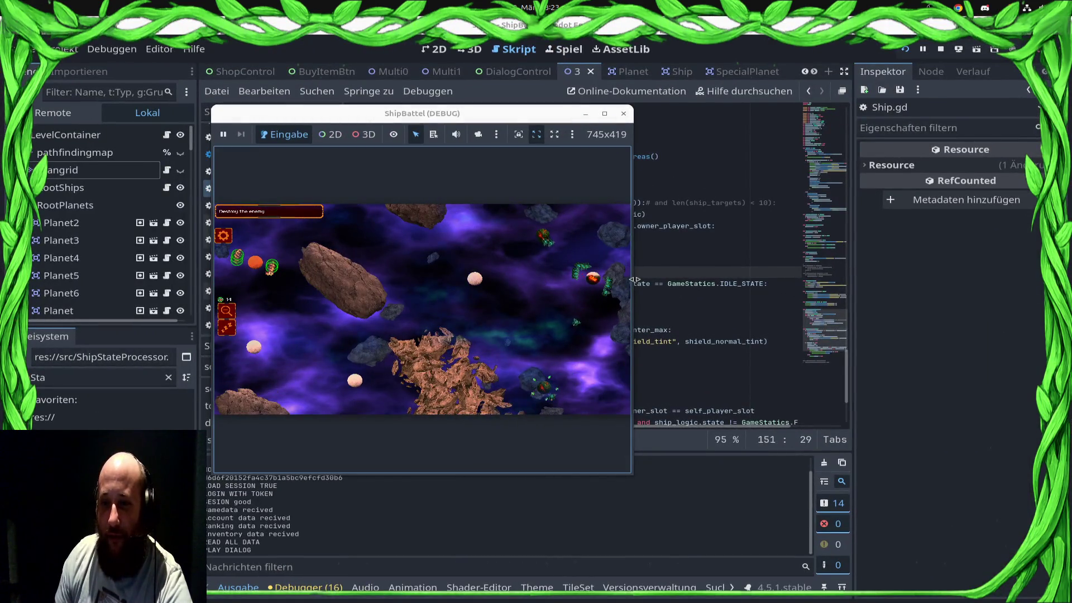
drag(634, 278, 881, 279)
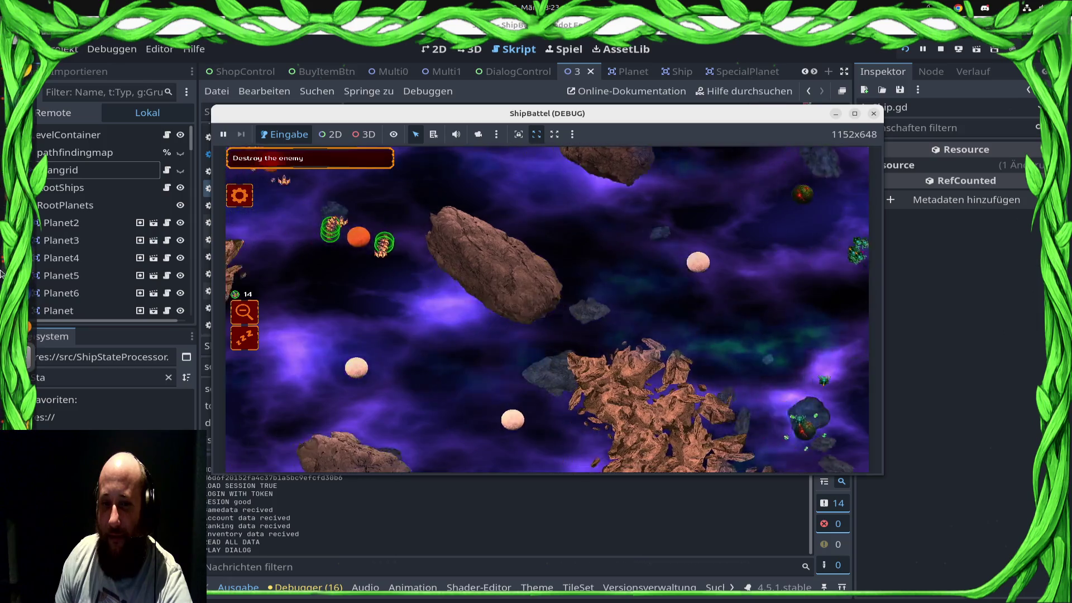
Box-select two groups of ships and send them to the pink enemy planet
click(607, 321)
drag(357, 189, 614, 363)
click(692, 201)
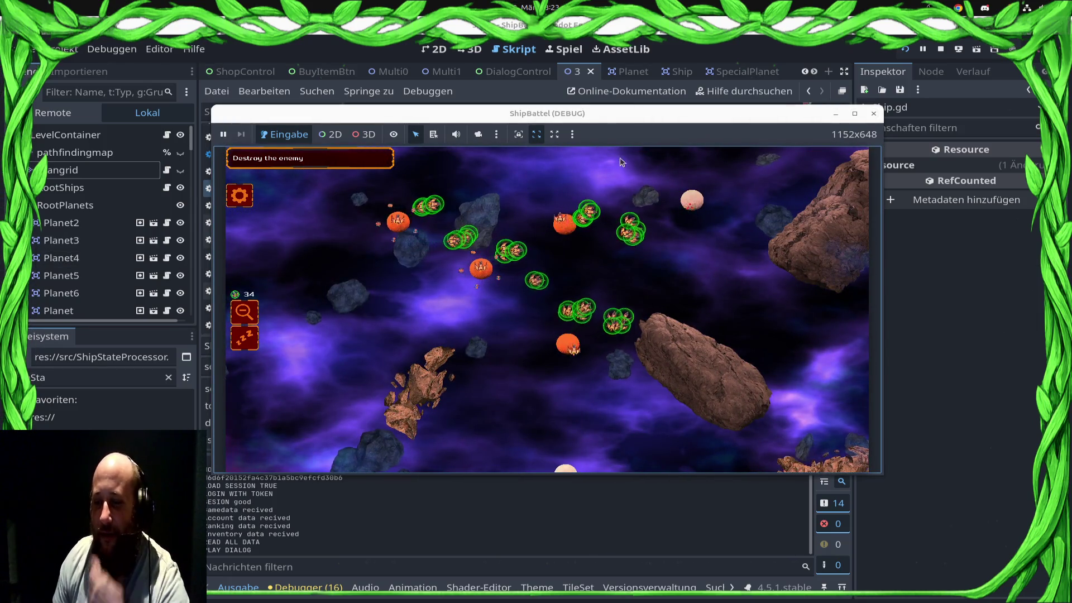
drag(558, 293, 368, 299)
click(677, 239)
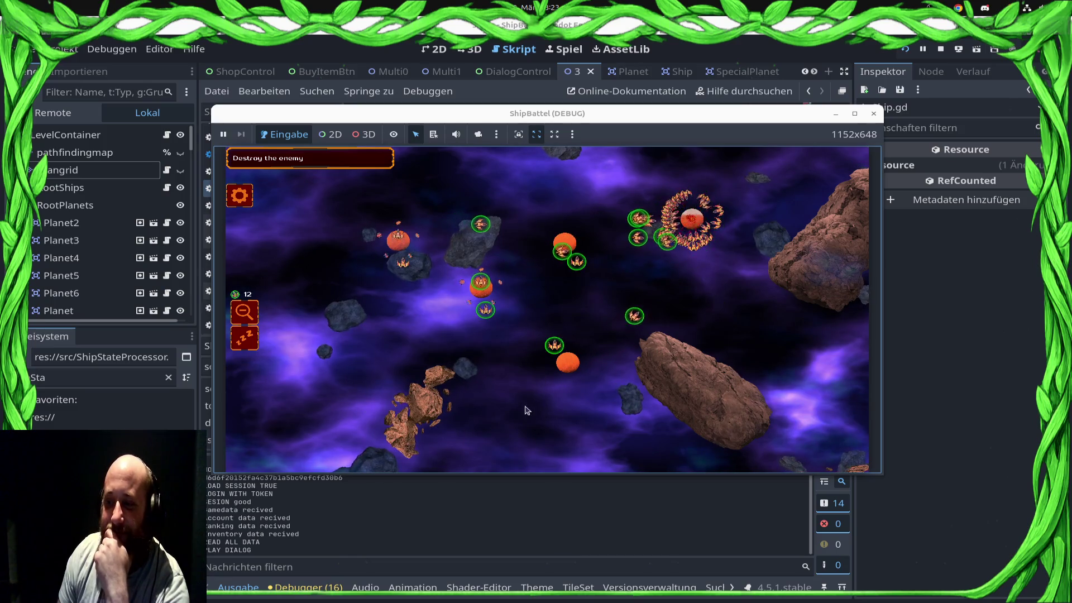
Box-select further ship groups near the planets and in flight, then deselect
drag(623, 383, 453, 263)
drag(526, 311, 311, 356)
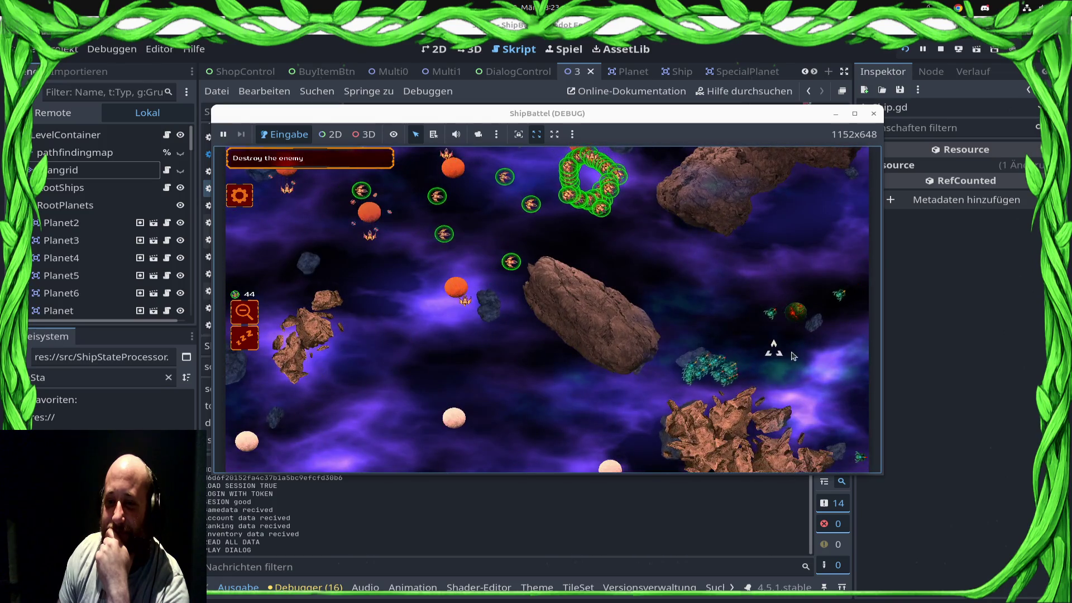
drag(425, 235, 454, 416)
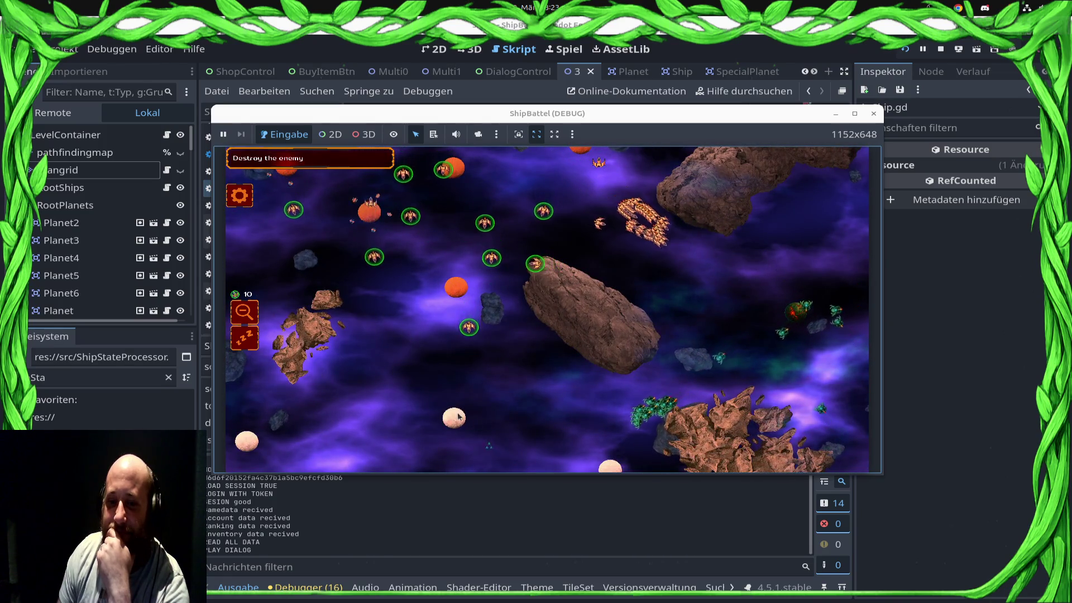
drag(620, 195, 737, 256)
scroll(750, 317, up, 2)
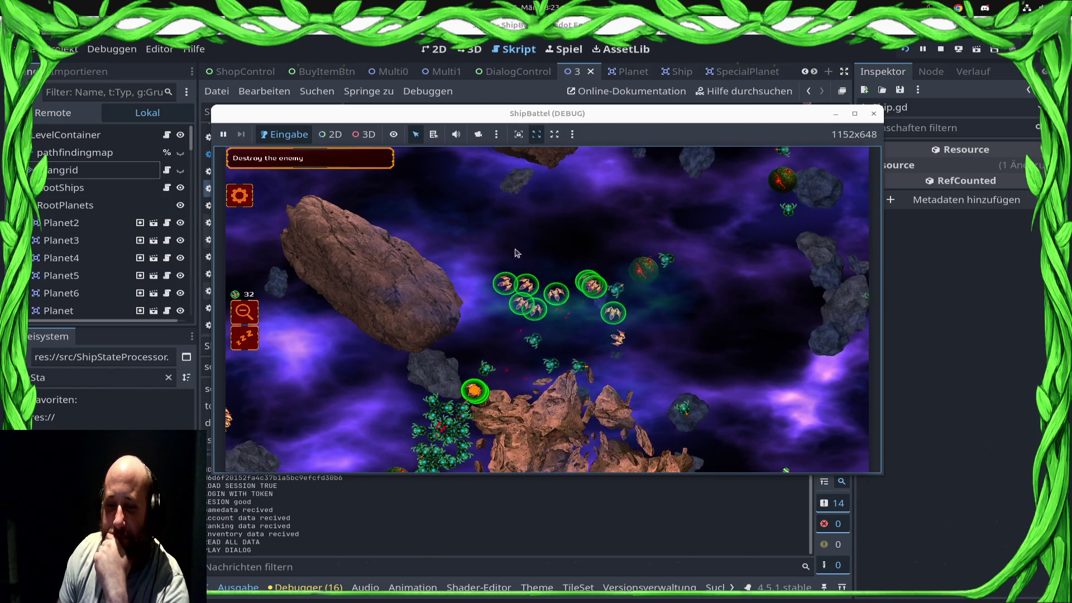
click(581, 262)
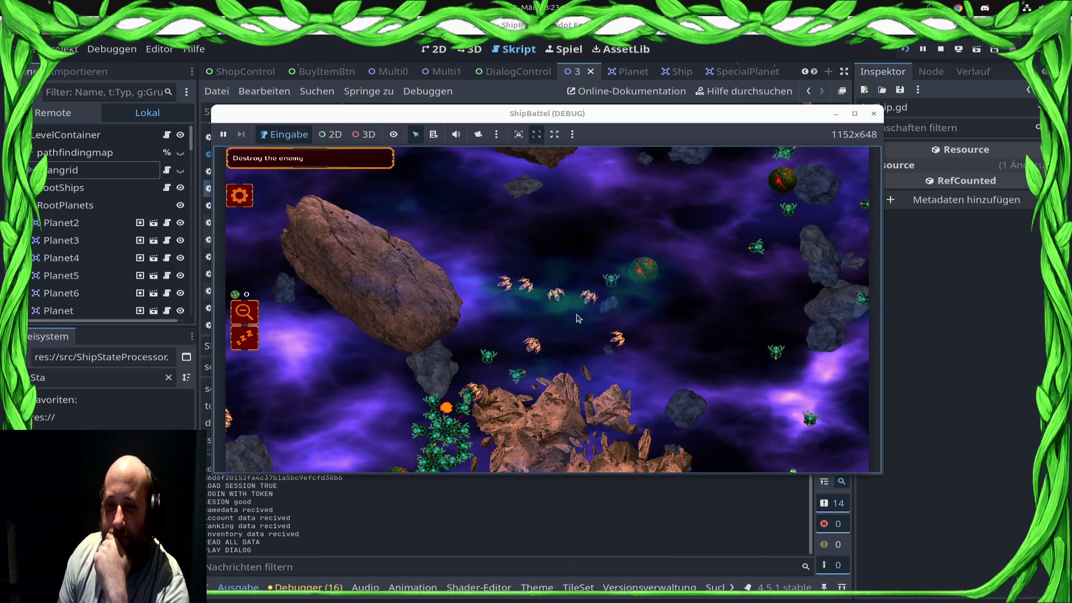
Select the whole fleet, close the pause settings, send it to the map centre, go fullscreen
key(ctrl+a)
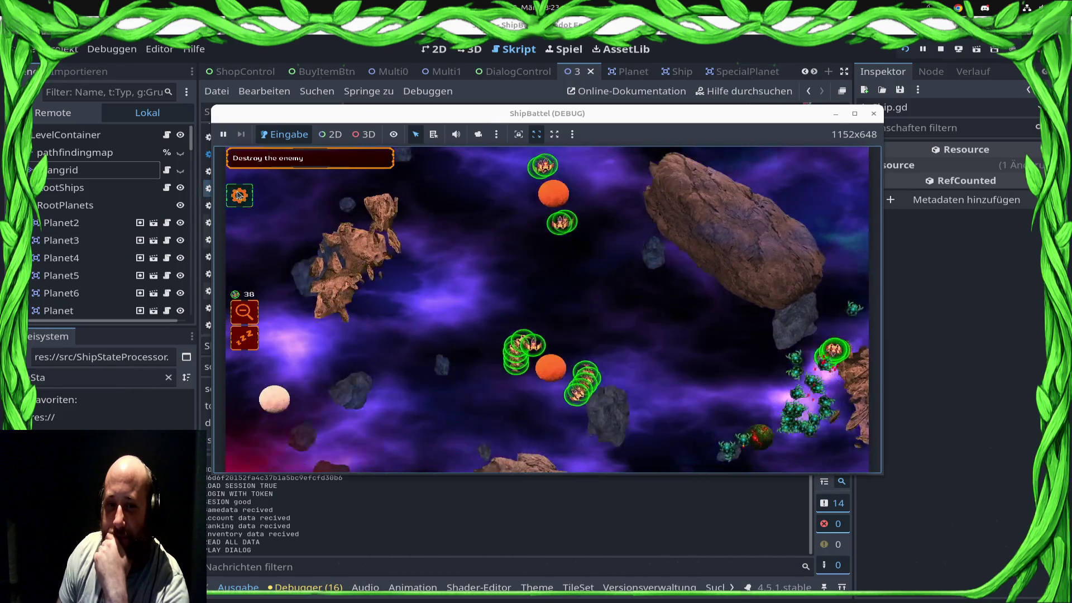
key(Escape)
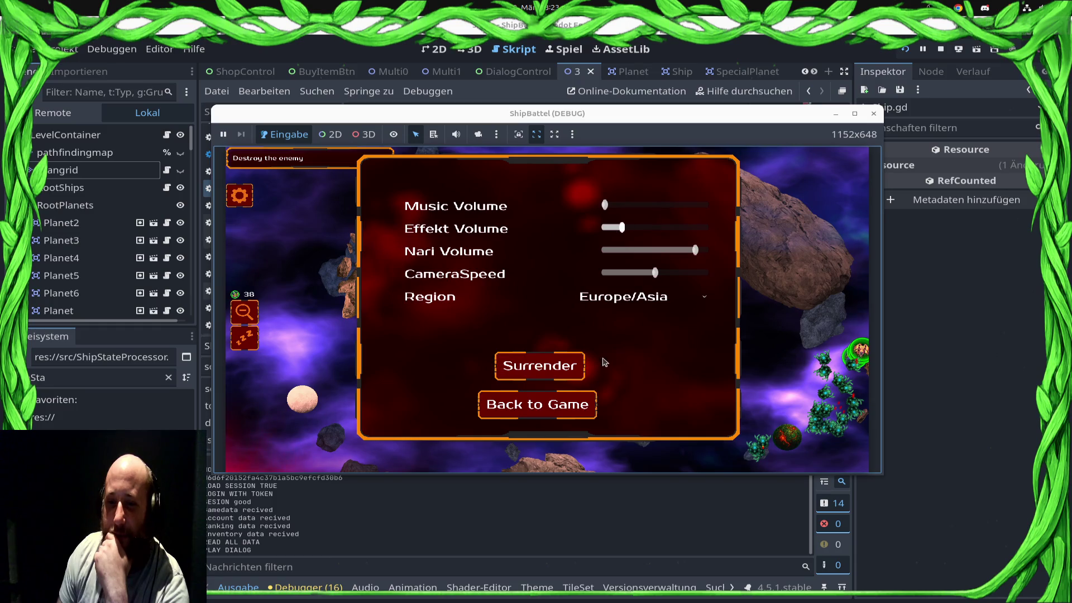
click(554, 394)
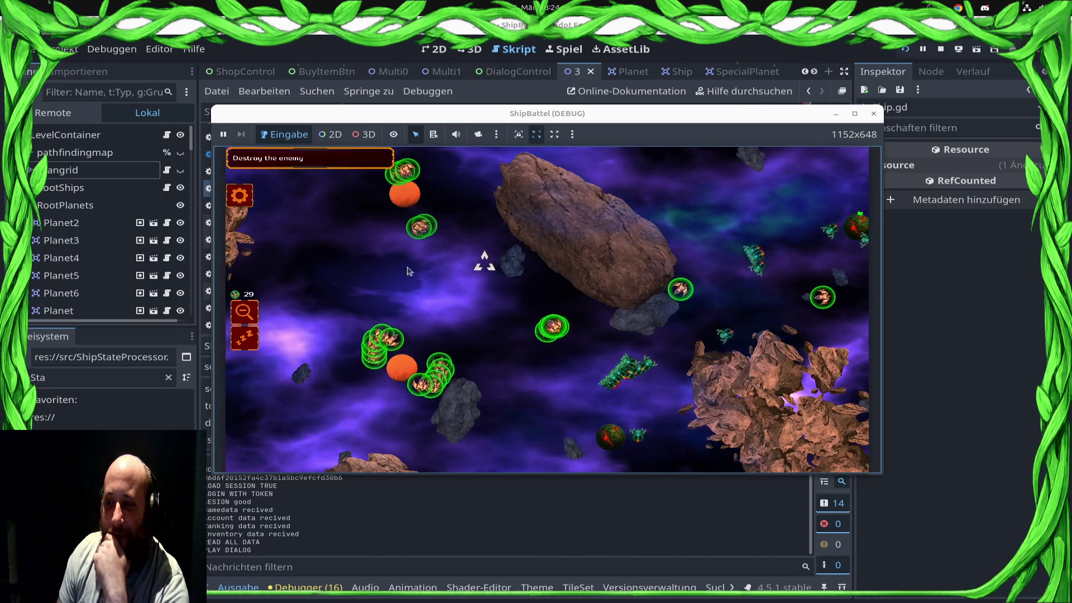
click(507, 287)
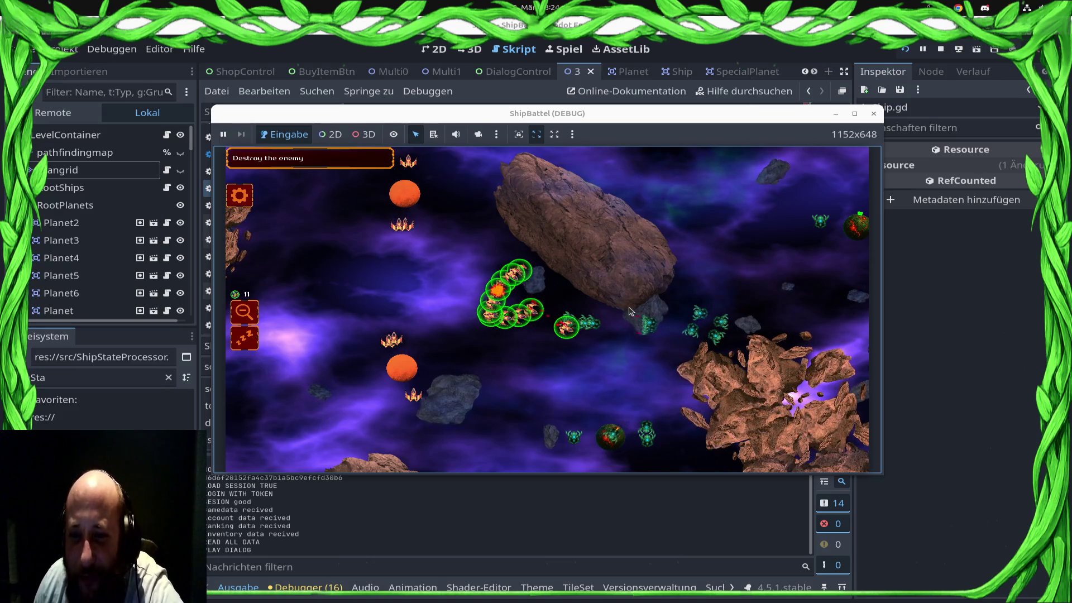
scroll(624, 309, up, 3)
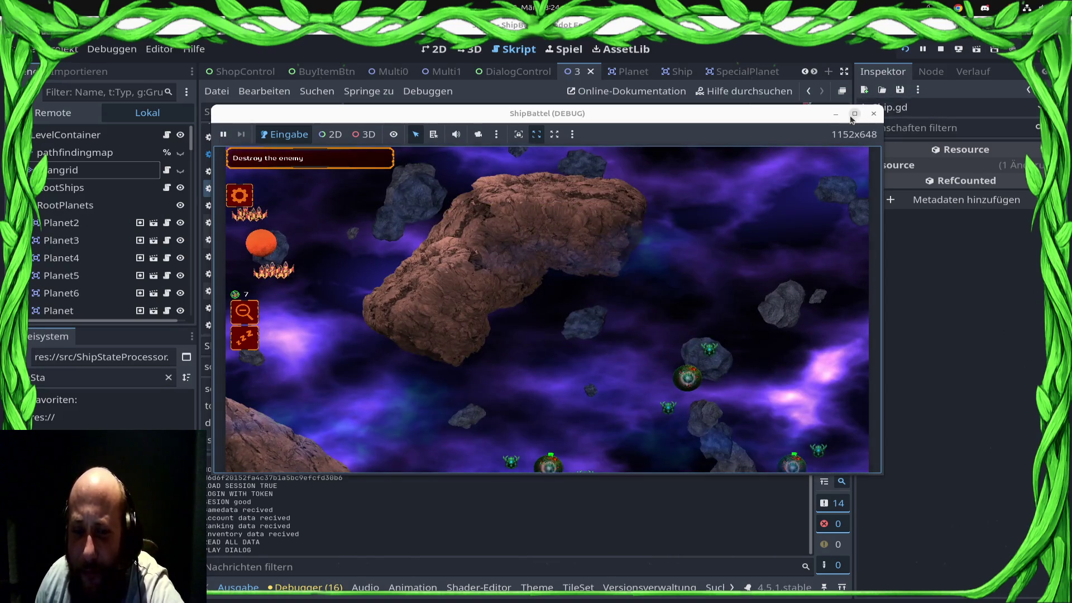
key(F11)
scroll(801, 202, down, 3)
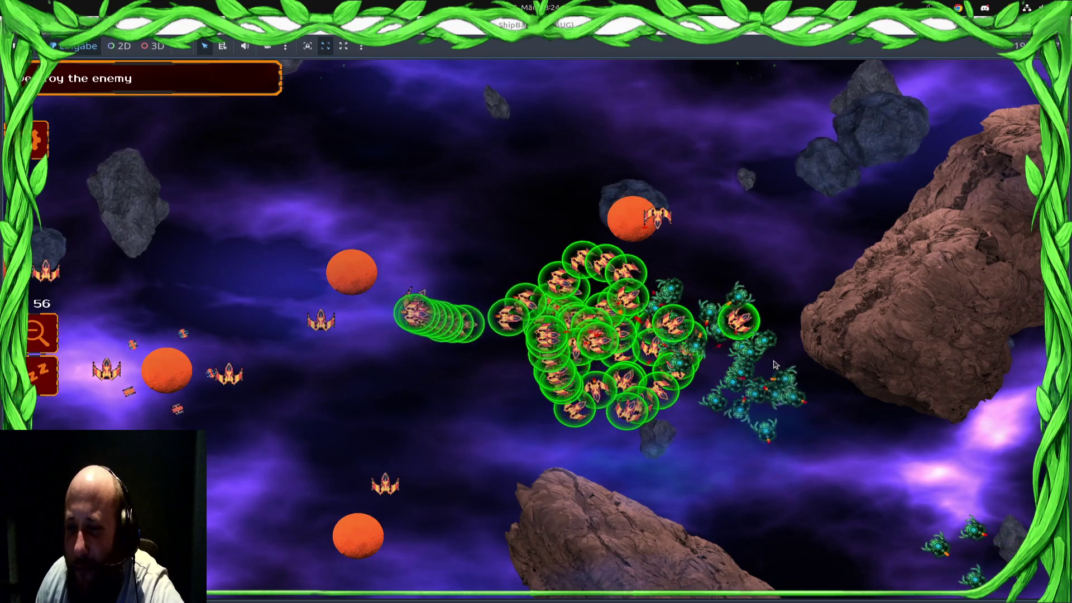
Select the idle shielded ships on the left and send them into the fight
drag(634, 435, 578, 438)
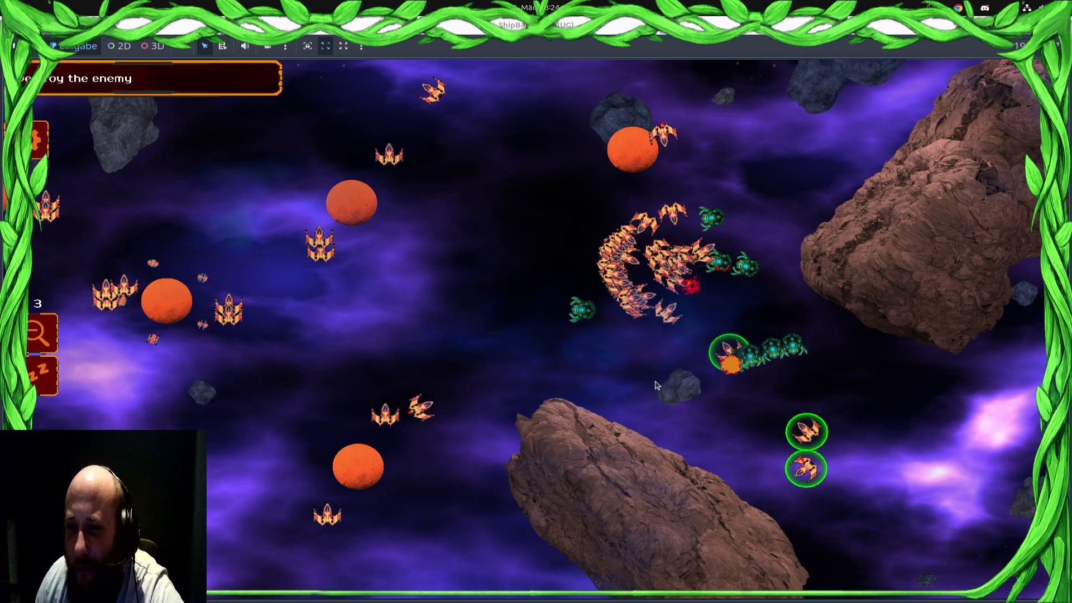
key(z)
right_click(562, 378)
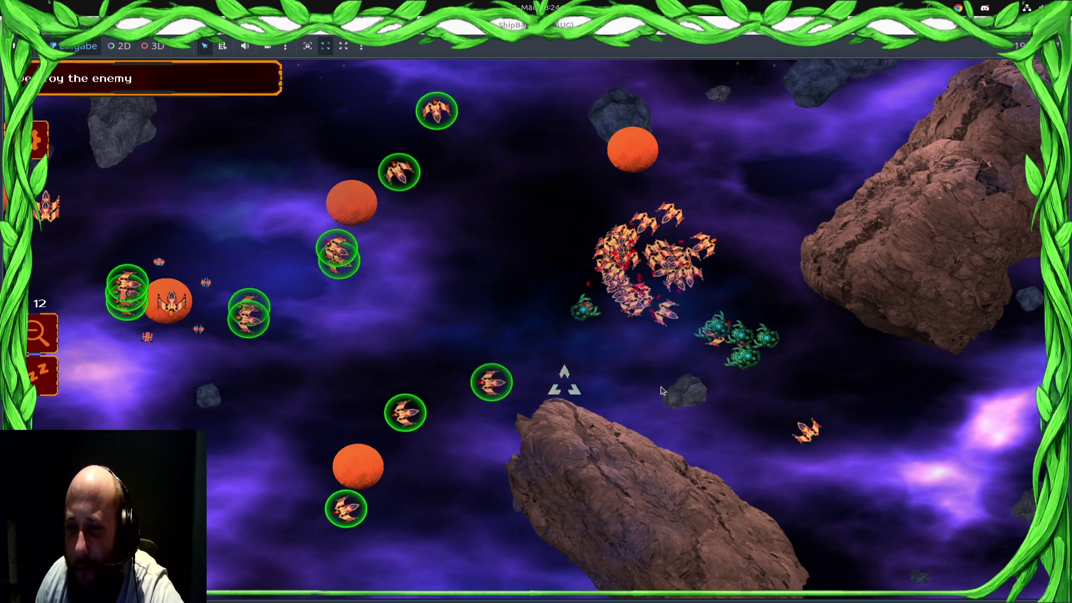
key(Left)
key(Right)
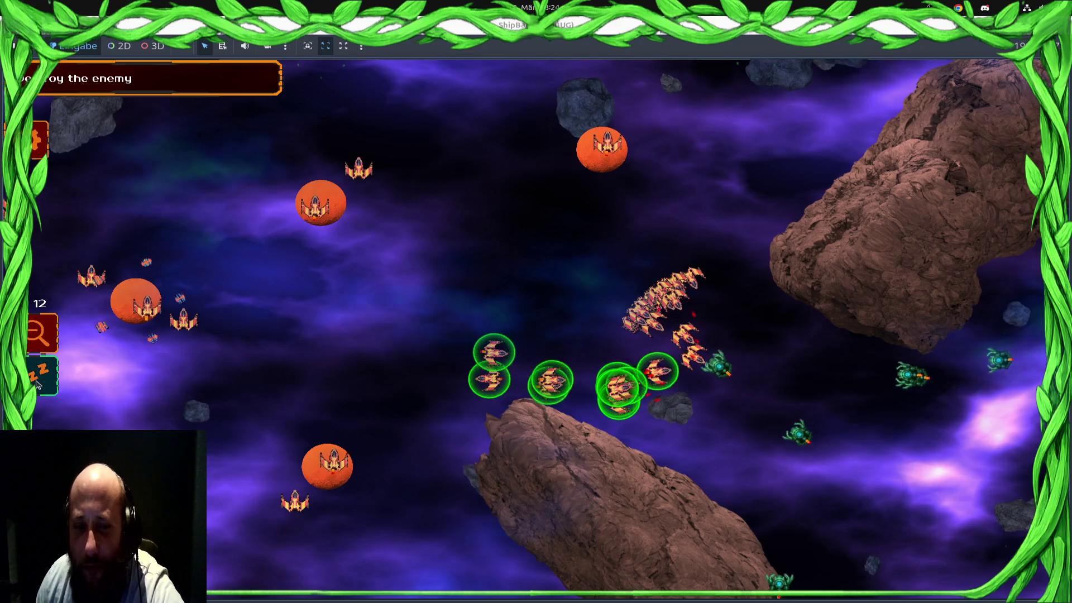
Select the whole fleet and send it at the enemy planet
key(ctrl+a)
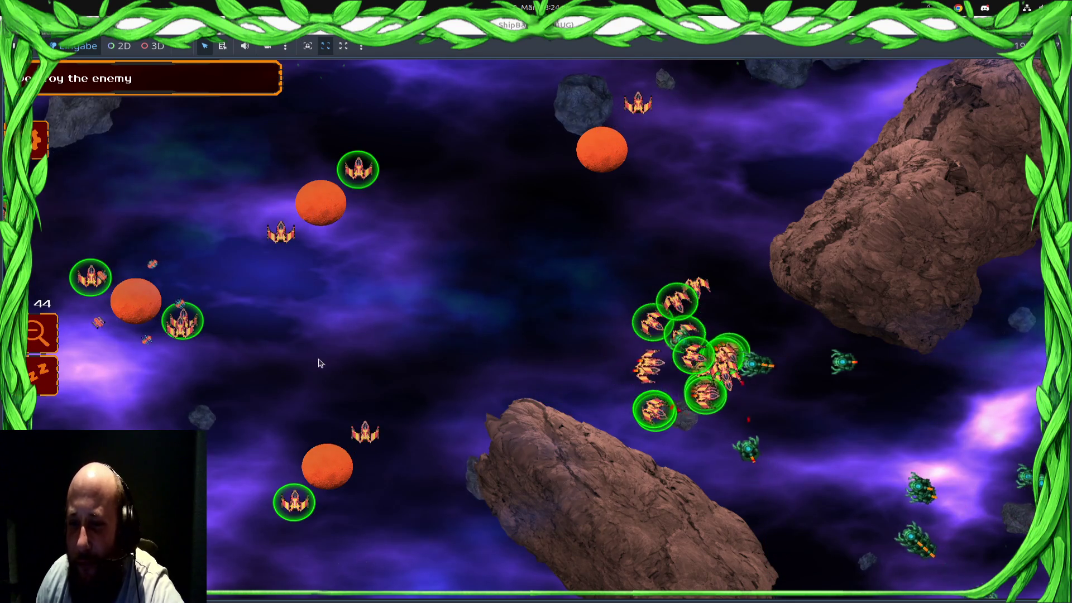
key(Left)
key(Right)
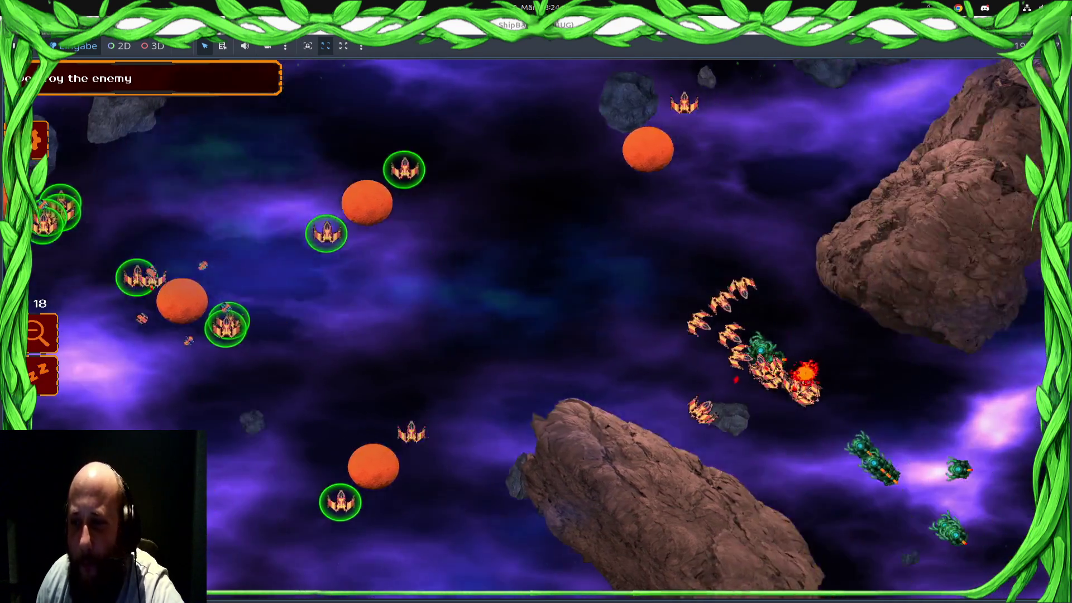
key(Right)
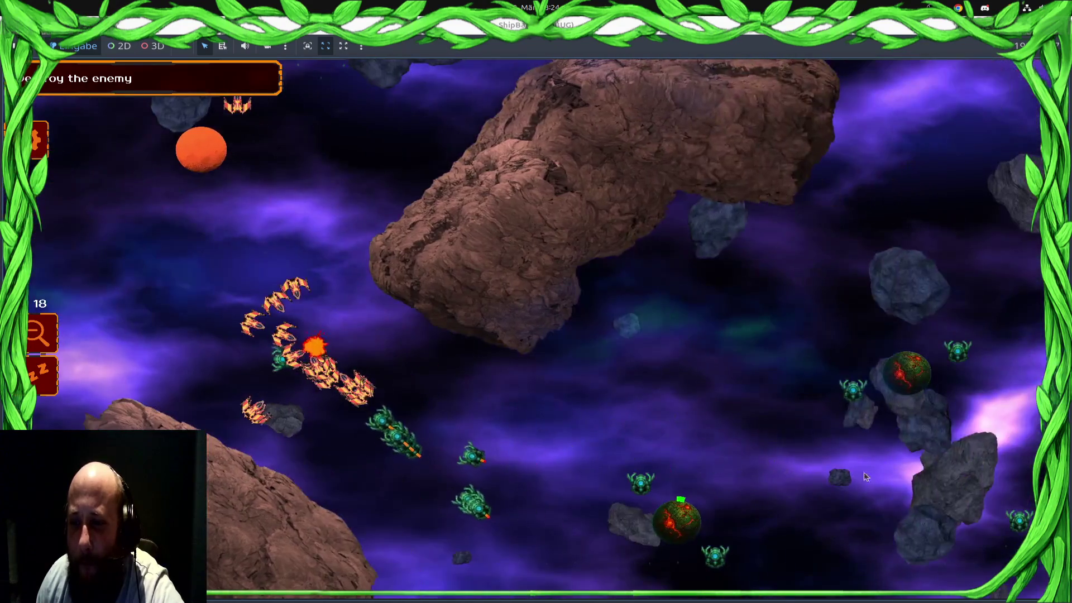
key(ctrl+a)
key(Down)
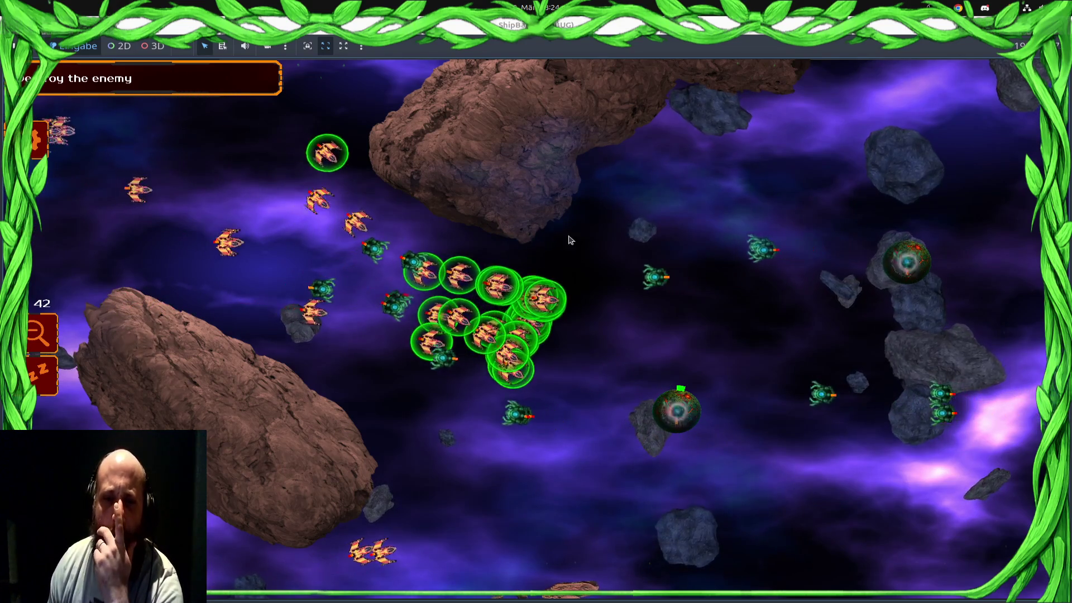
click(681, 410)
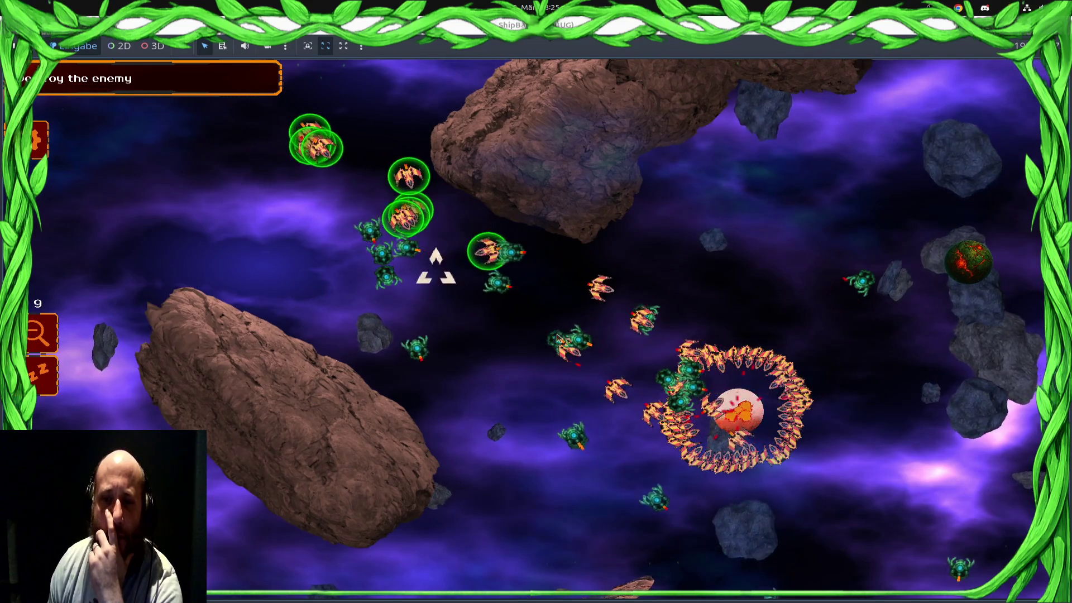
Select the ships ringing the planet and send them toward the fight
drag(766, 411, 707, 440)
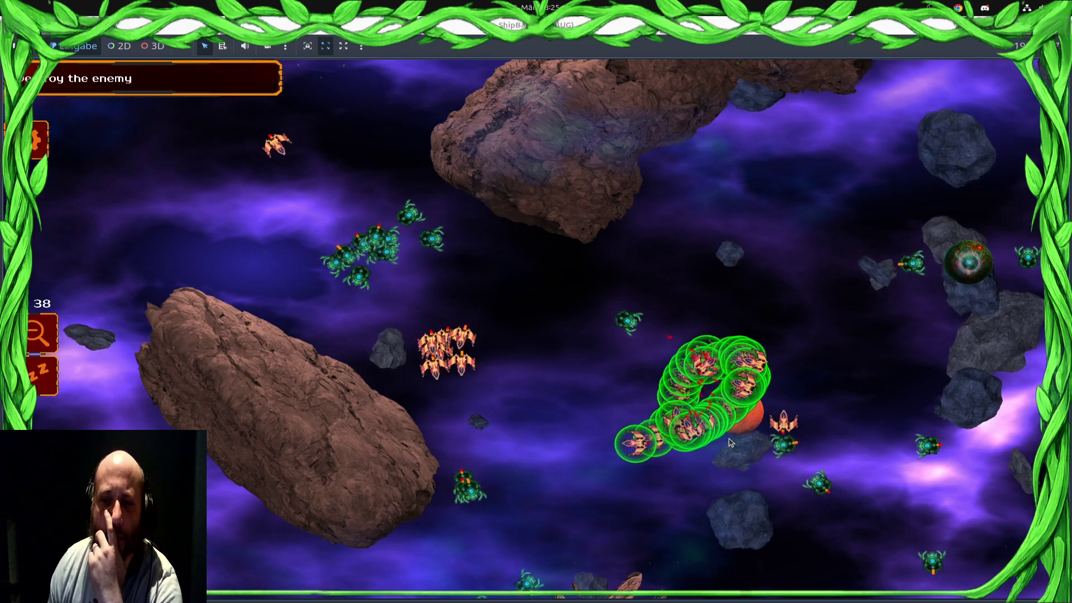
click(586, 341)
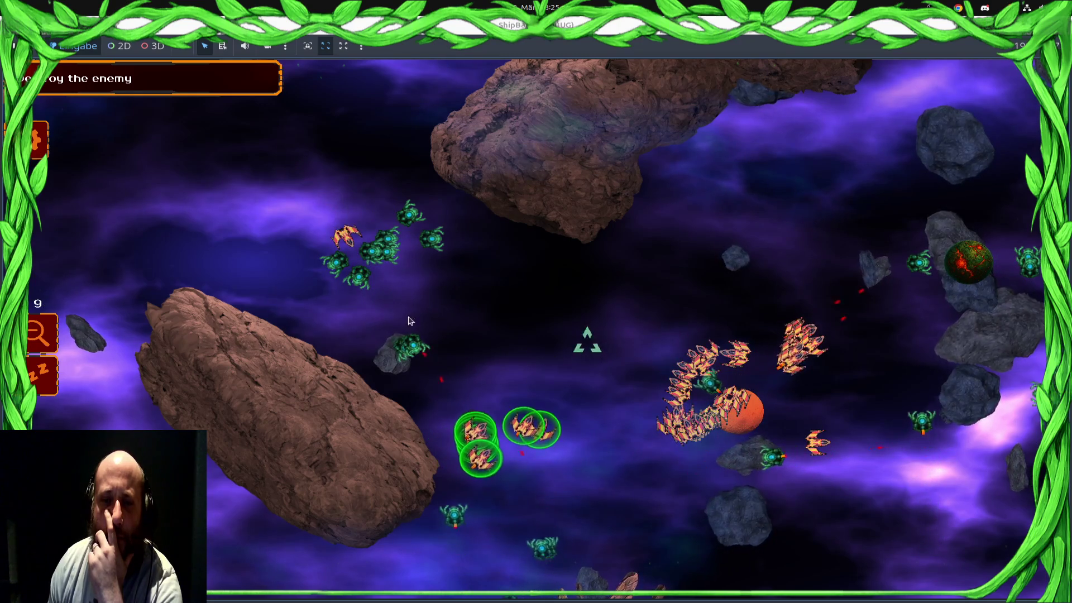
click(504, 351)
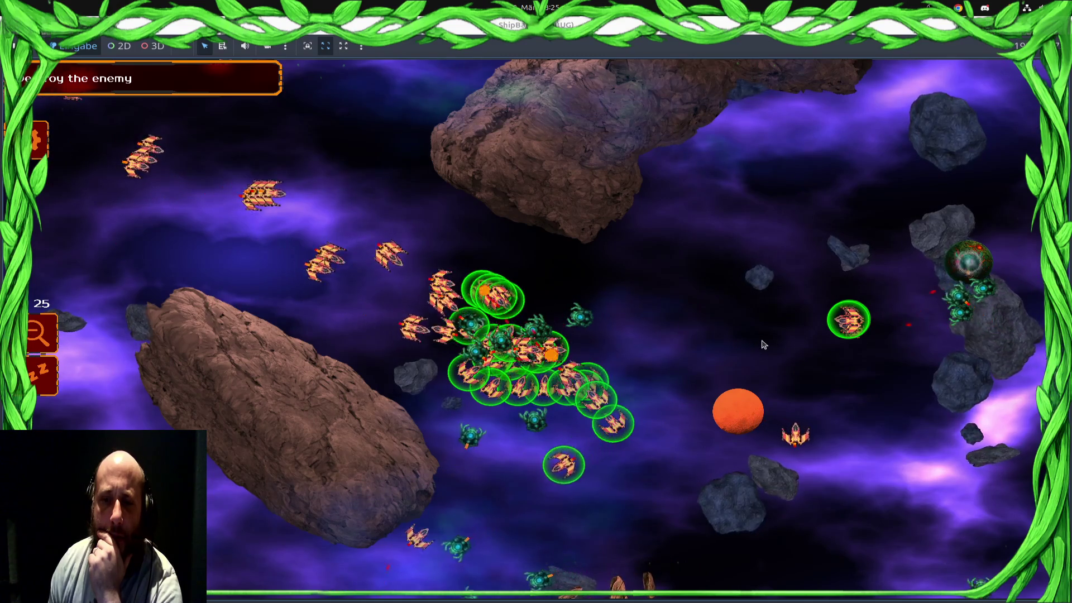
Send the whole fleet at the right-hand enemies, then the planet guards toward the centre-right
key(ctrl+a)
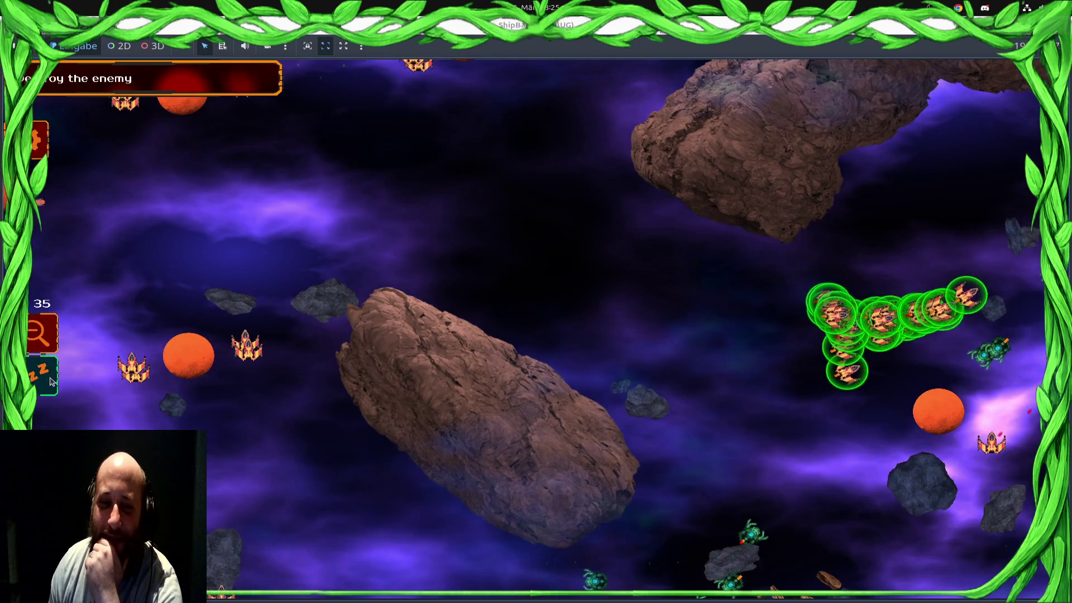
click(871, 333)
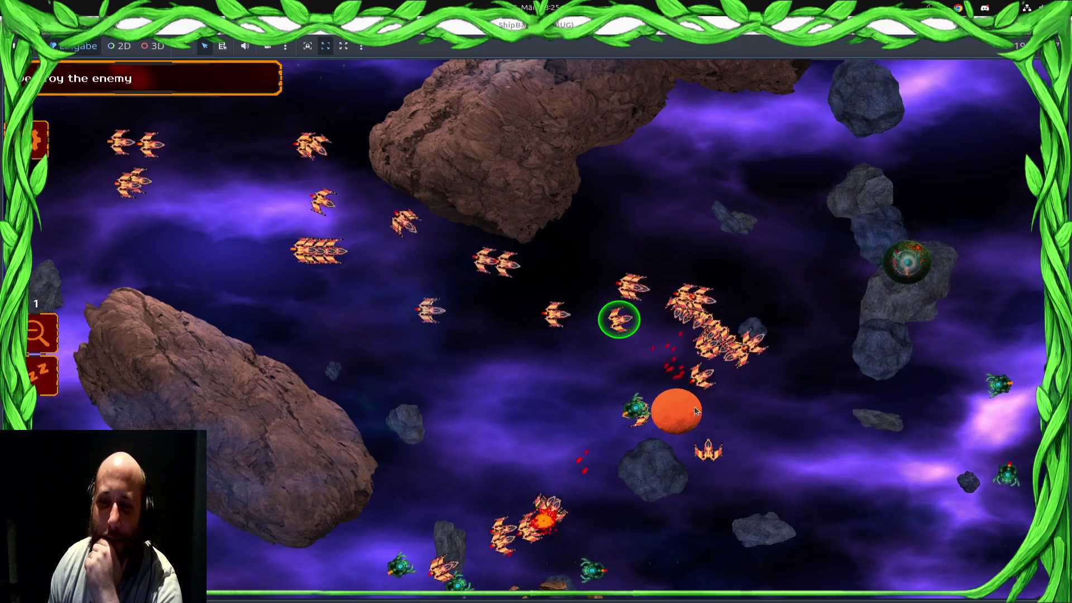
drag(398, 226, 815, 539)
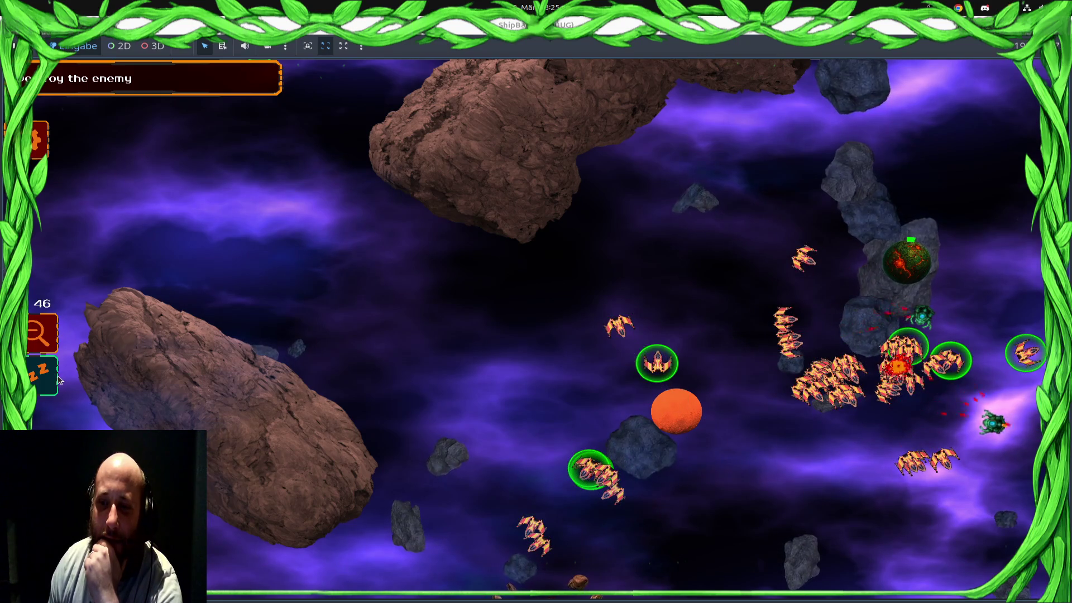
scroll(669, 388, down, 3)
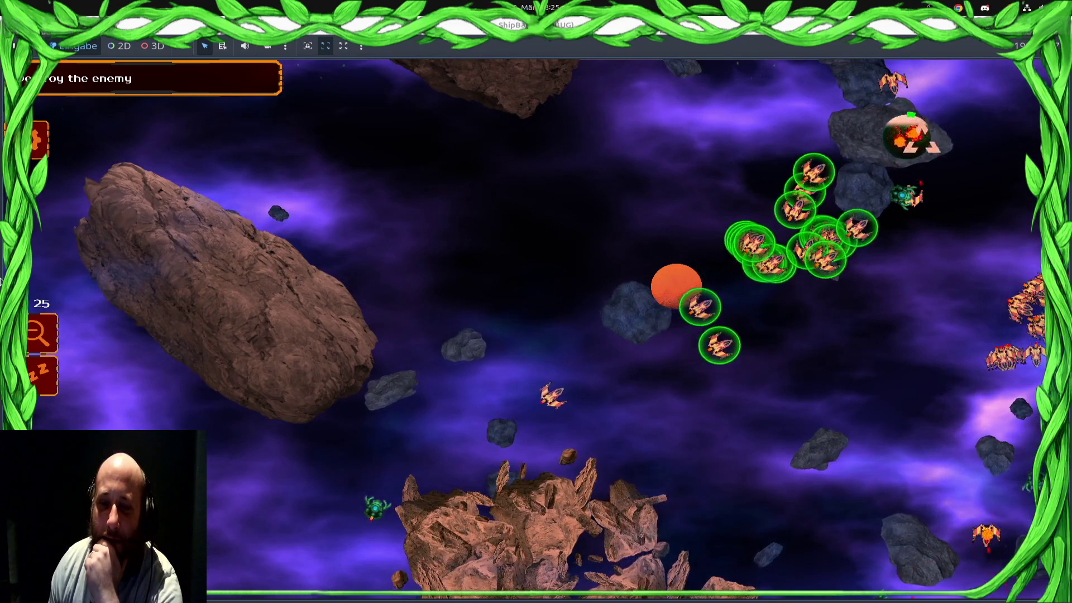
scroll(424, 235, down, 3)
mouse_move(459, 221)
mouse_down()
mouse_move(84, 240)
mouse_move(274, 291)
mouse_up()
right_click(649, 328)
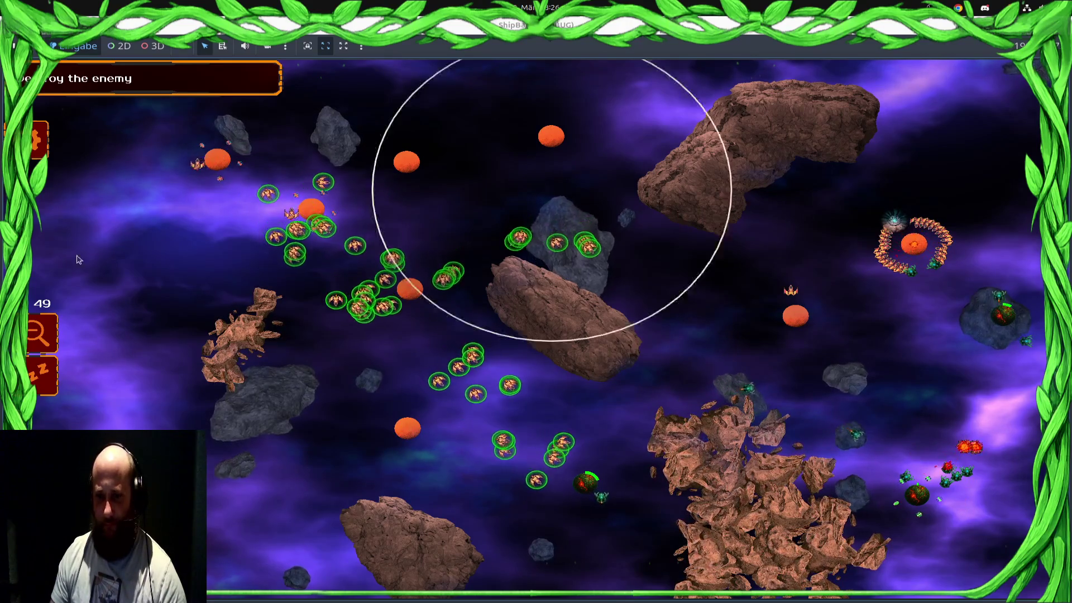
Select ships around the home and right-side planets and send eight toward the lower right
click(916, 245)
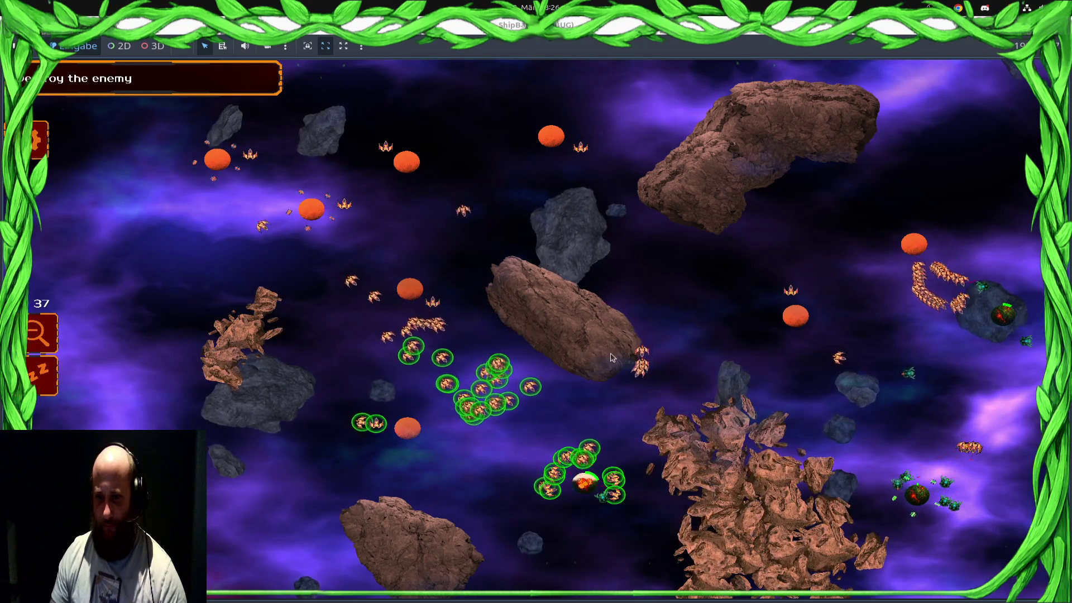
mouse_move(556, 495)
mouse_down()
mouse_move(474, 519)
mouse_move(400, 339)
mouse_move(184, 123)
mouse_up()
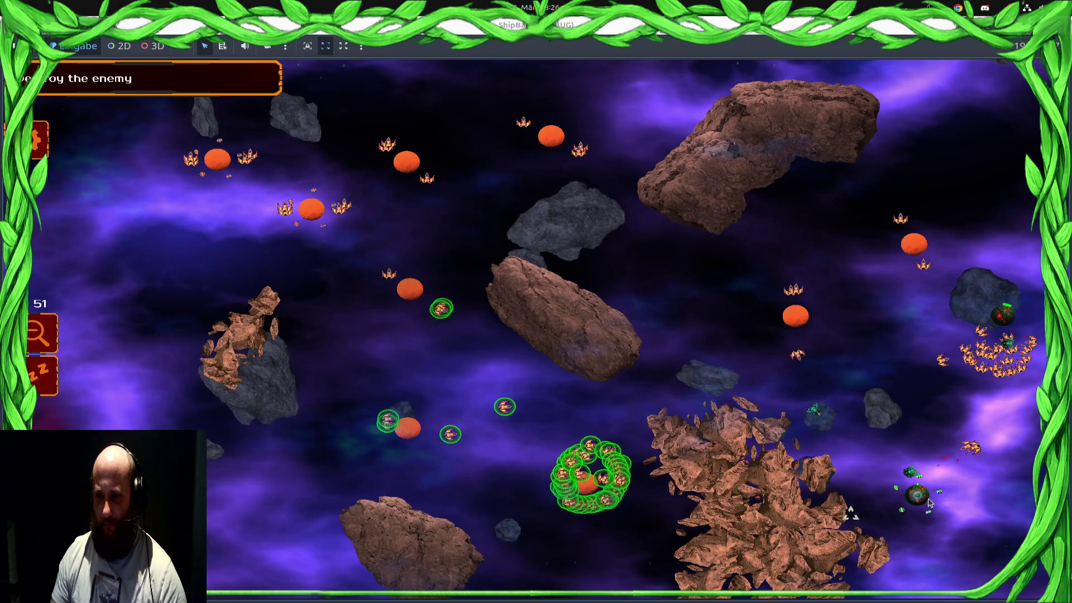
drag(742, 145, 786, 335)
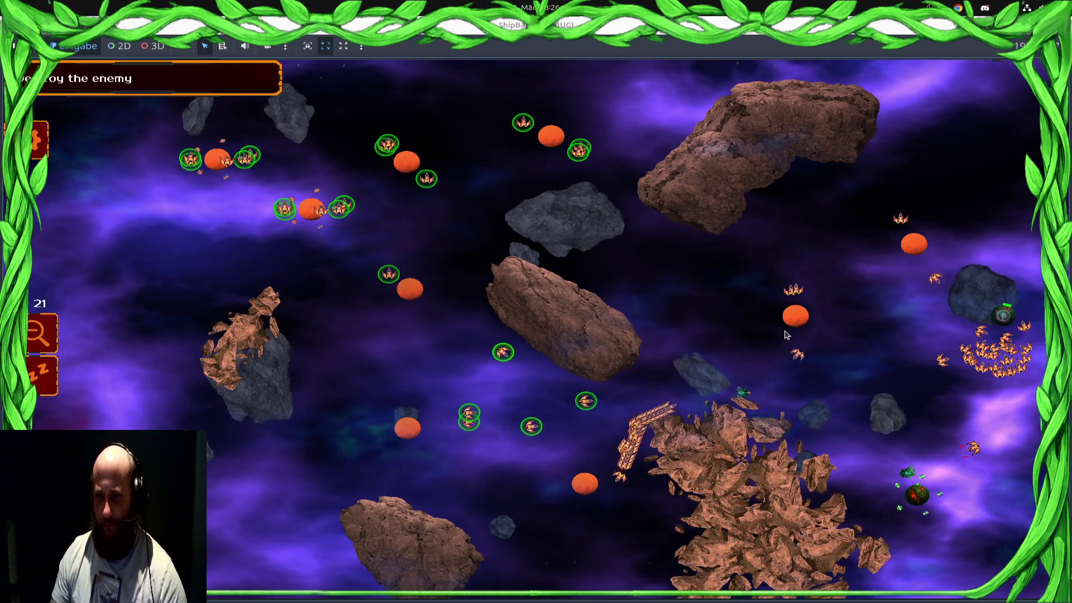
drag(835, 379, 836, 380)
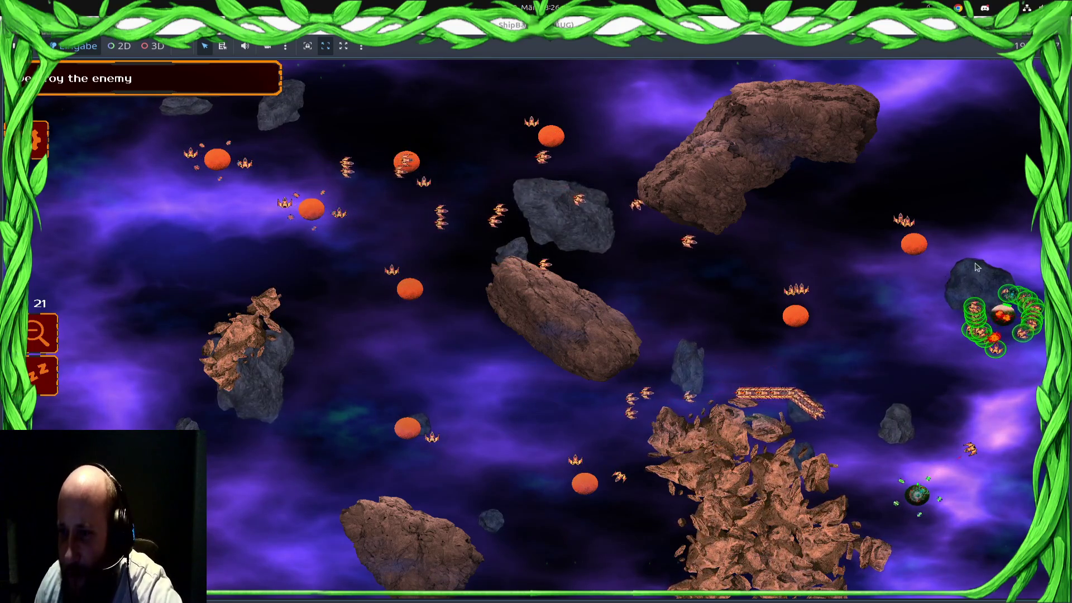
drag(681, 309, 682, 310)
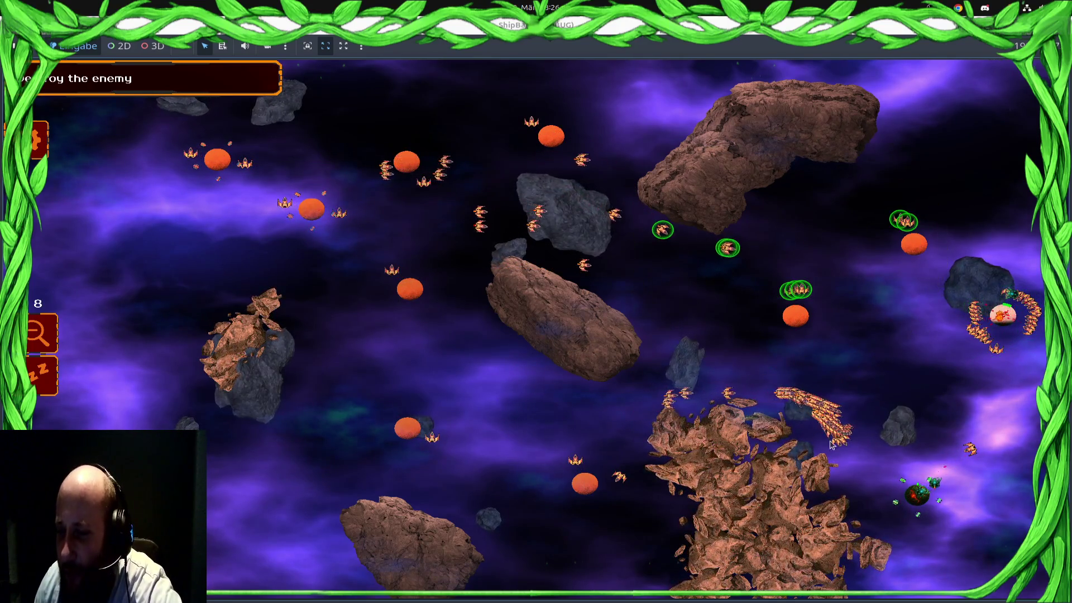
right_click(913, 494)
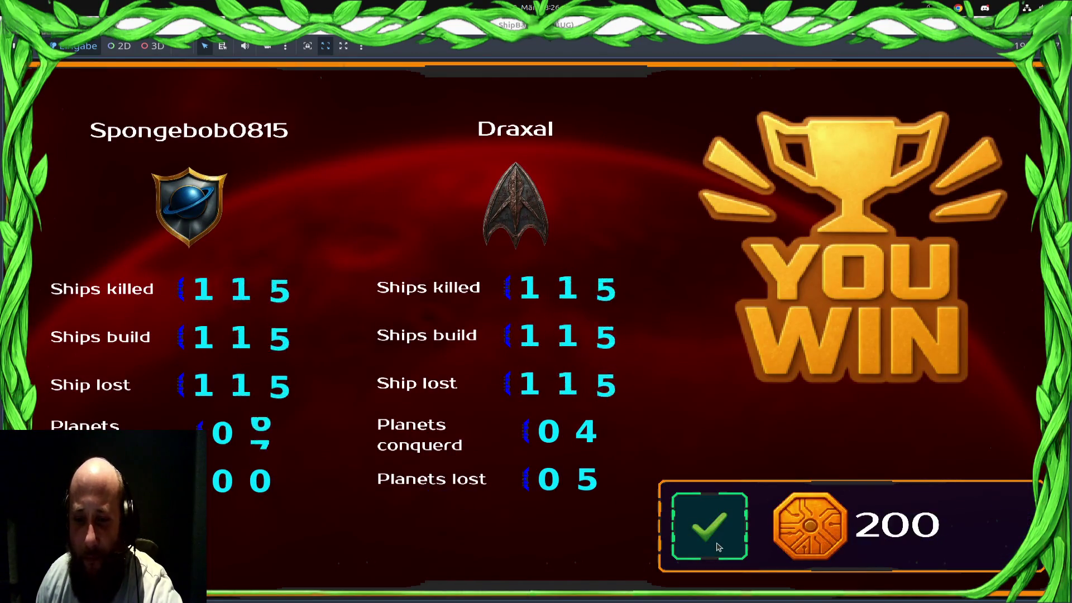
Dismiss the victory screen, pick a tactical bonus, and stop the game with F8
click(719, 547)
click(960, 128)
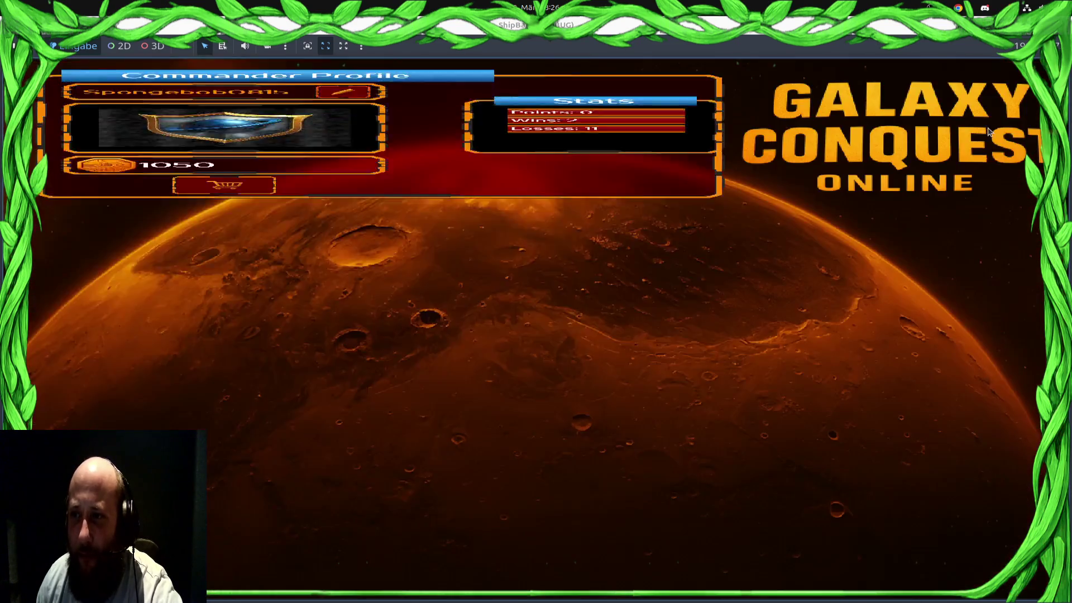
key(F8)
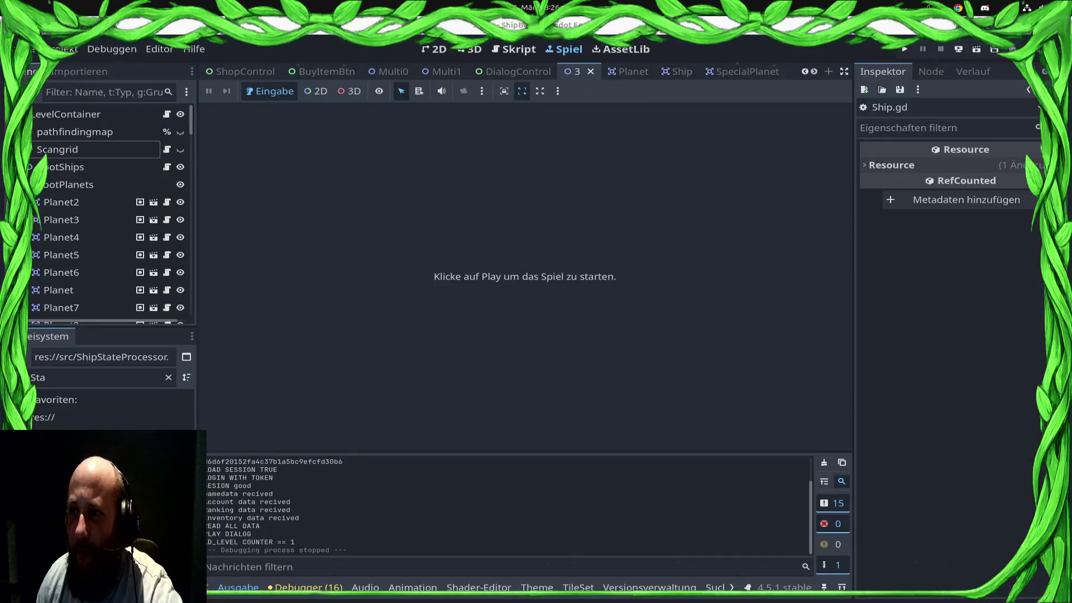
Run the project in the browser and launch a second debug game instance
click(958, 52)
click(960, 87)
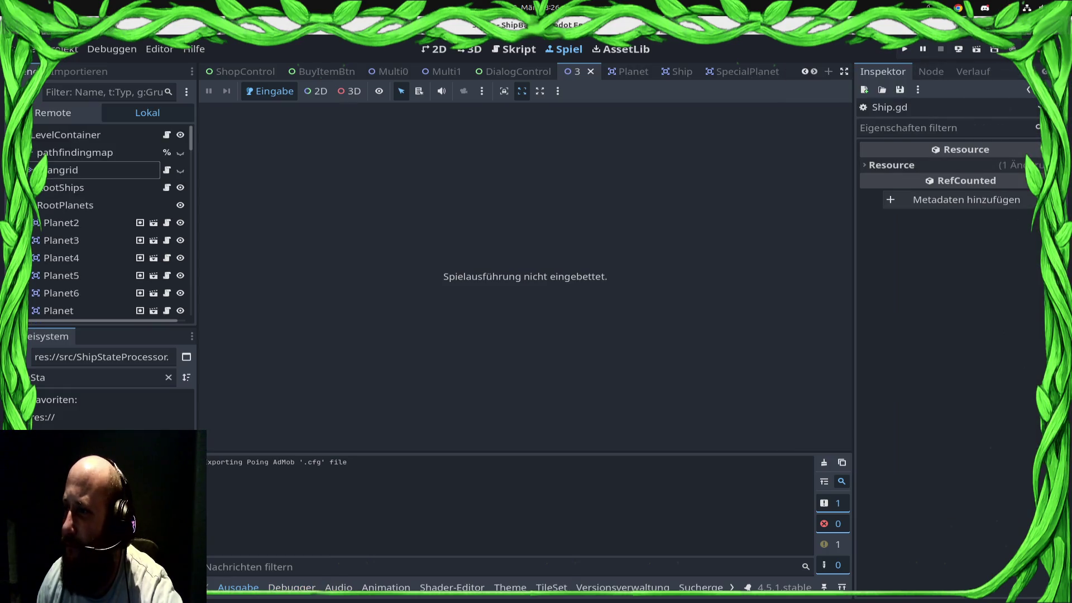
click(902, 54)
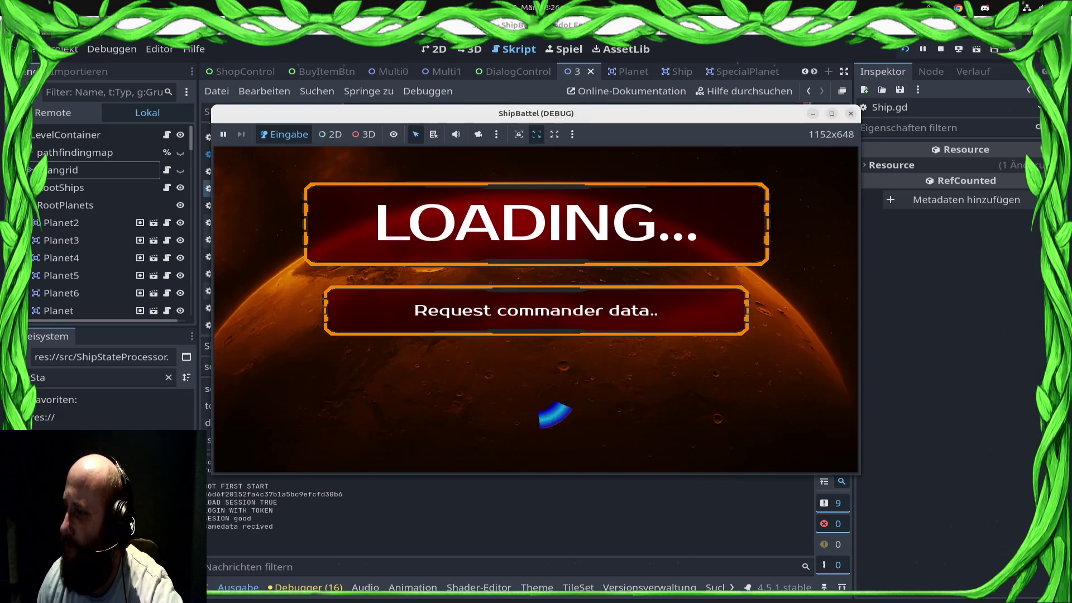
Maximize the game window and join the ranked match queue
click(832, 115)
click(872, 457)
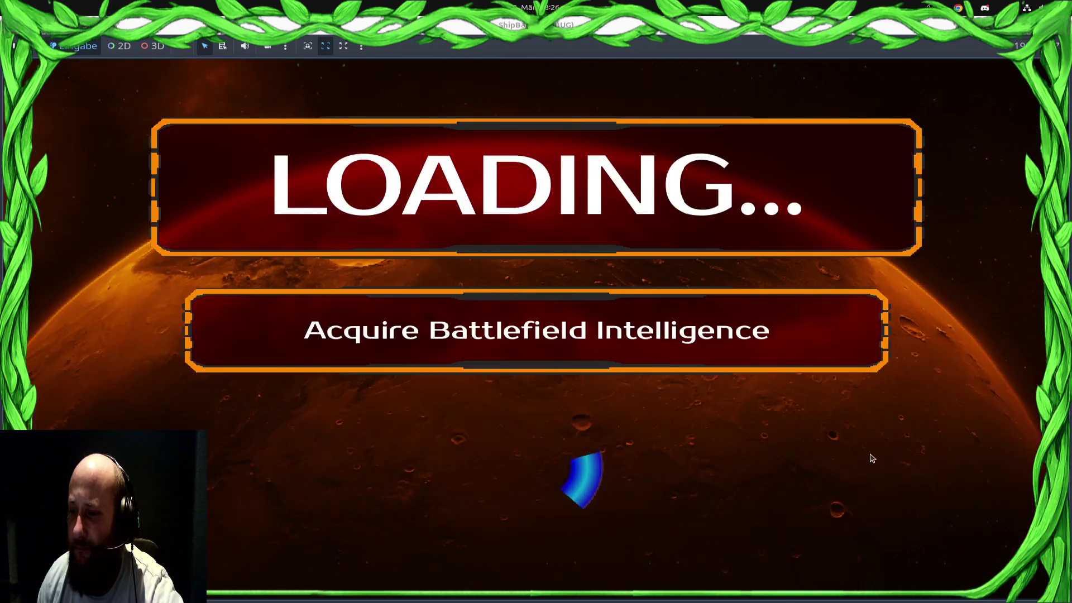
click(868, 406)
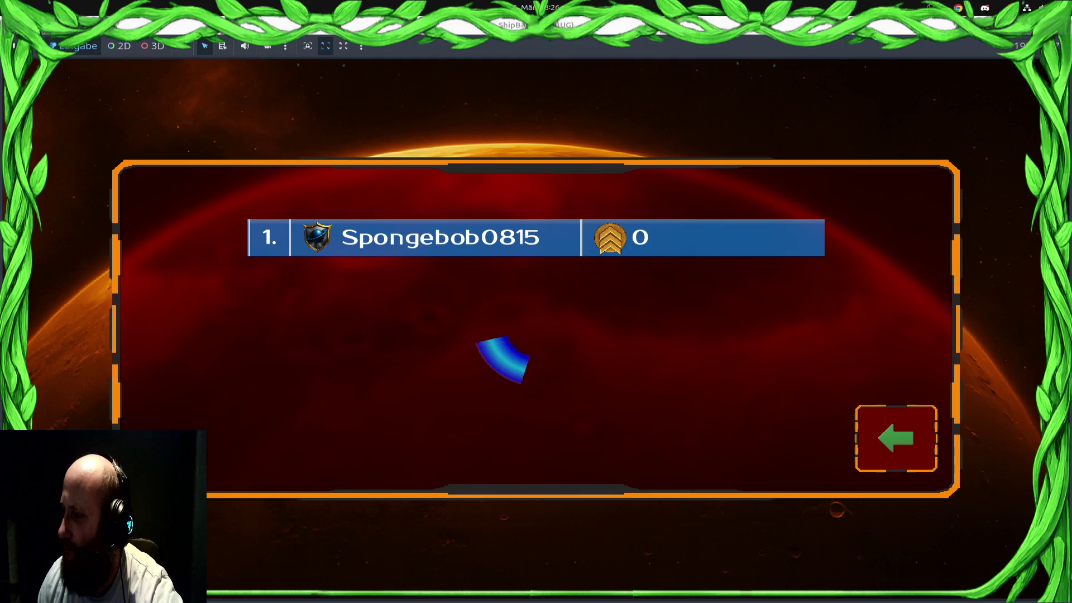
Move the browser instance aside, play the matched battle, then stop it with F8
key(alt+Tab)
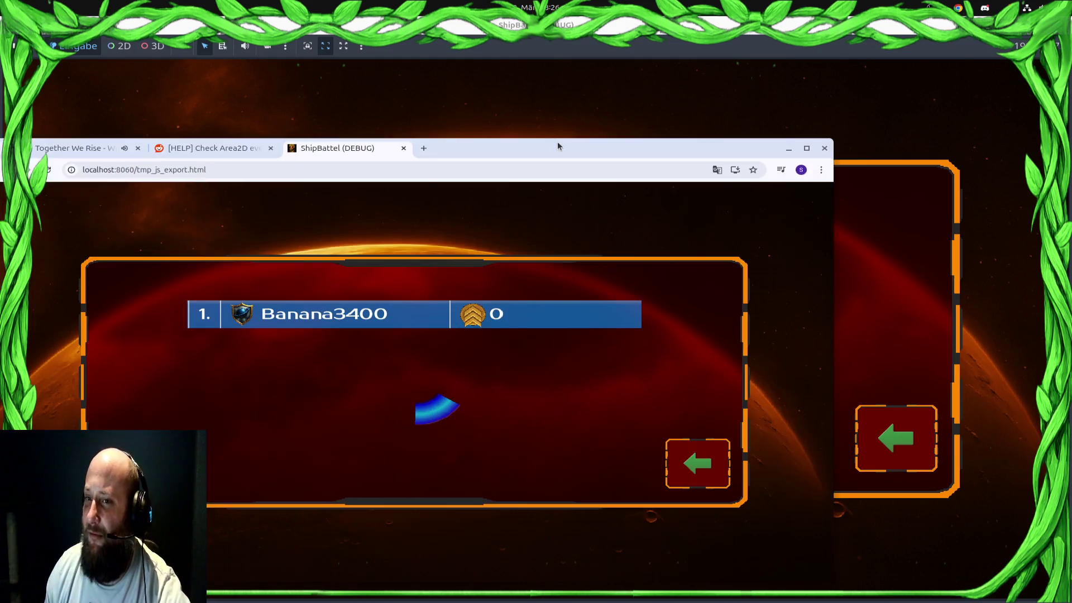
drag(724, 18, 651, 100)
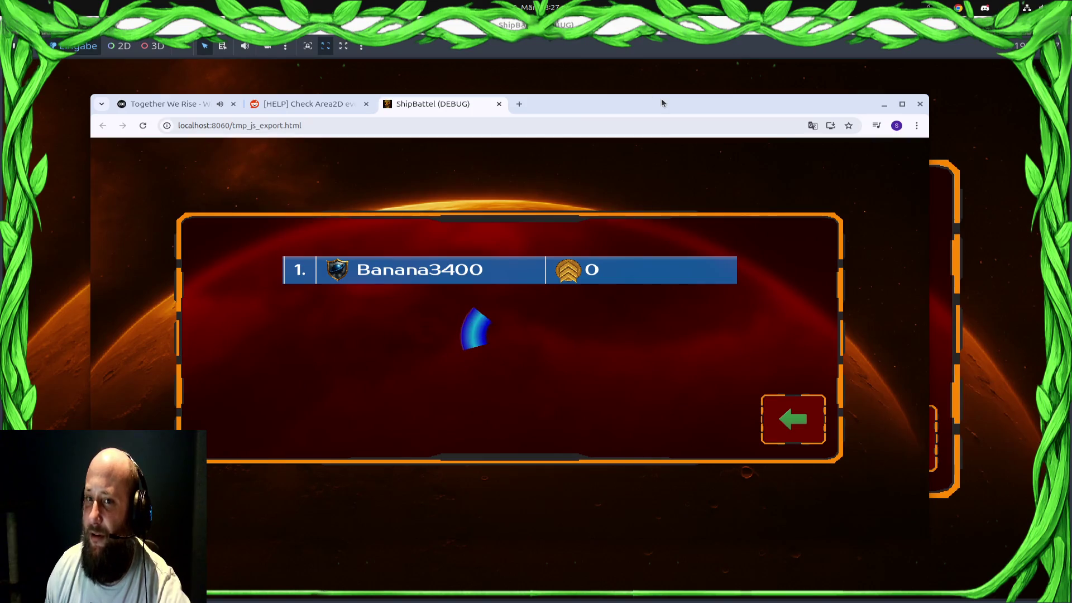
key(alt+Tab)
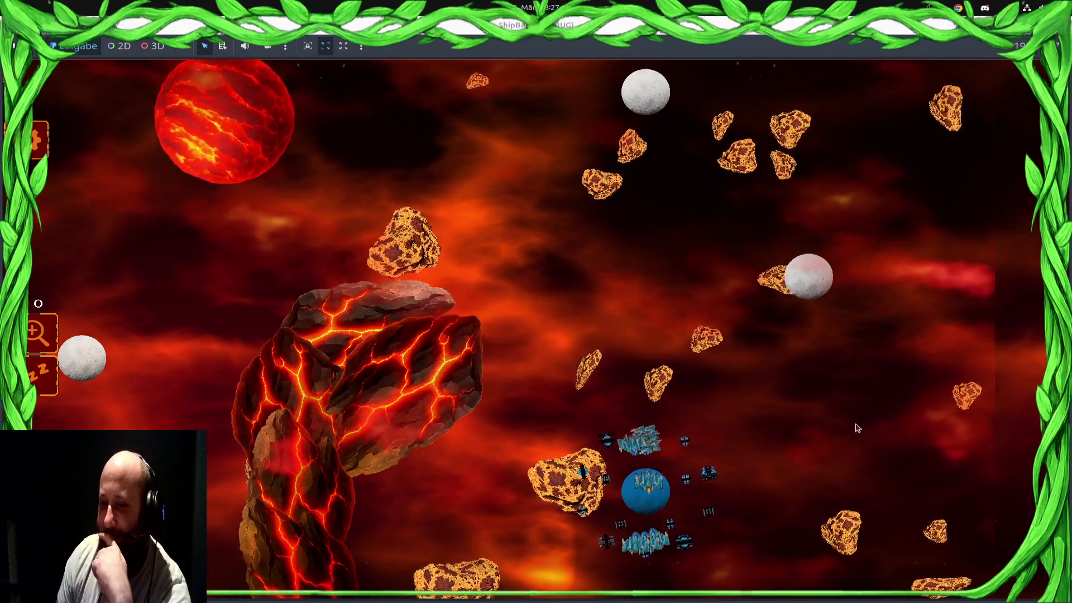
click(531, 485)
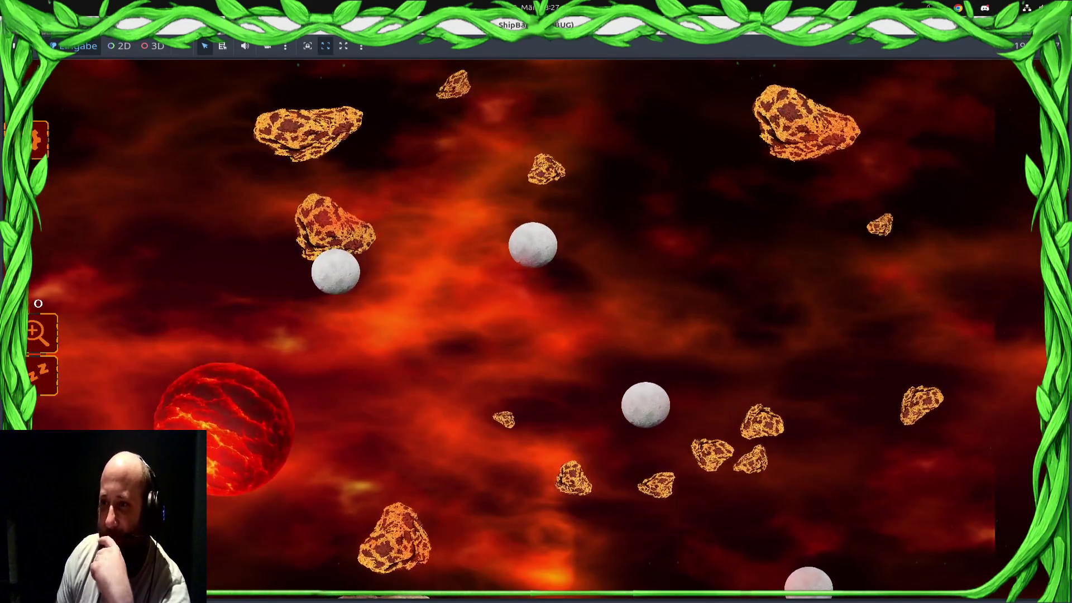
key(F8)
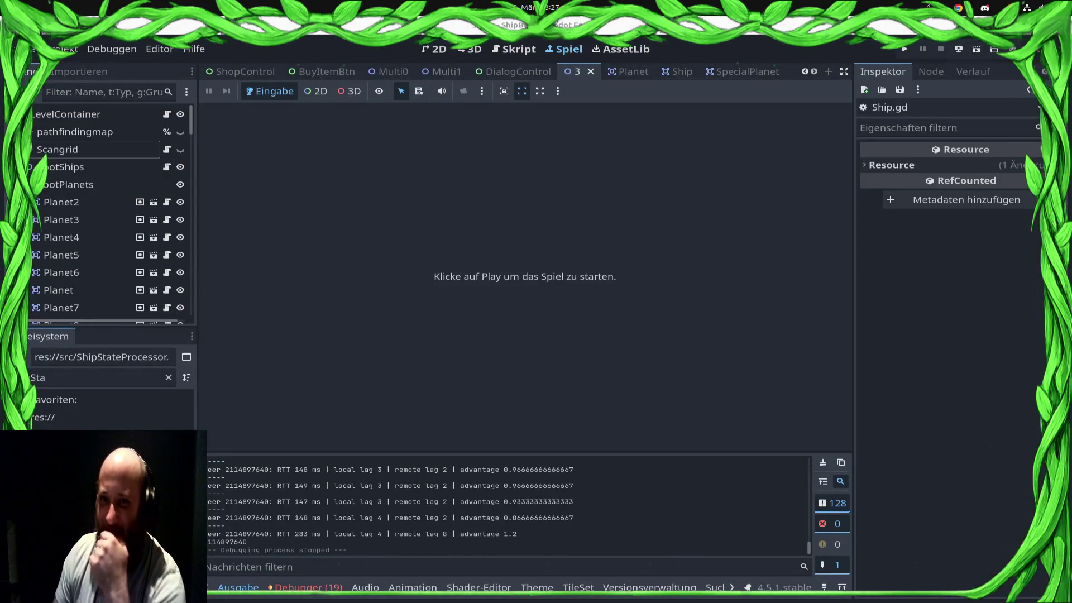
Return to Ship.gd and locate the collision settings in the ready function's multiplayer branch
click(509, 49)
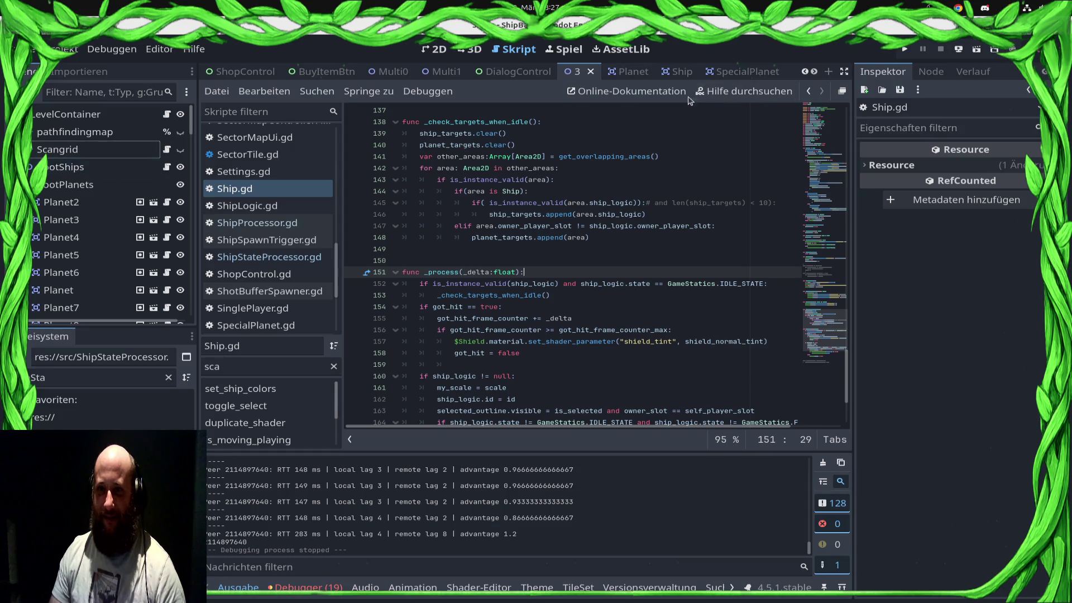
click(674, 71)
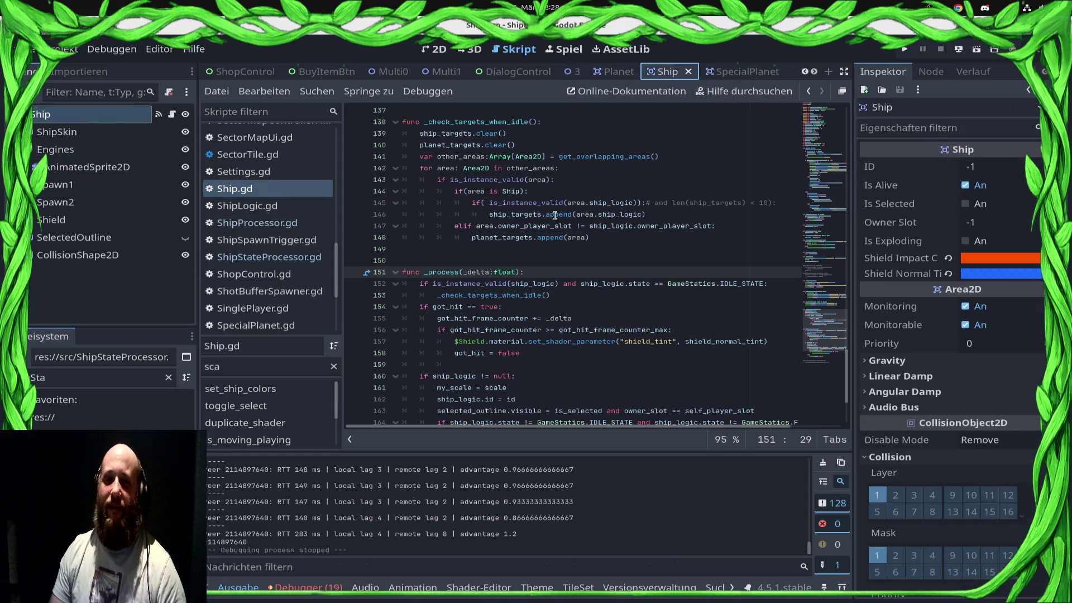
scroll(554, 215, up, 20)
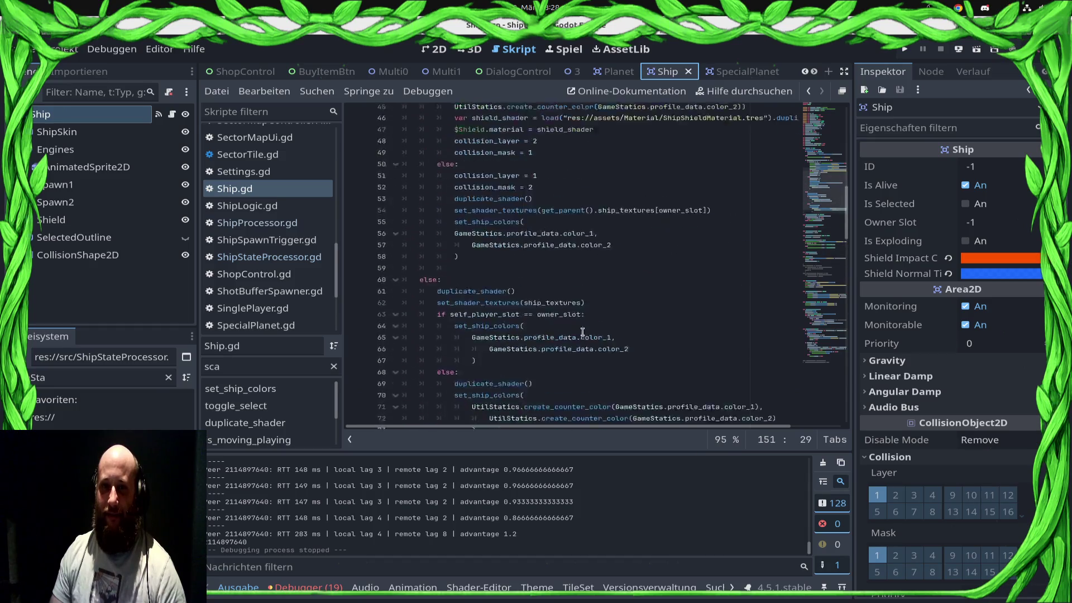
scroll(582, 330, up, 10)
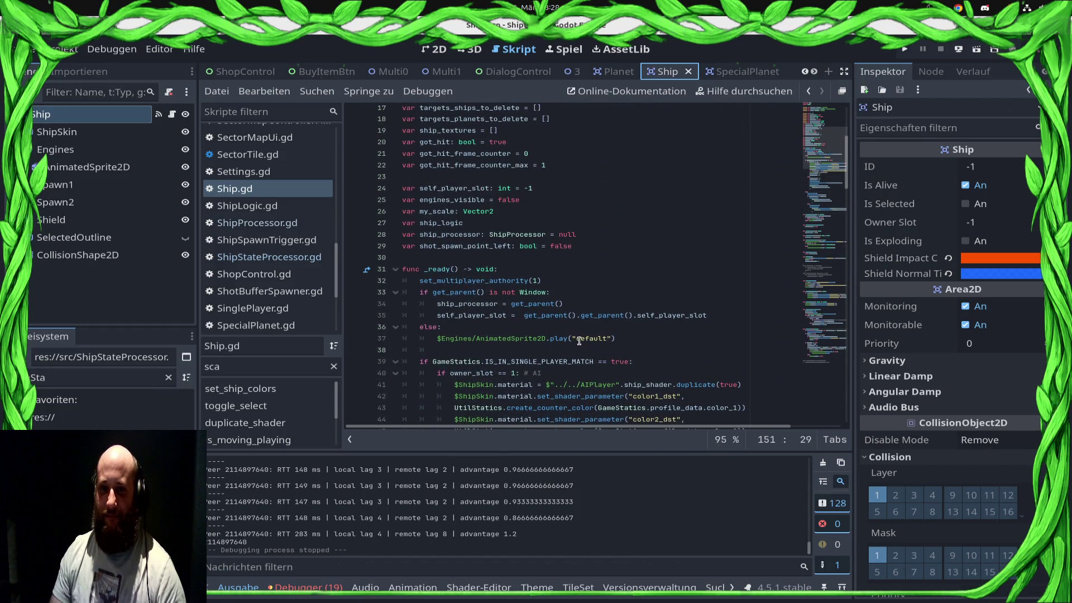
scroll(579, 340, down, 5)
click(573, 256)
click(582, 260)
scroll(576, 267, up, 1)
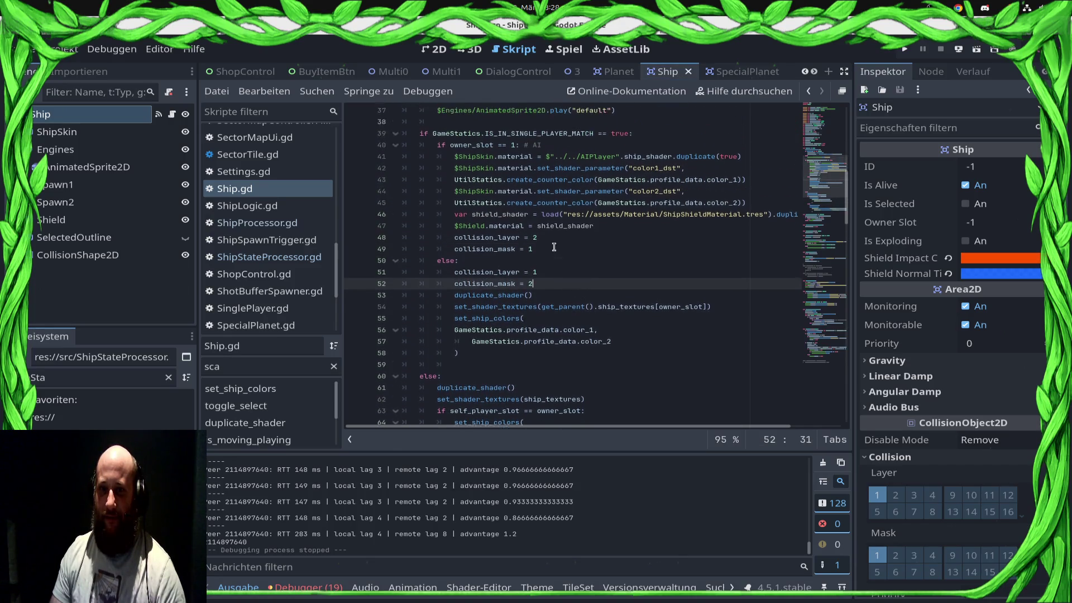
click(581, 139)
scroll(581, 270, down, 1)
scroll(581, 270, down, 1)
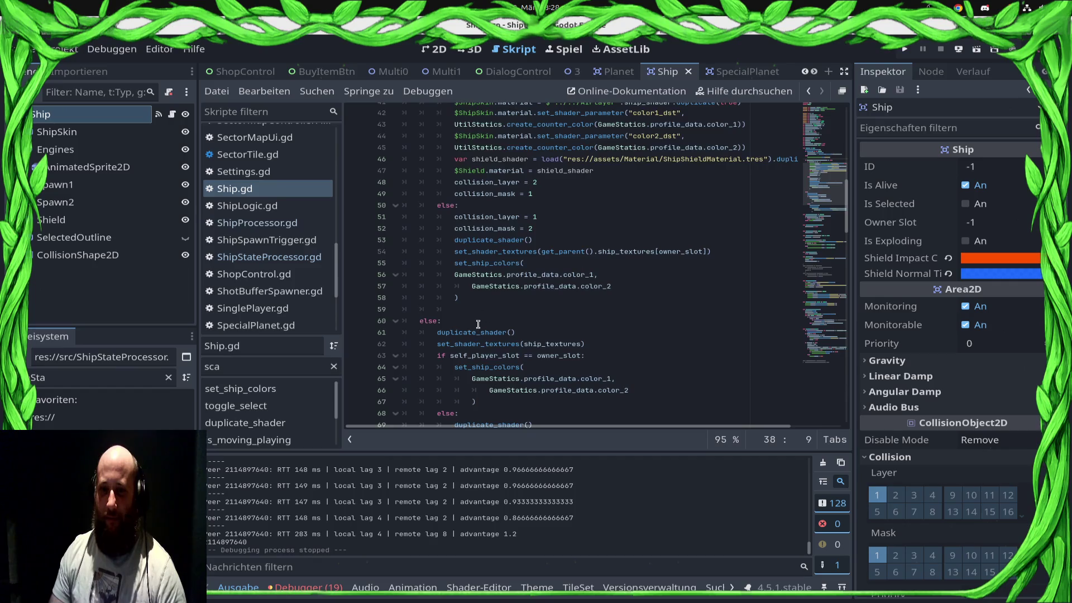
Add an 'if owner_slot == 0:' line in the multiplayer branch
key(Return)
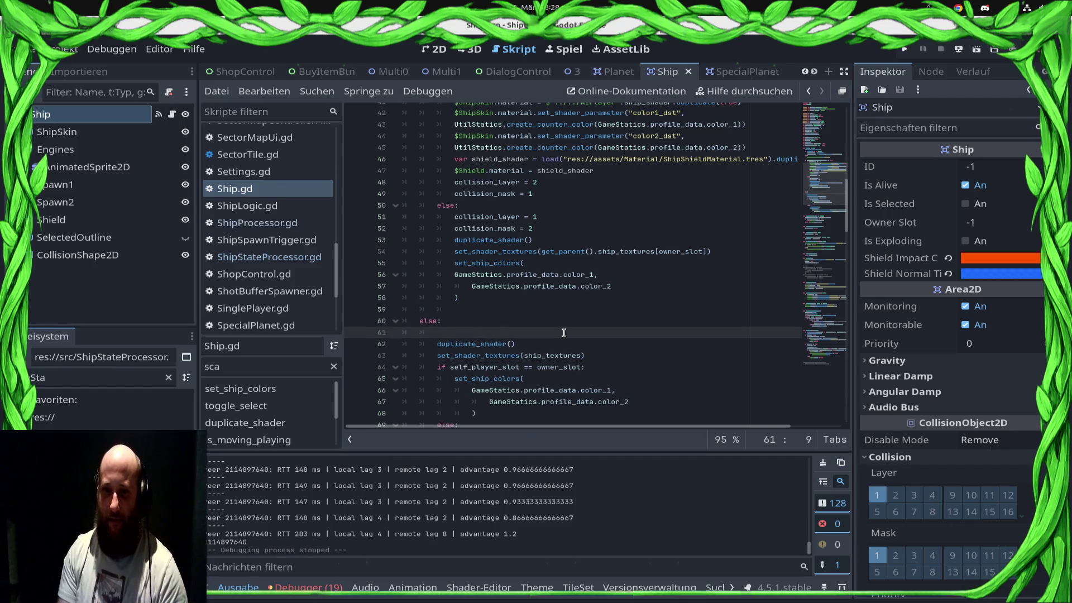
text(if ow)
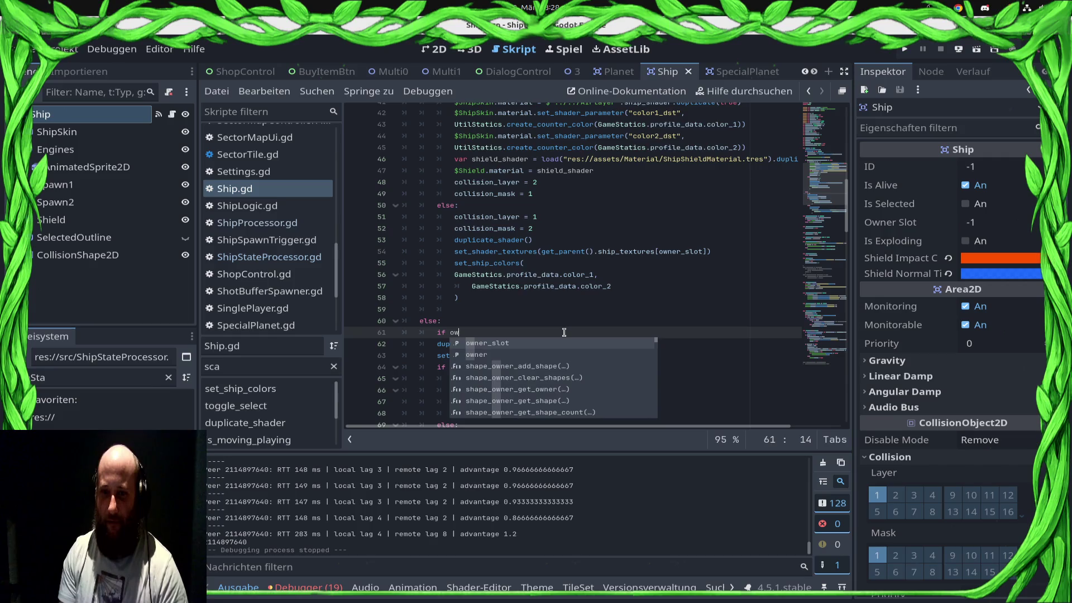
key(Return)
text(==)
text(0:)
key(Return)
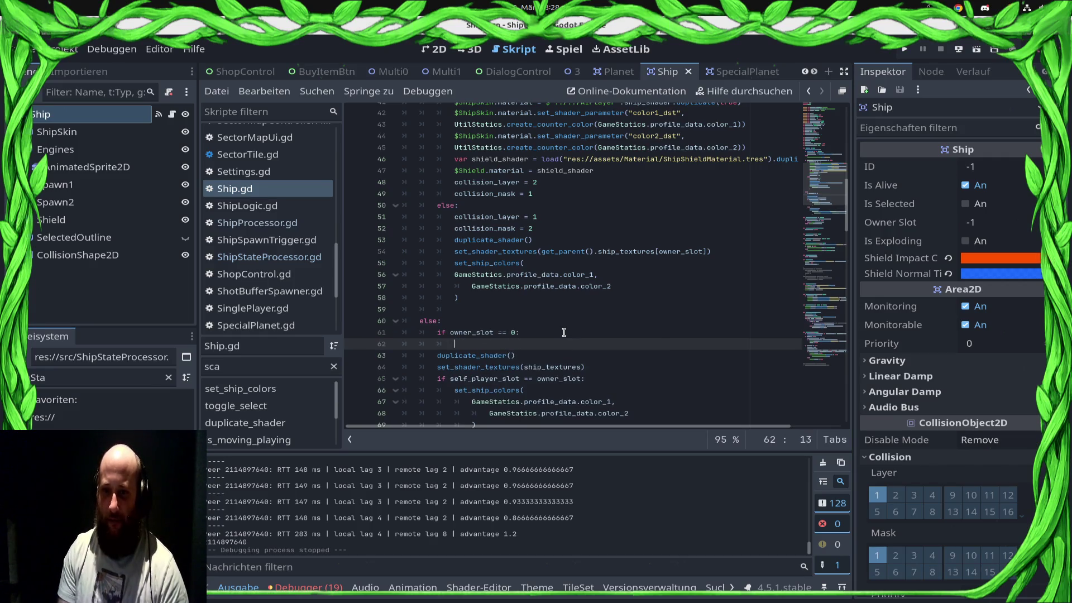
text(pass)
Paste the collision settings under the check, add an else: block, and save
key(Return)
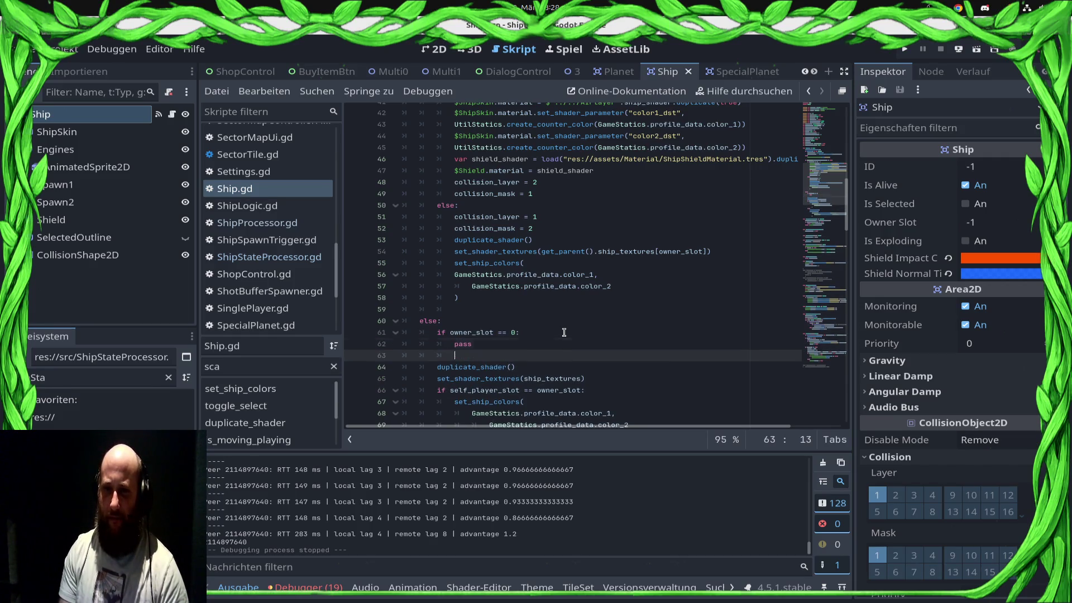
key(ctrl+z)
key(ctrl+z)
key(ctrl+z)
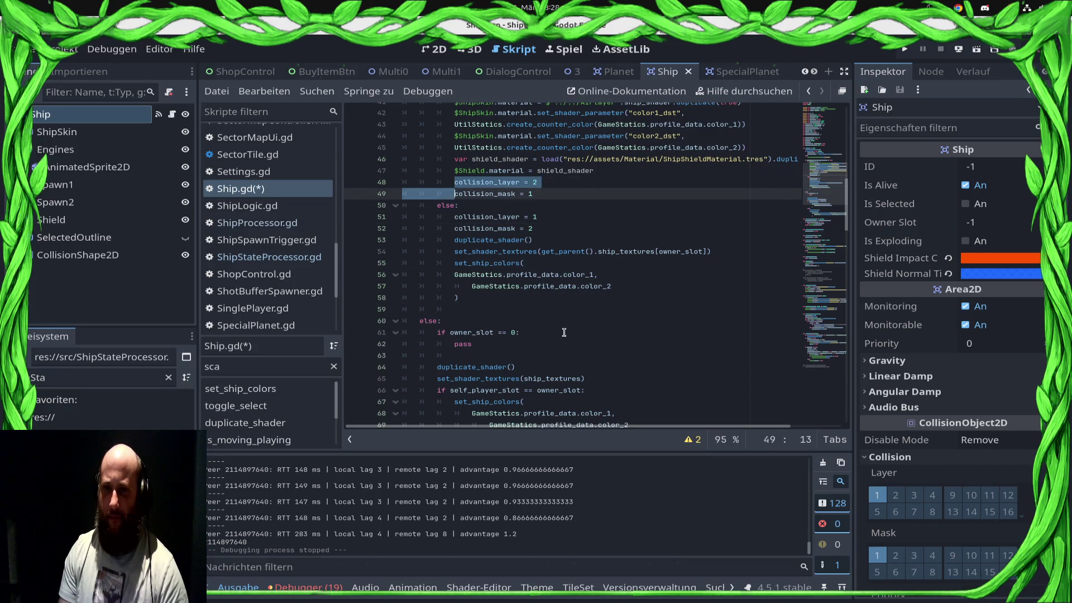
key(ctrl+y)
key(ctrl+y)
key(ctrl+y)
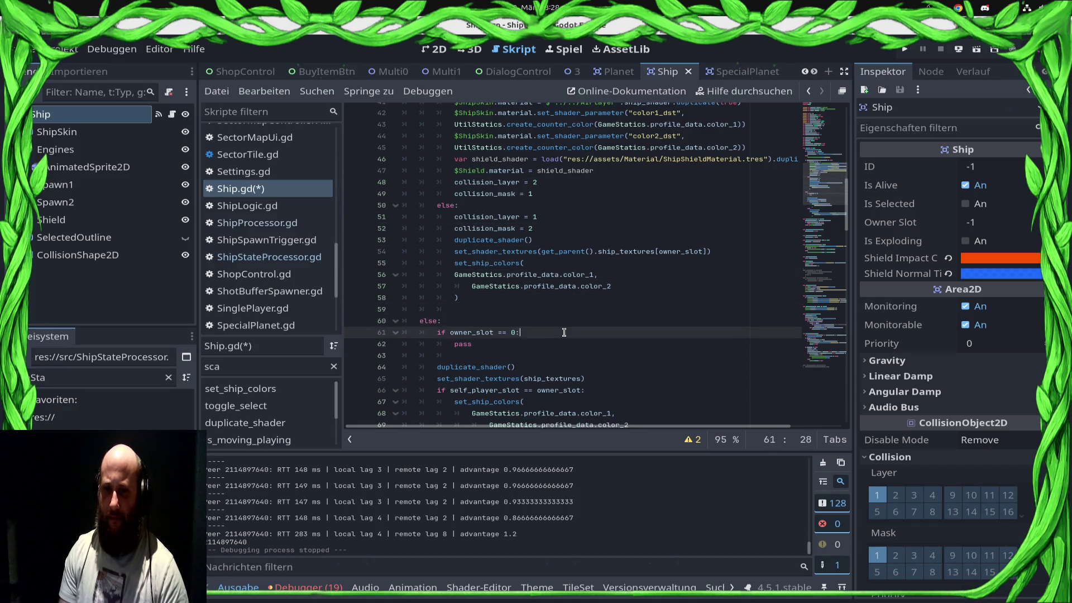
key(ctrl+y)
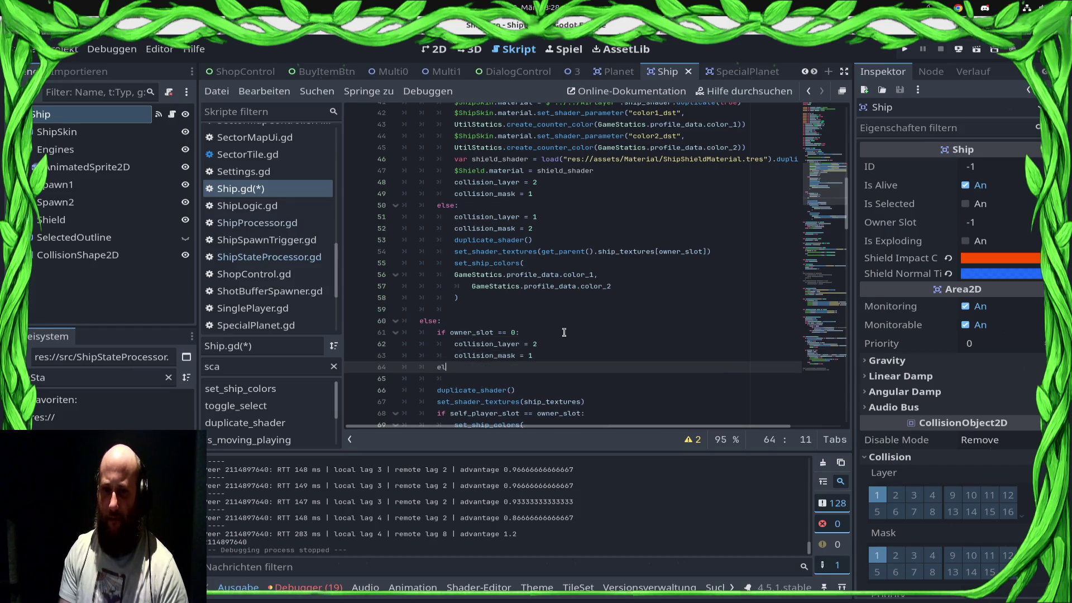
text(se:)
key(Return)
key(ctrl+z)
key(ctrl+z)
key(ctrl+z)
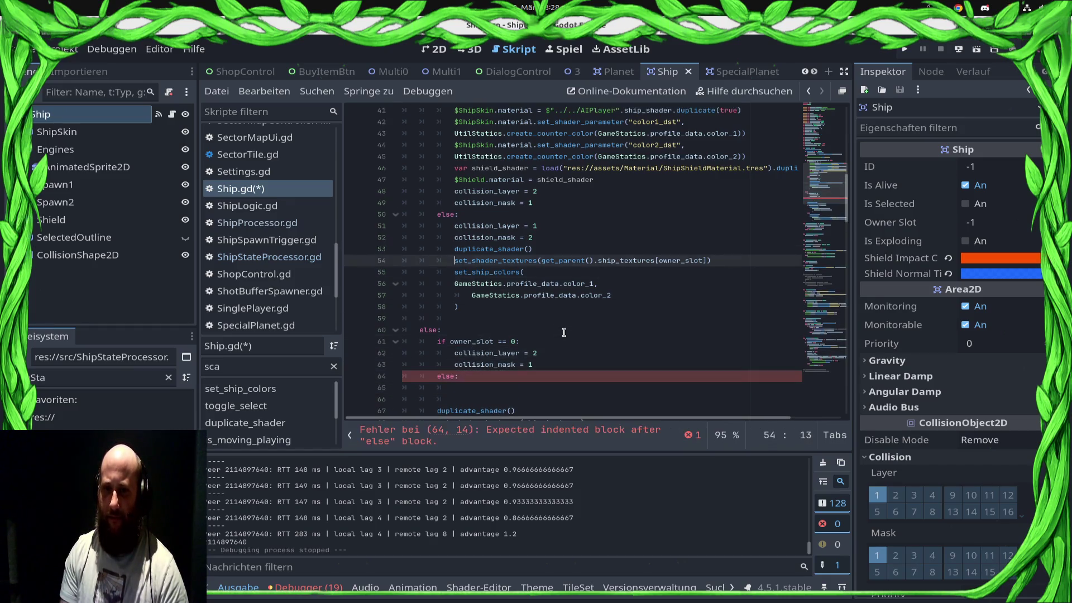
key(ctrl+z)
key(ctrl+z)
key(ctrl+z)
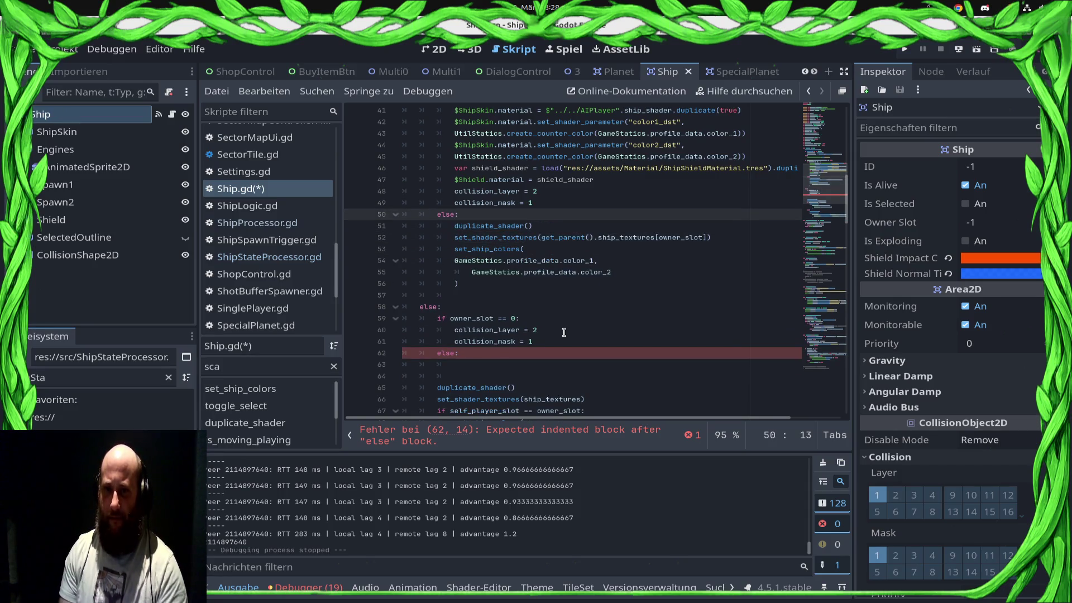
key(ctrl+y)
key(ctrl+y)
key(ctrl+y)
key(ctrl+y)
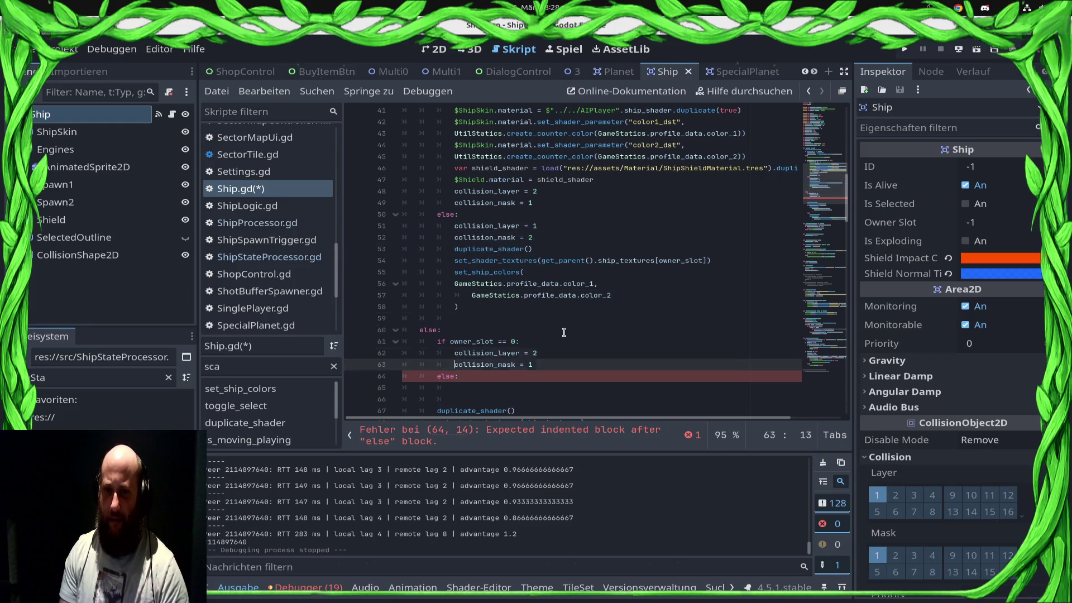
key(Up)
key(Up)
key(Up)
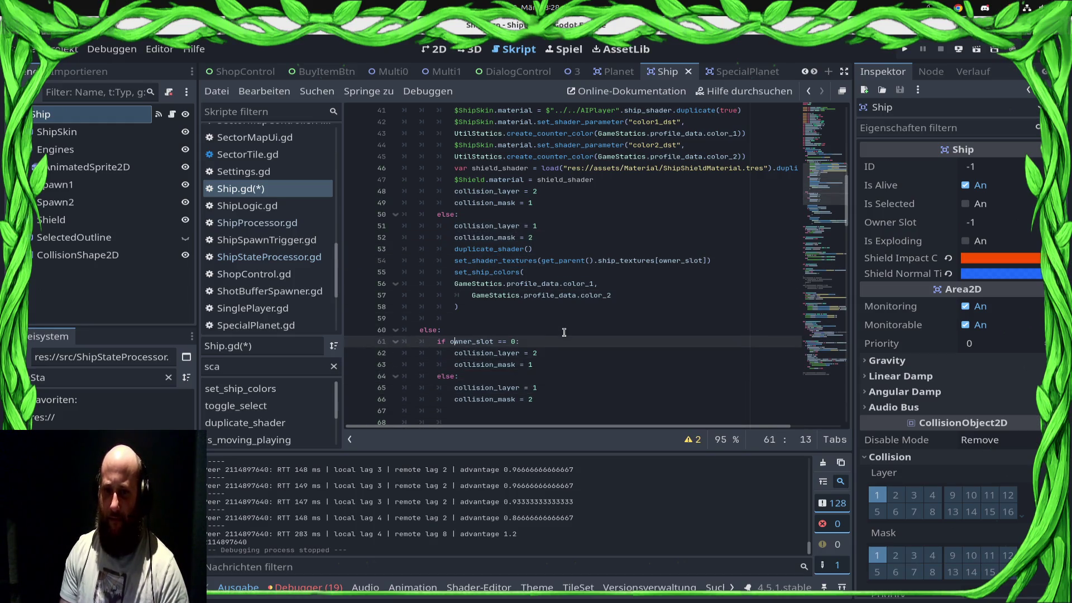
key(ctrl+s)
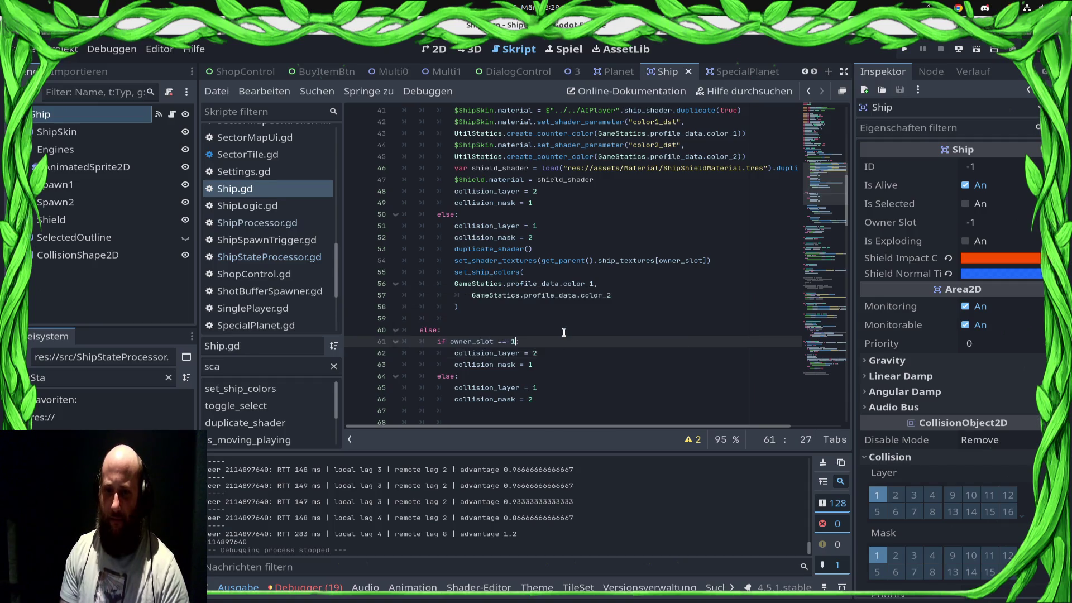
Move the layer 2 / mask 1 collision lines from under the if to below else
key(Down)
key(shift+Down)
key(Tab)
key(shift+Tab)
key(ctrl+x)
key(Down)
key(Down)
key(Down)
key(ctrl+v)
Move the layer 1 / mask 2 lines up under the owner_slot == 0 check
key(Up)
key(Up)
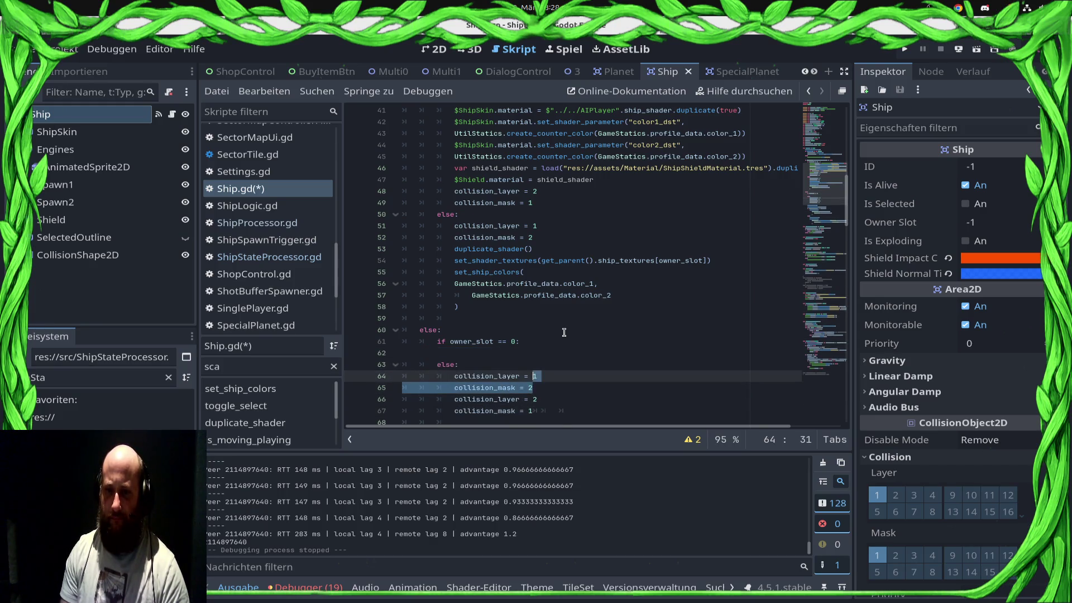
key(shift+Up)
key(shift+Home)
key(BackSpace)
key(Up)
key(Up)
key(ctrl+v)
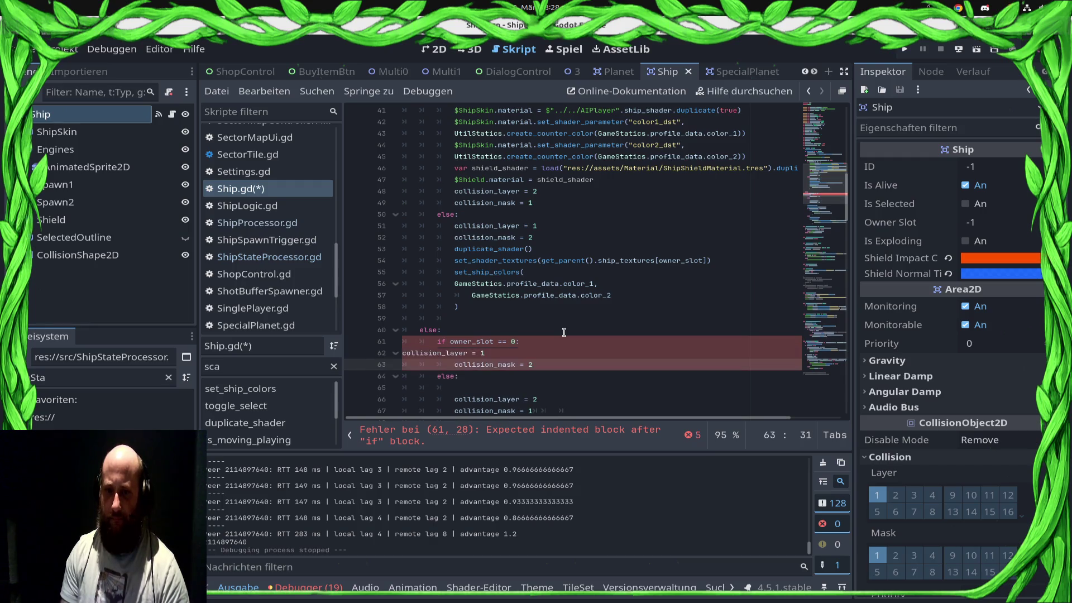
Fix the indentation, remove the blank line, save, and choose where to run the game
key(Tab)
key(ctrl+s)
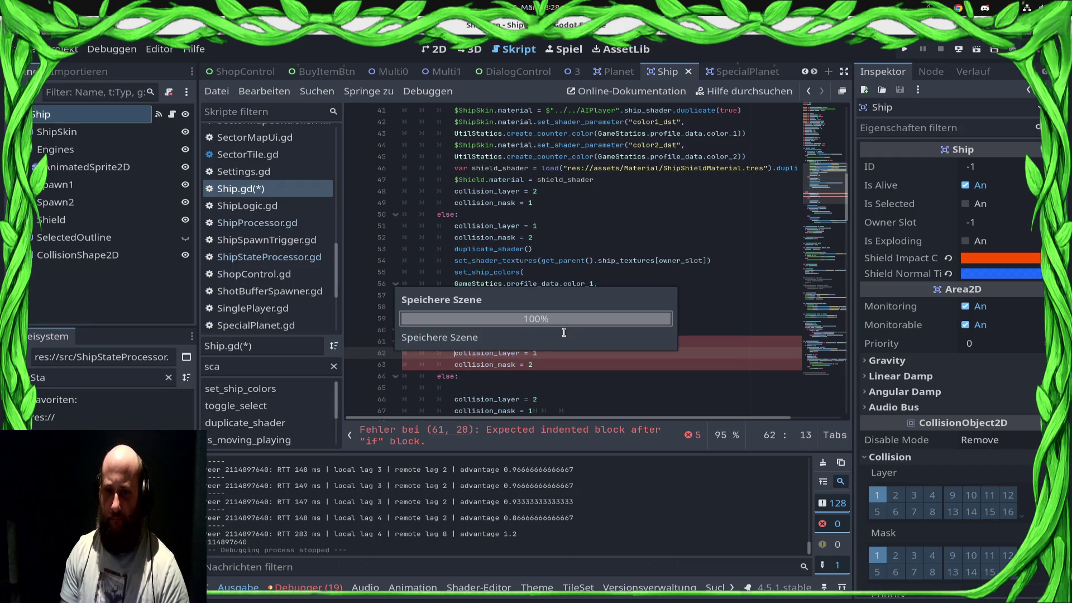
key(Down)
key(Down)
key(Down)
key(BackSpace)
key(BackSpace)
key(BackSpace)
key(ctrl+s)
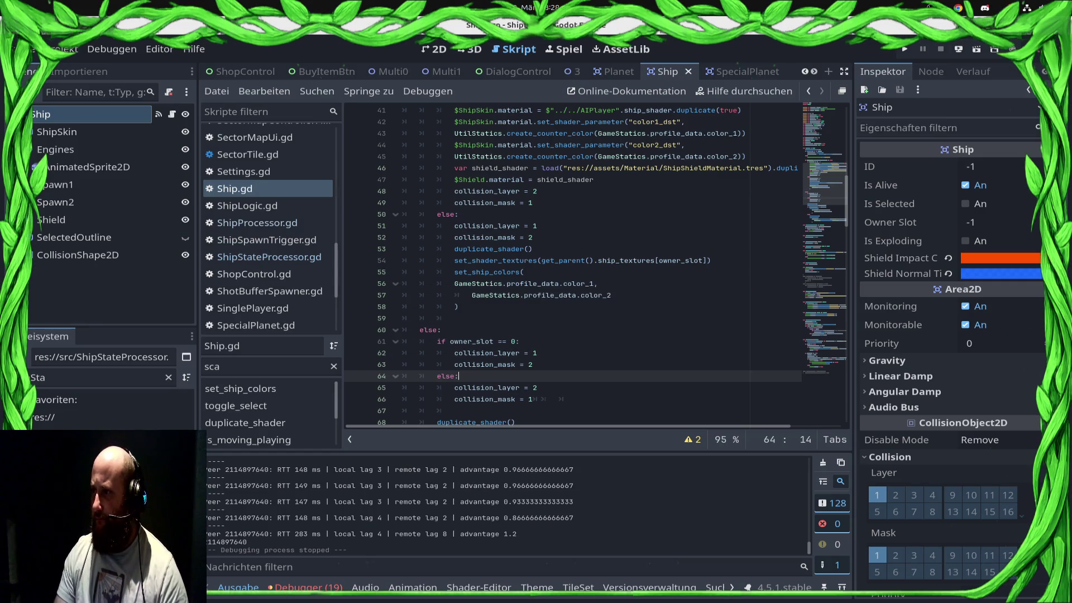
click(959, 51)
click(961, 85)
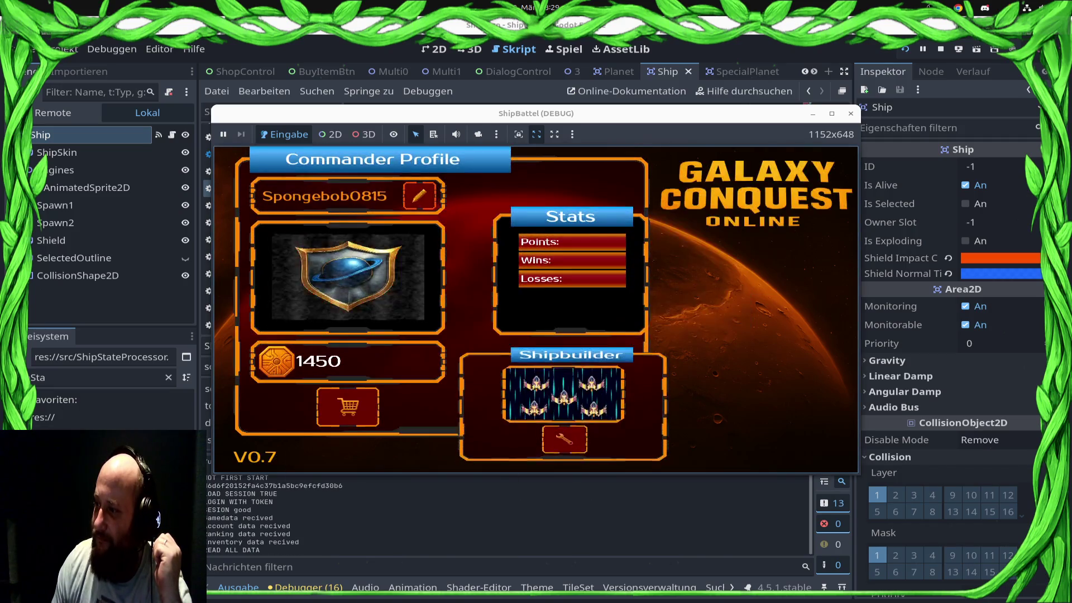
Open the leaderboard screen and queue for a multiplayer match
click(770, 373)
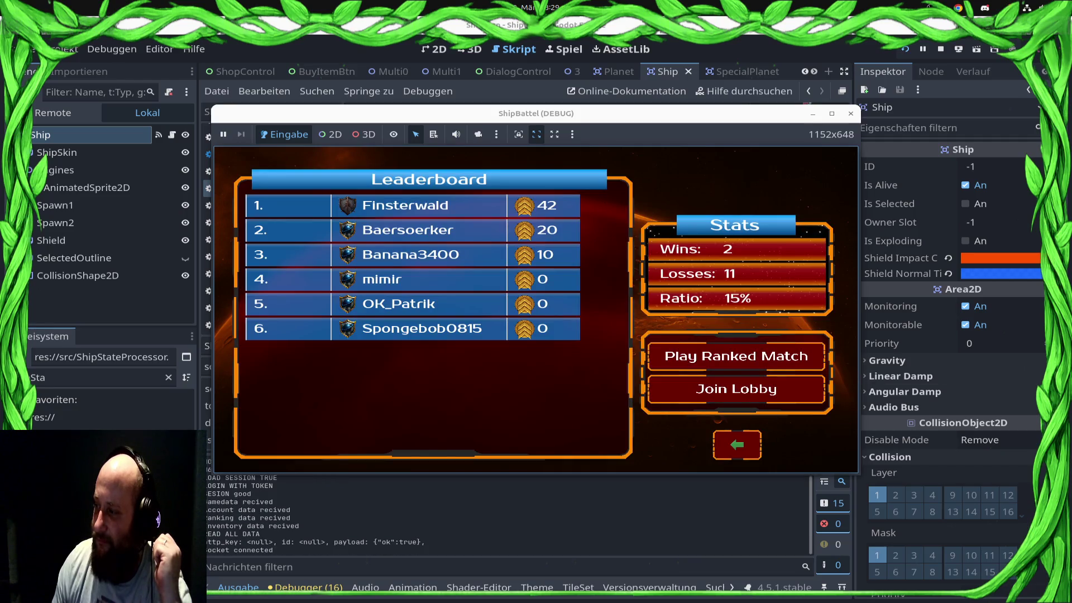
click(766, 364)
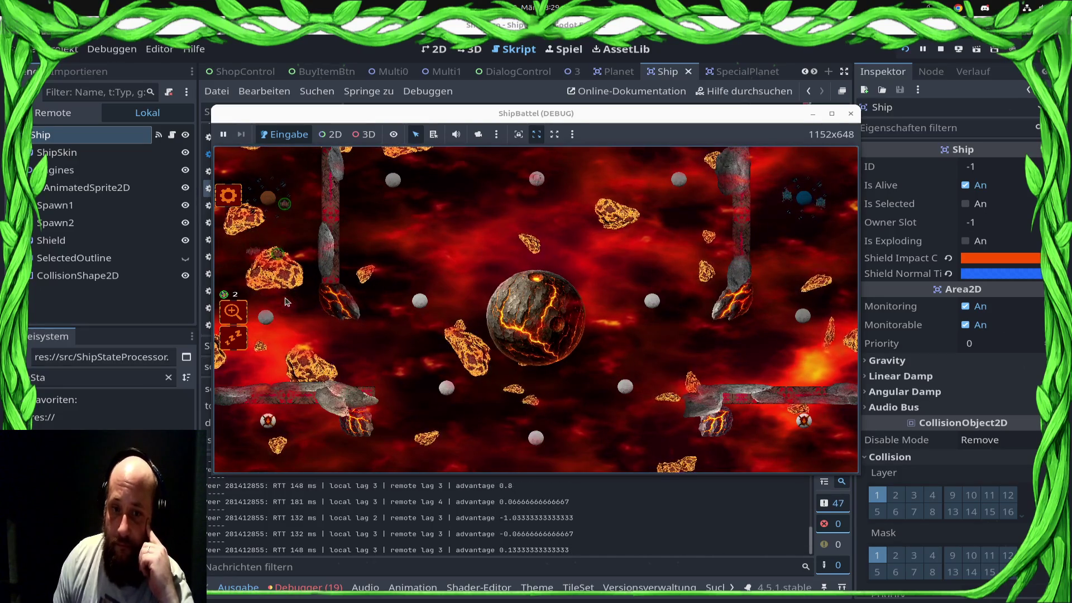
Zoom in, select your ships on the left, and send them toward the enemy
scroll(262, 335, up, 3)
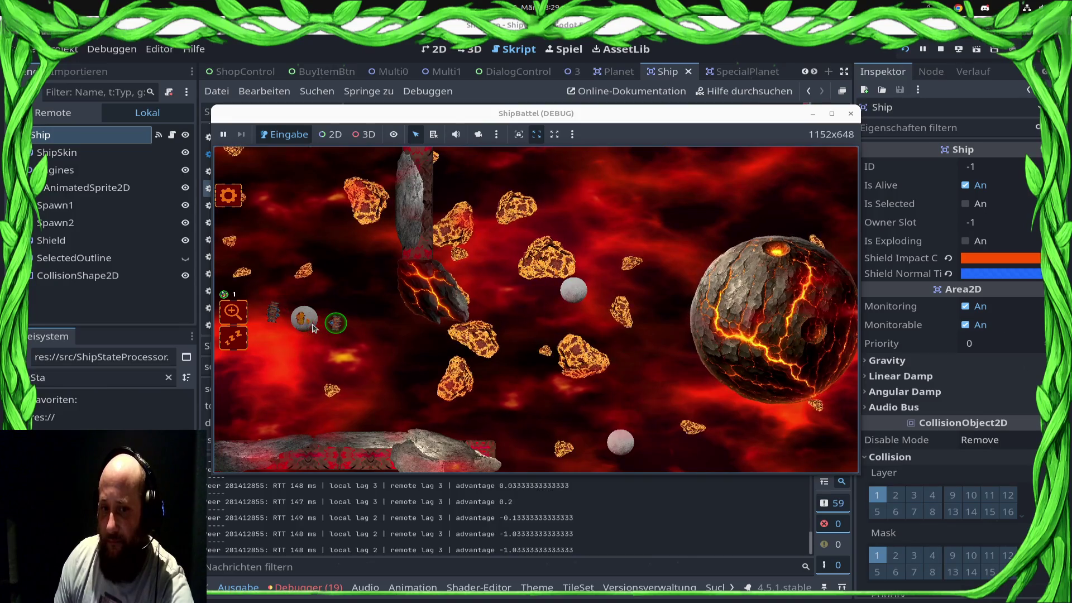
click(273, 315)
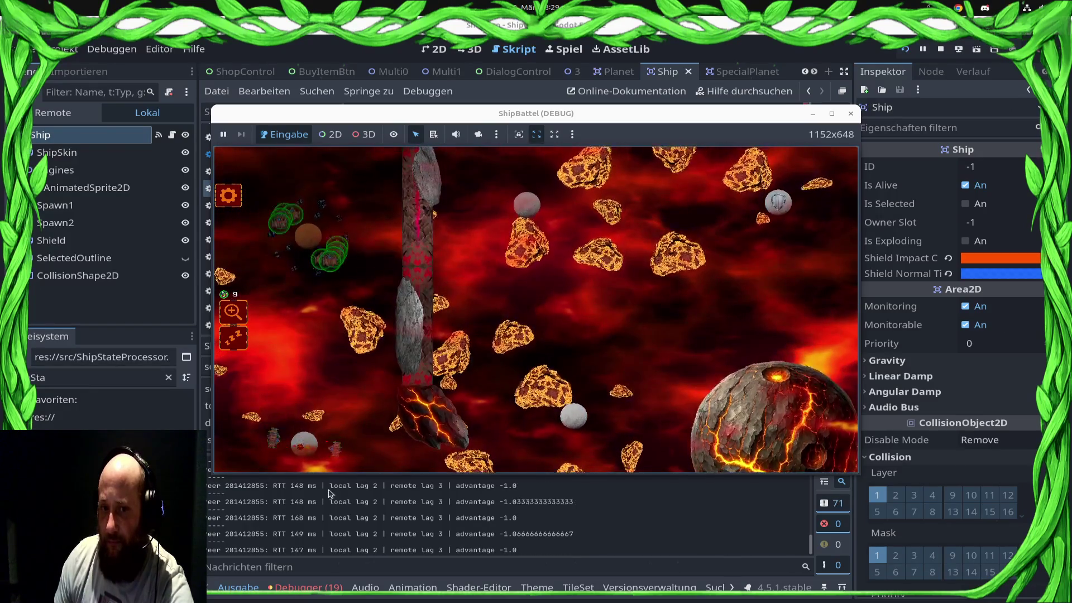
click(279, 360)
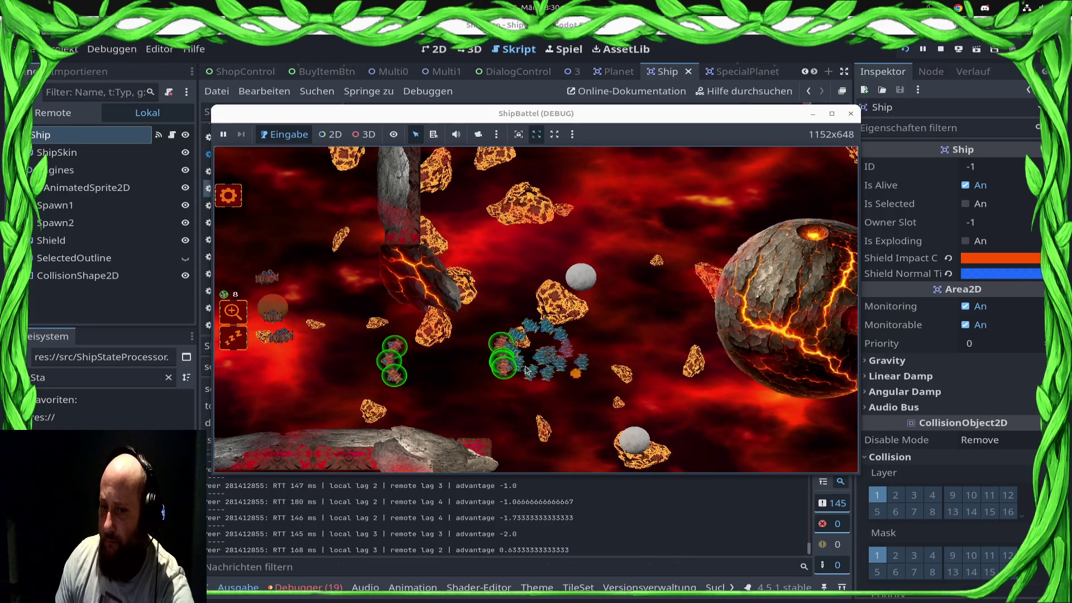
click(418, 334)
click(441, 350)
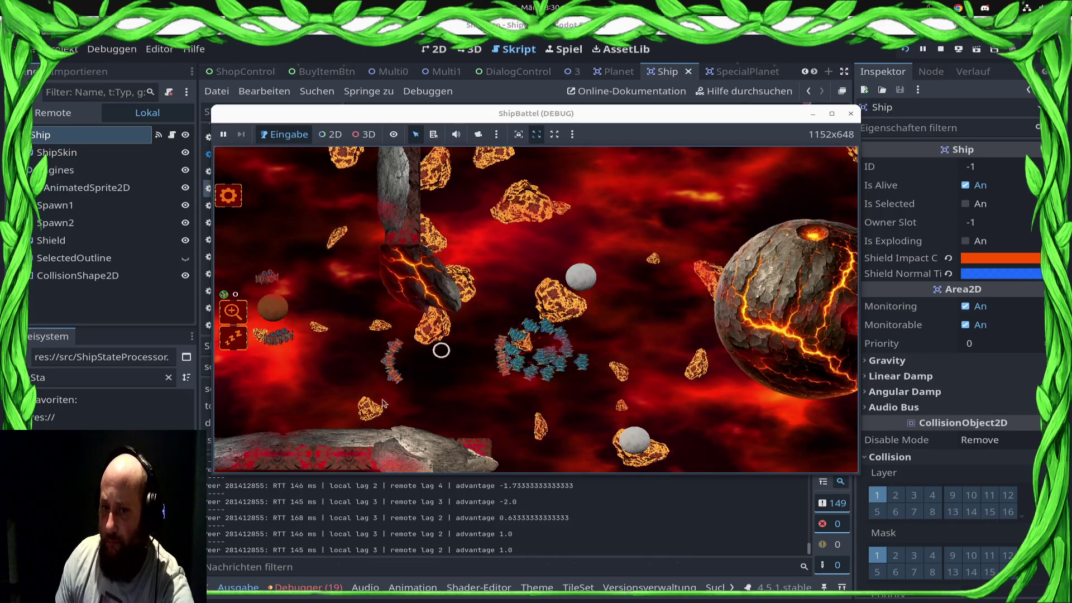